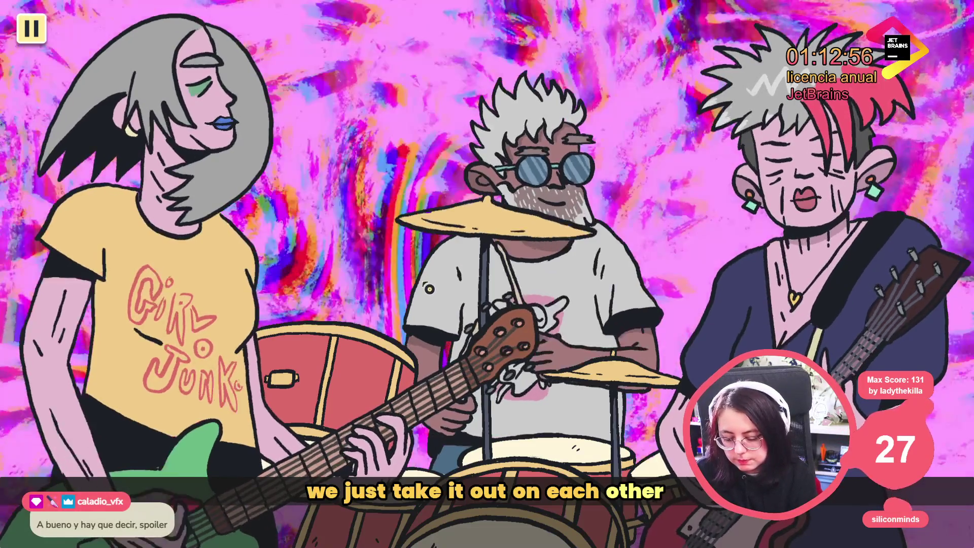
# Open the StickerFlyer's endgame_flyer.gd script and search it for 'animation'
pyautogui.press('F8')
pyautogui.click(415, 266)
pyautogui.hotkey('ctrl', 'f')
pyautogui.write('animation')
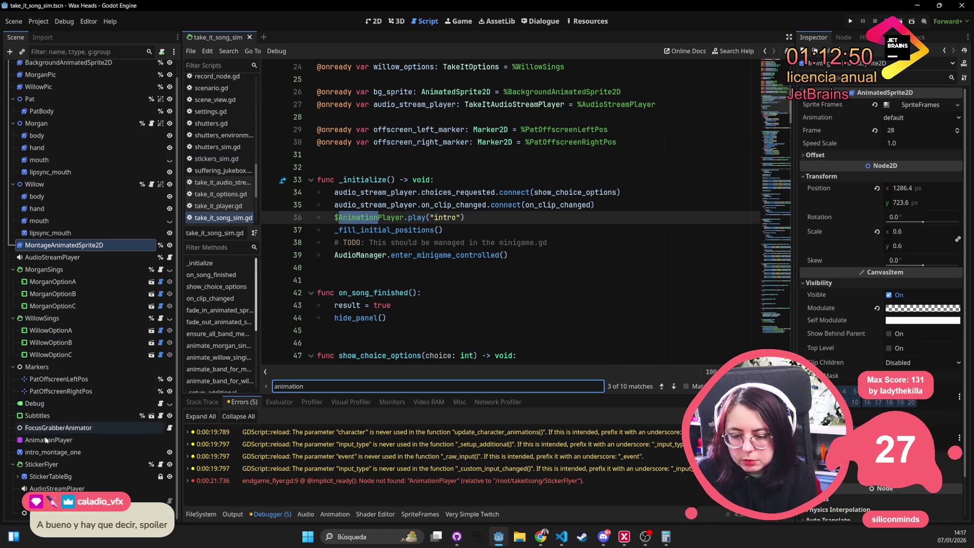
pyautogui.click(60, 464)
pyautogui.click(160, 464)
pyautogui.click(452, 254)
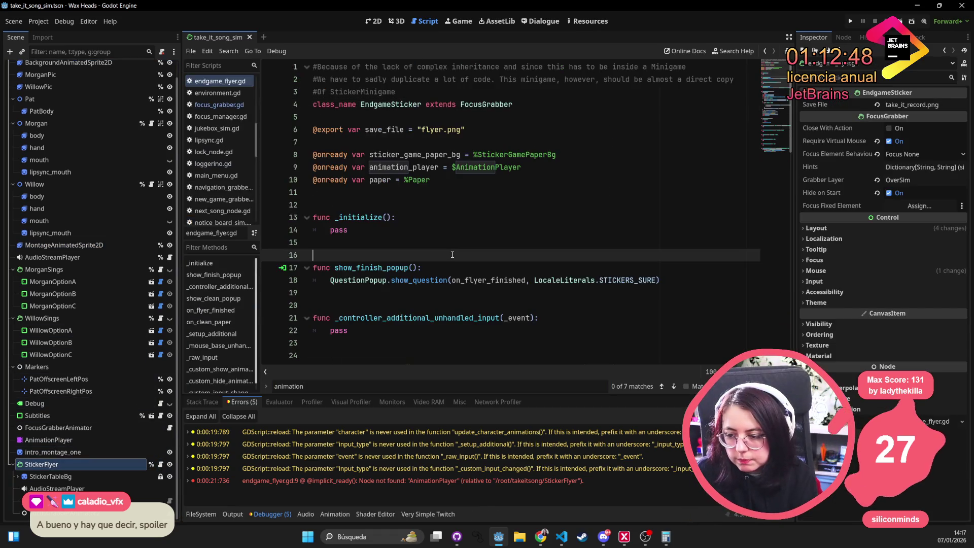
pyautogui.hotkey('ctrl', 'f')
pyautogui.write('animation')
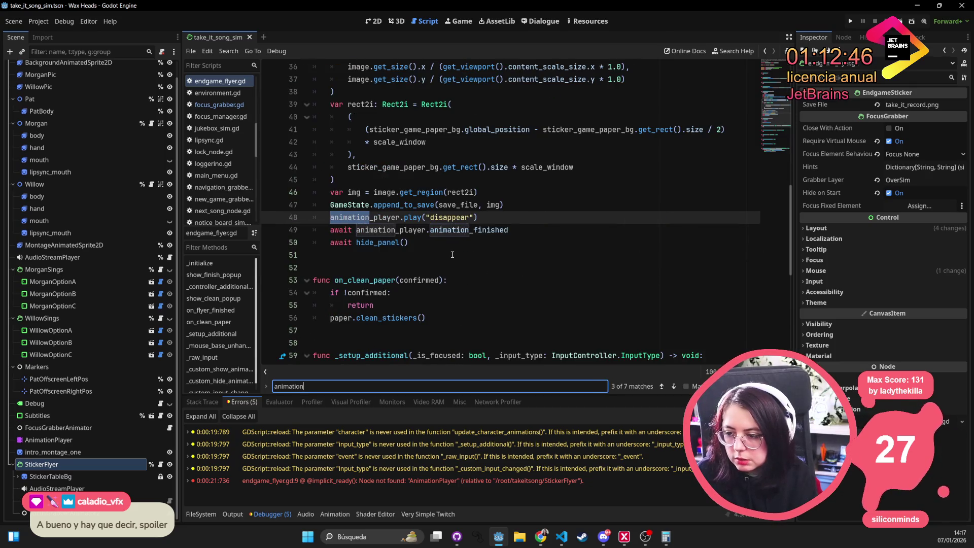
# Delete the animation_player.play("disappear") and await lines (lines 48–49)
pyautogui.click(543, 229)
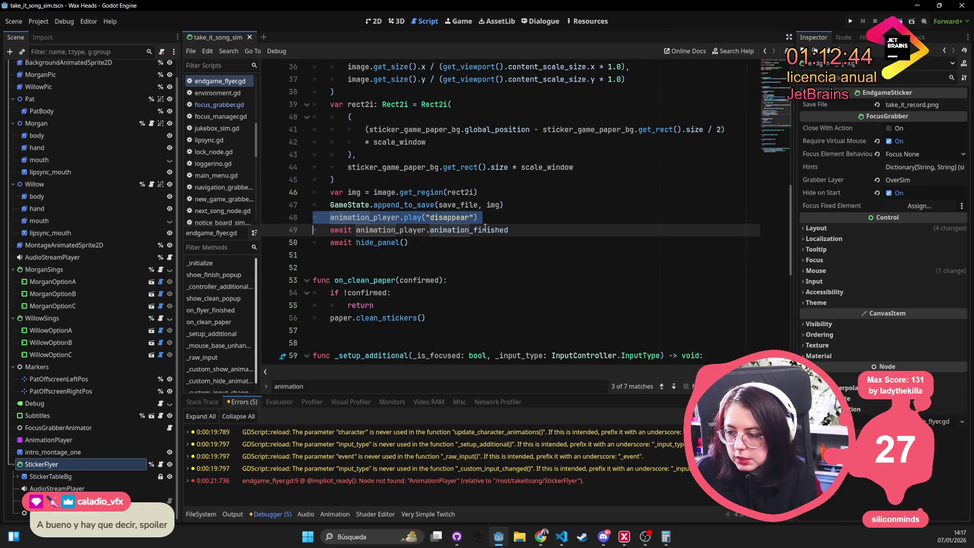
pyautogui.moveTo(543, 229)
pyautogui.mouseDown()
pyautogui.moveTo(312, 230)
pyautogui.moveTo(313, 218)
pyautogui.mouseUp()
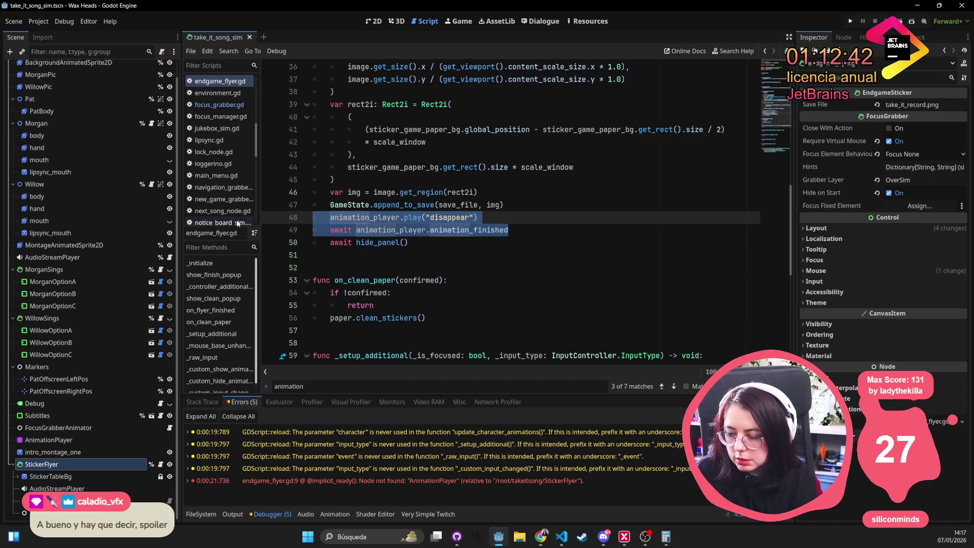
pyautogui.press('BackSpace')
pyautogui.press('BackSpace')
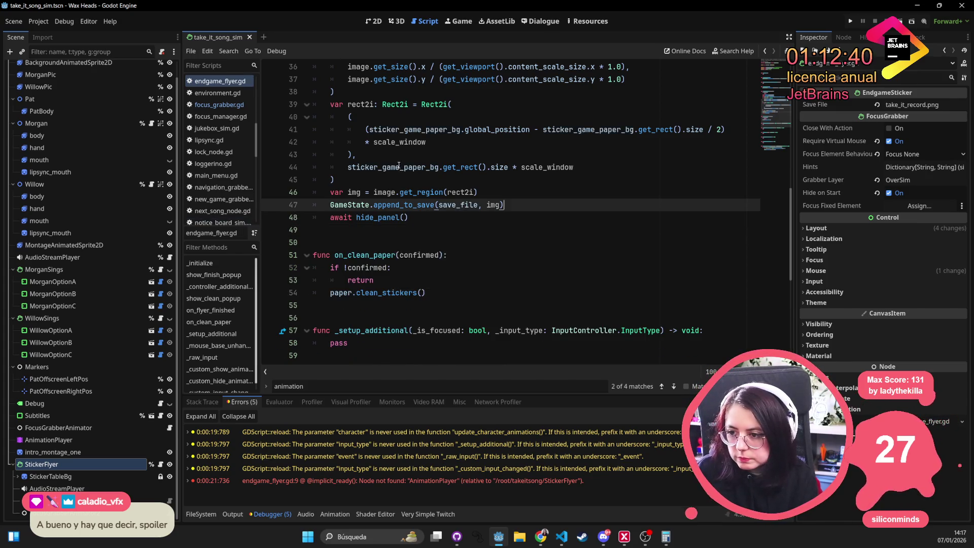
pyautogui.scroll(9, 395, 160)
pyautogui.scroll(-2, 396, 160)
pyautogui.click(394, 160)
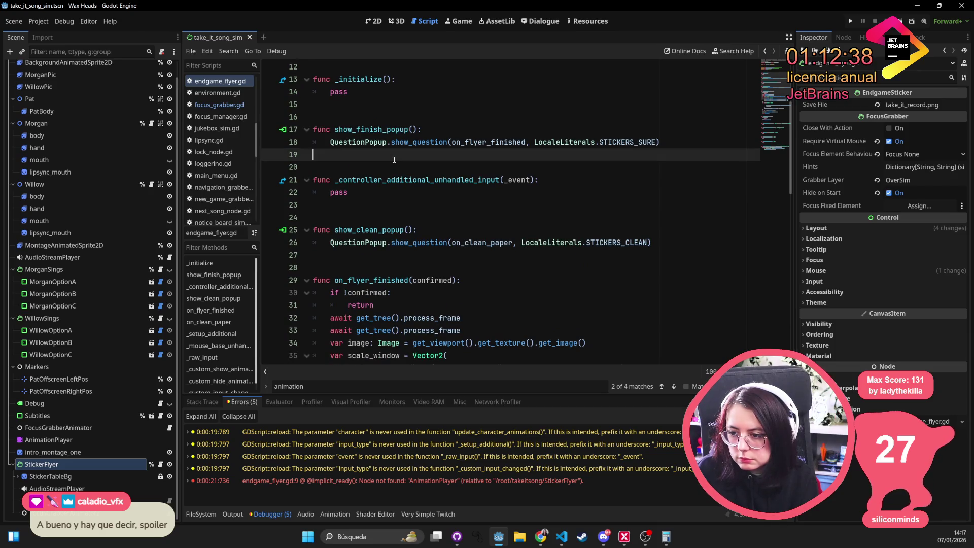
pyautogui.hotkey('ctrl', 'f')
pyautogui.write('animation')
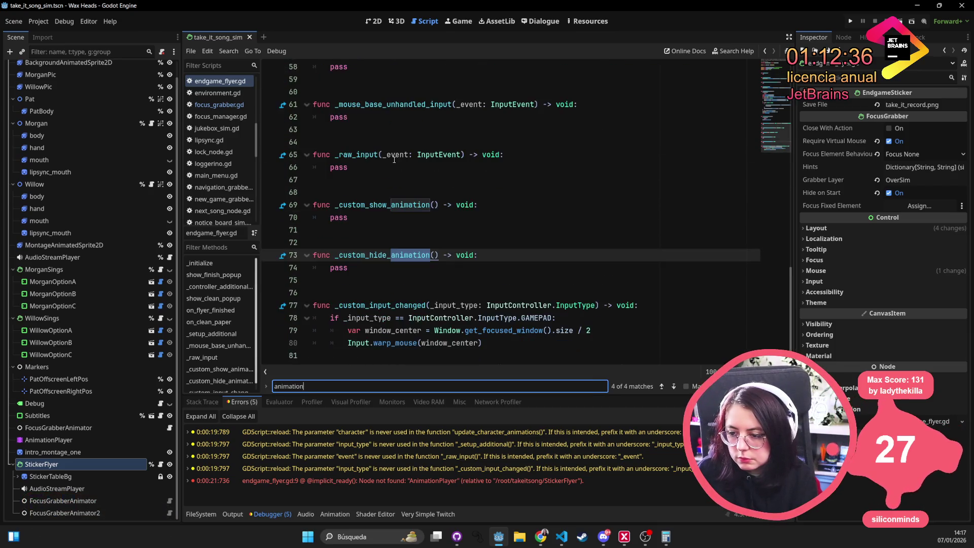
pyautogui.press('Return')
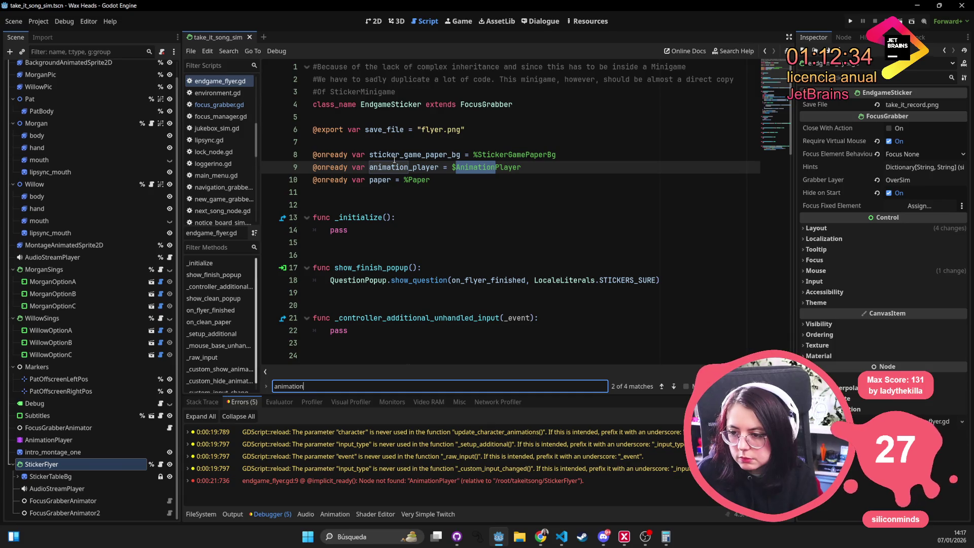
pyautogui.click(394, 159)
pyautogui.press('Down')
pyautogui.press('Home')
pyautogui.hotkey('shift', 'Down')
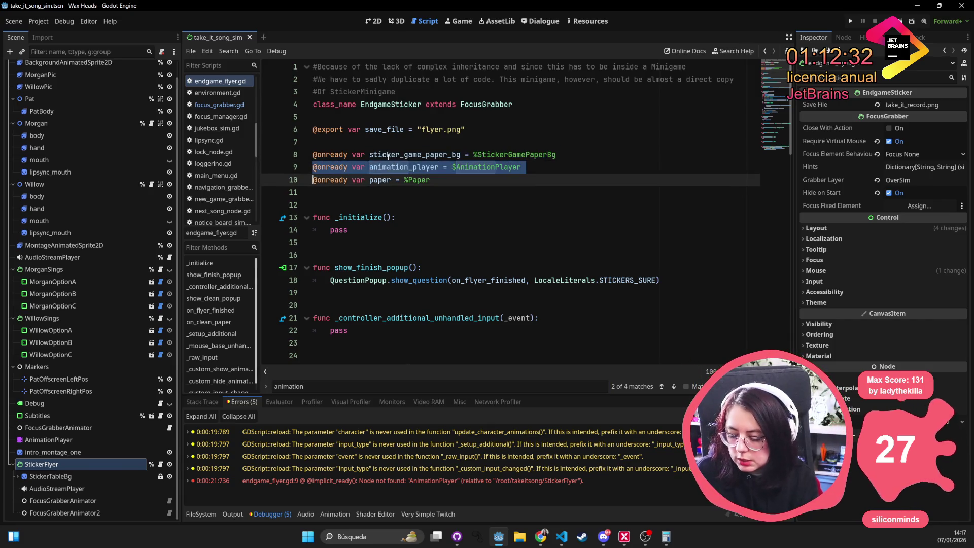
pyautogui.press('Delete')
pyautogui.hotkey('ctrl', 's')
pyautogui.click(428, 115)
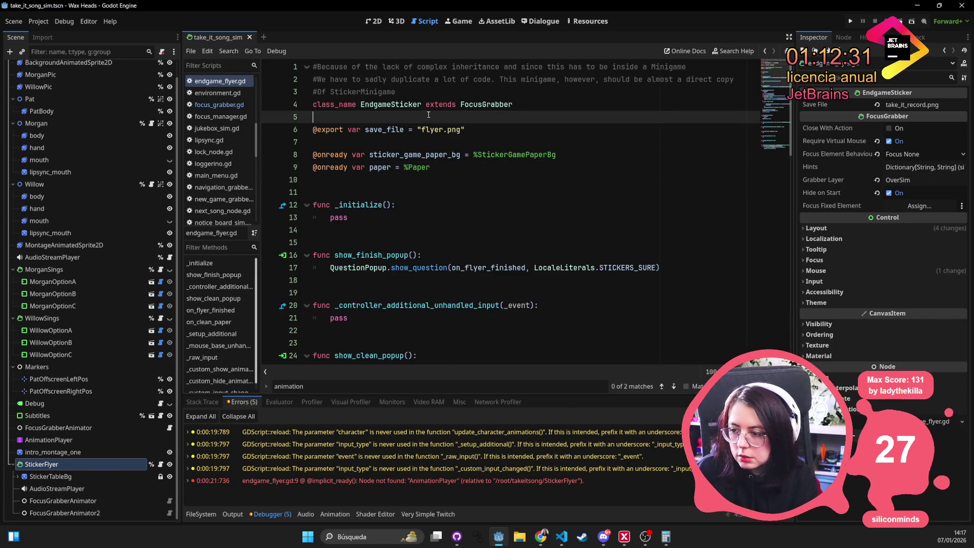
# Run the project, start a game, and load minigame_take_it_song_sim from the dev console
pyautogui.click(848, 21)
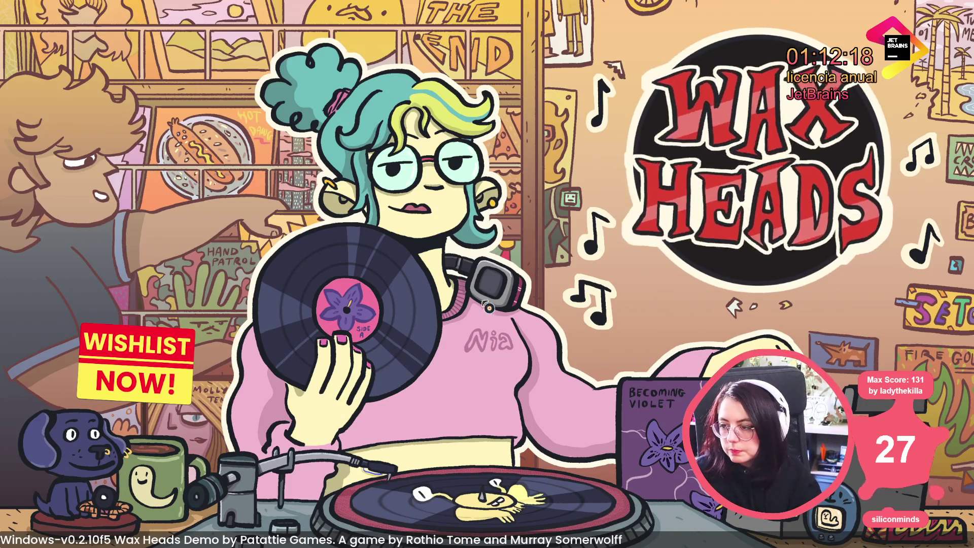
pyautogui.click(719, 122)
pyautogui.click(719, 122)
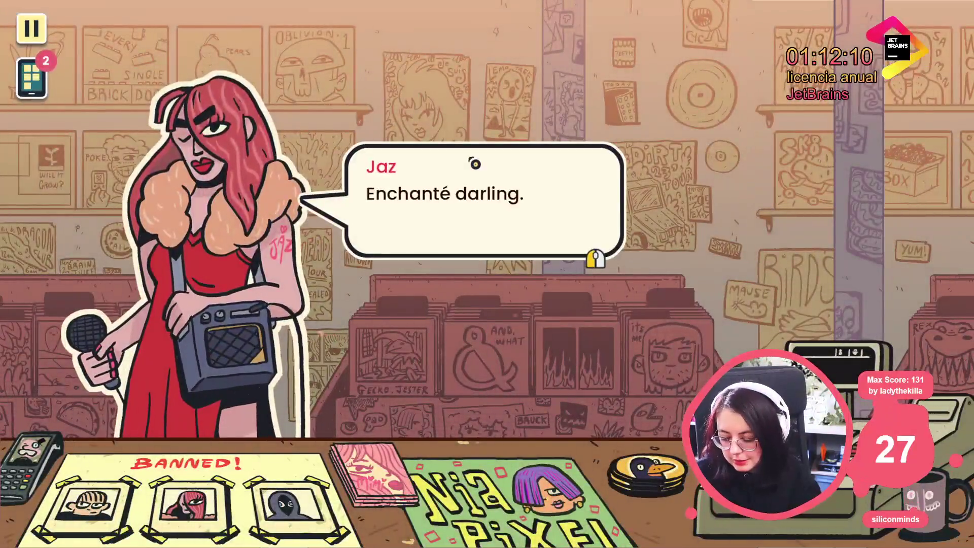
pyautogui.press('`')
pyautogui.write('minigame_take_it_song_sim')
pyautogui.press('Return')
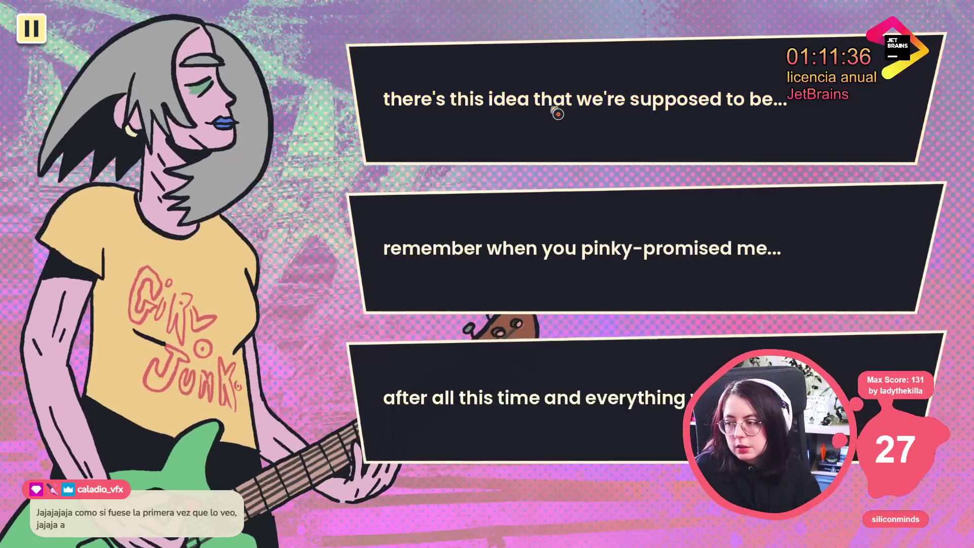
# Choose the first lyric, "there's this idea that we're supposed to be...", and play on
pyautogui.click(556, 111)
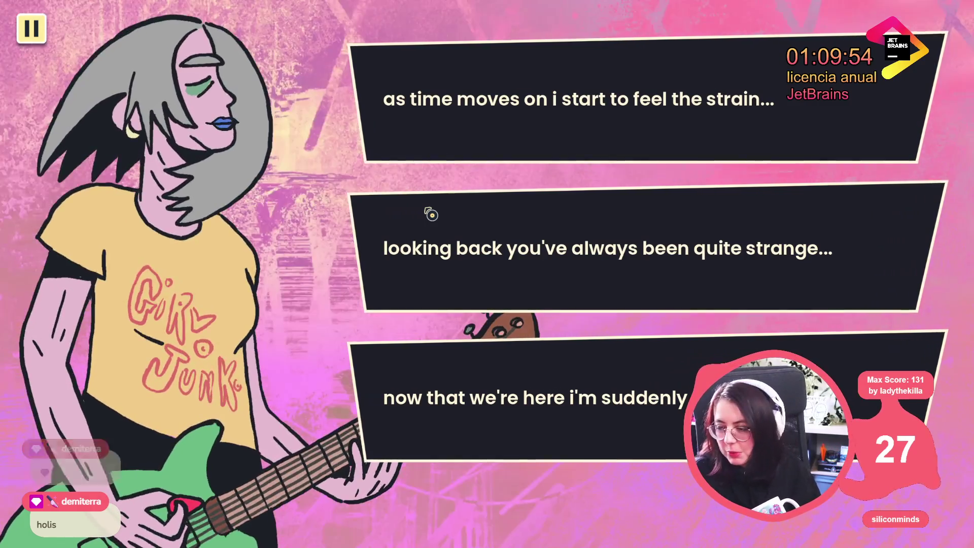
# Choose the second lyric, "looking back you've always been quite strange...", and watch the band scene
pyautogui.click(444, 221)
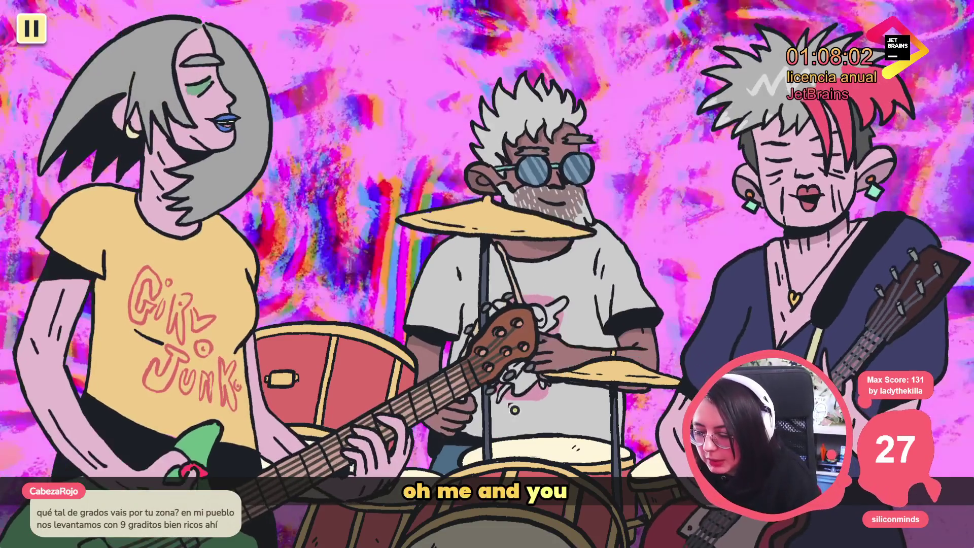
# Stop the running game and return to the editor's 2D scene view
pyautogui.press('F8')
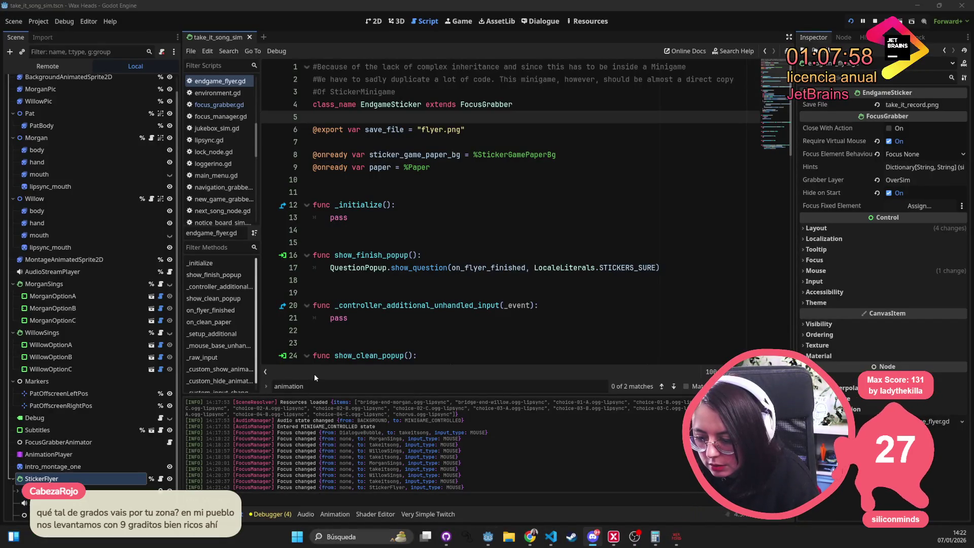
pyautogui.hotkey('alt', 'Tab')
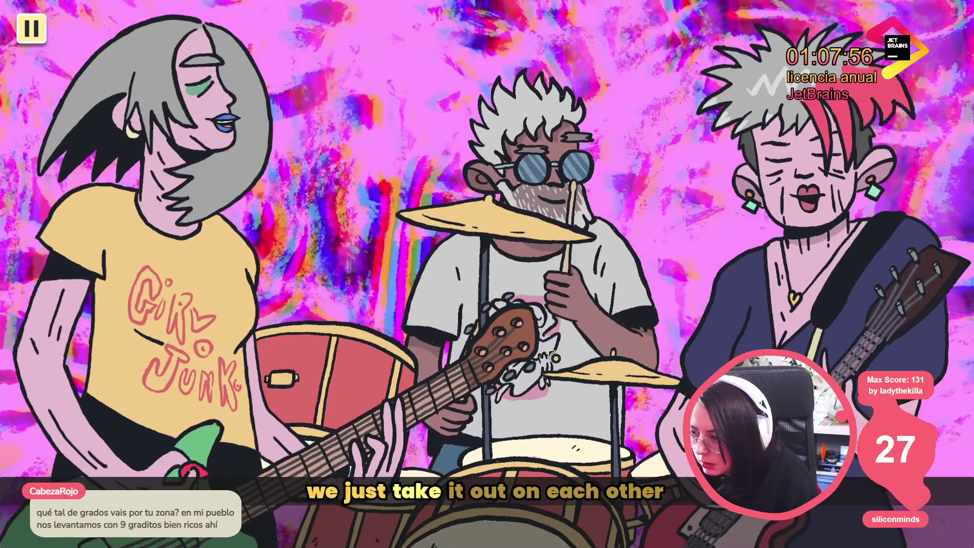
pyautogui.press('F8')
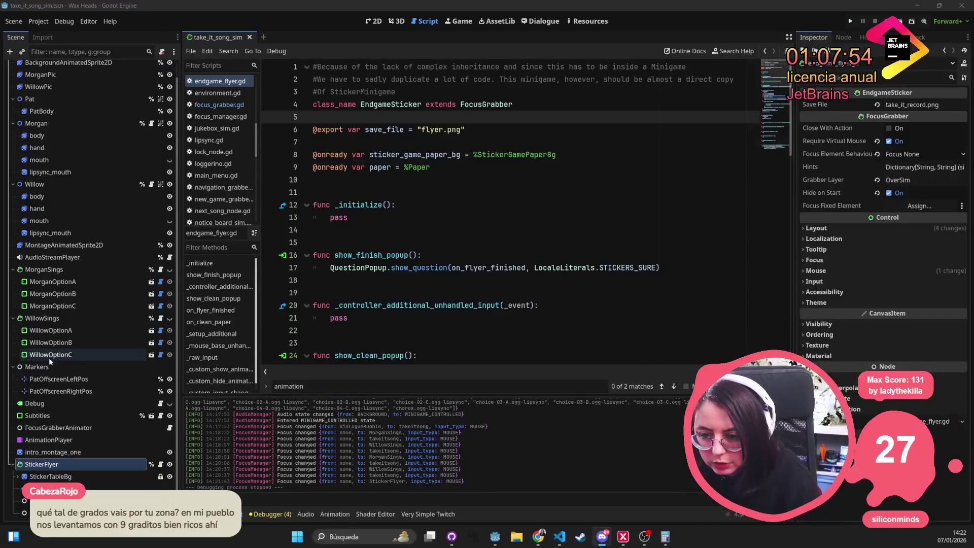
pyautogui.click(376, 20)
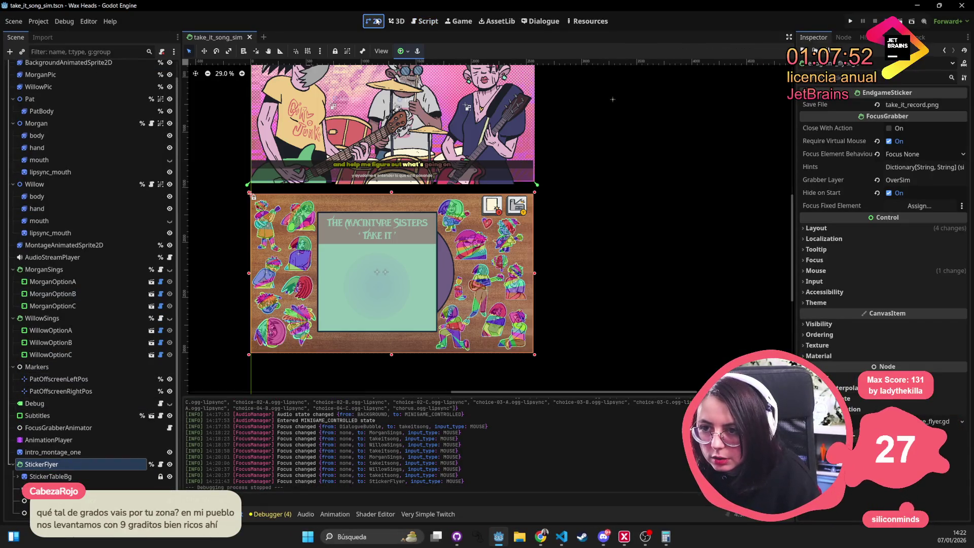
pyautogui.click(271, 514)
pyautogui.click(208, 514)
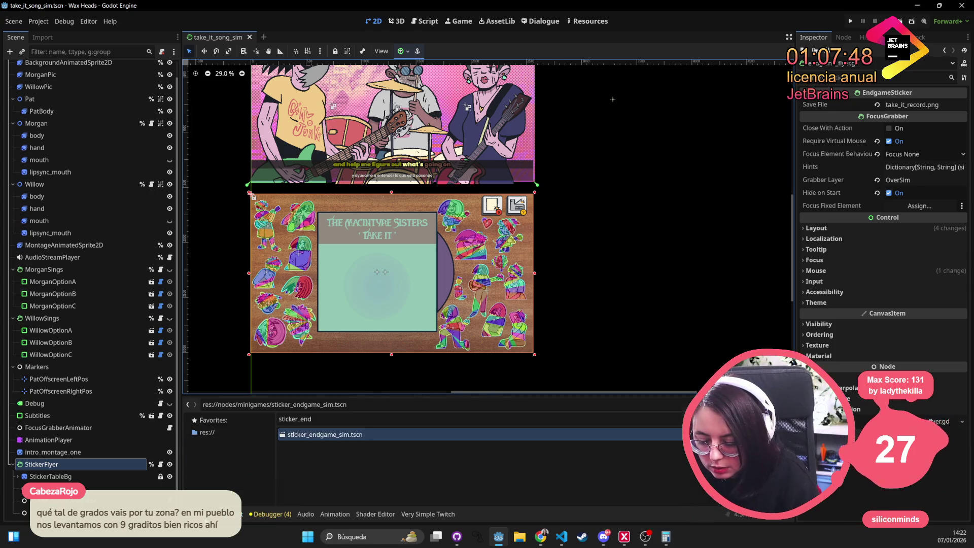
# Open StickerFlyer's endgame_flyer.gd script and scroll to its on_flyer_finished function
pyautogui.click(101, 452)
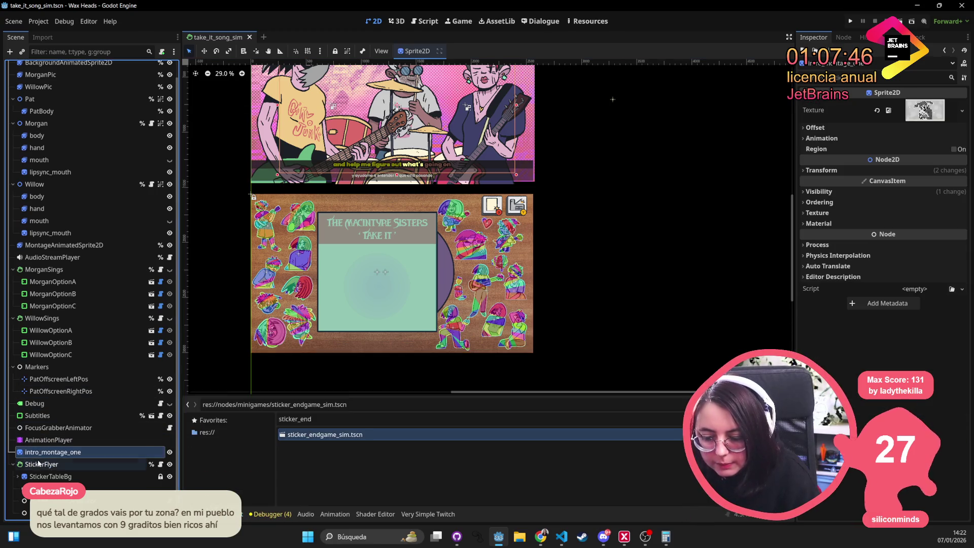
pyautogui.click(127, 465)
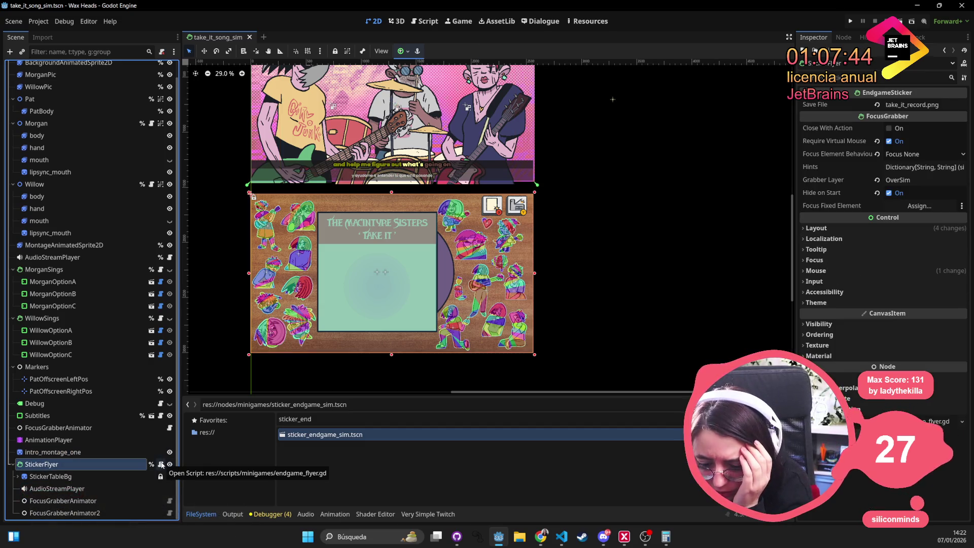
pyautogui.click(162, 464)
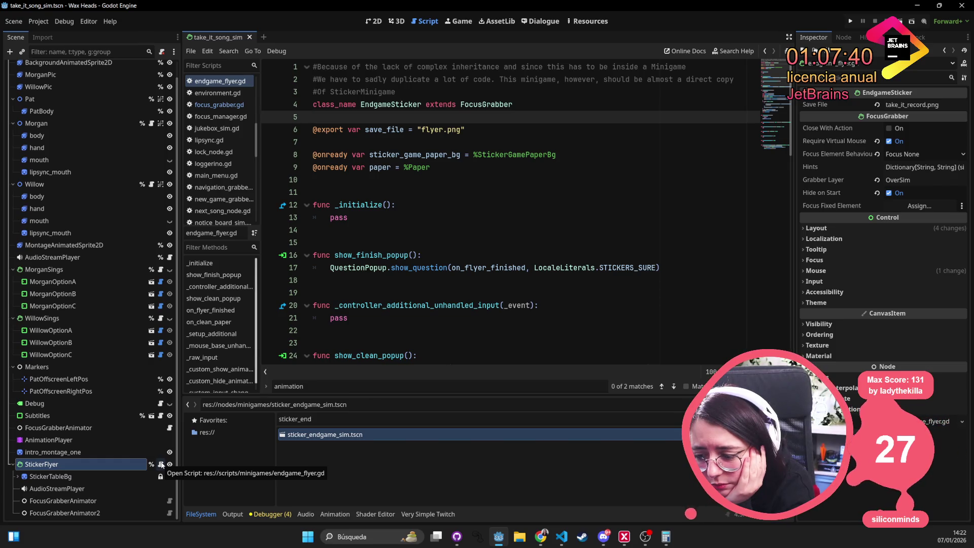
pyautogui.scroll(-3, 383, 230)
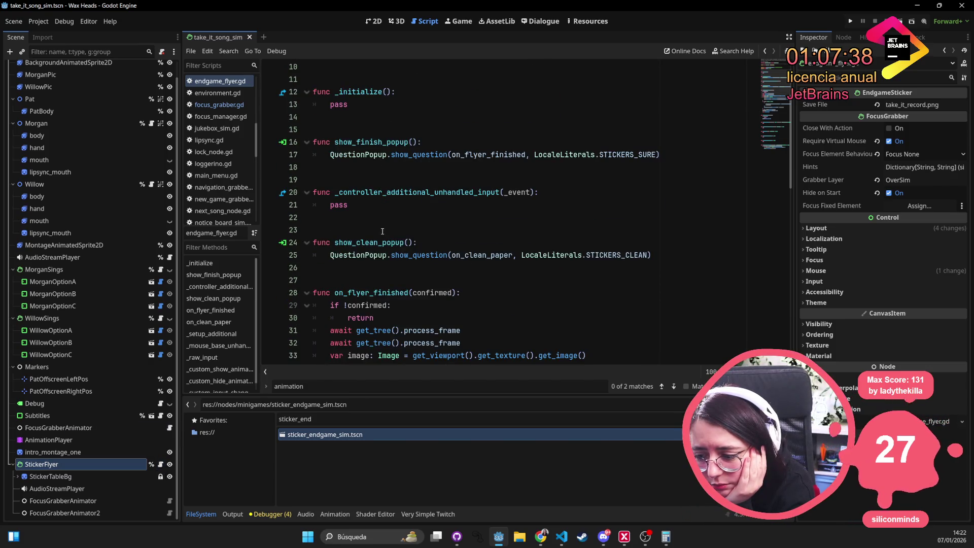
pyautogui.scroll(-10, 383, 232)
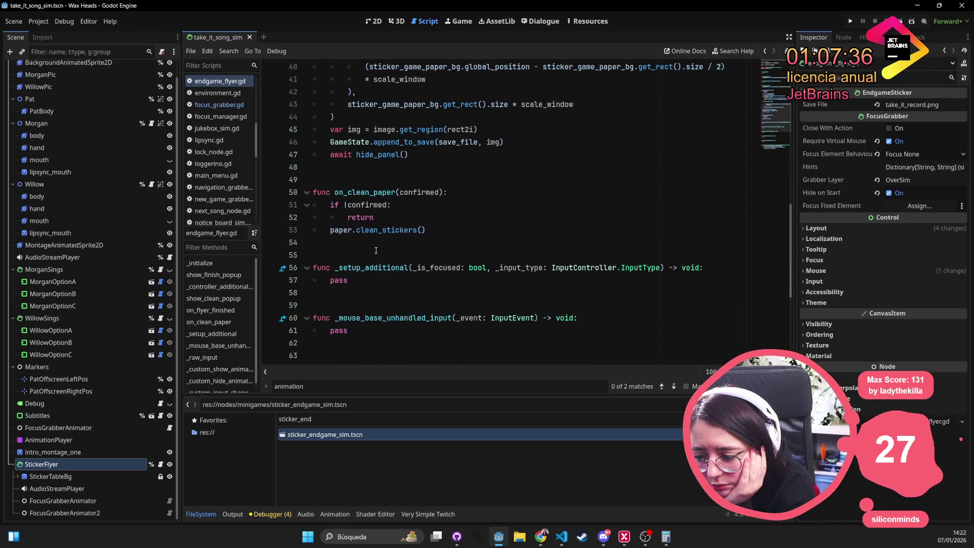
pyautogui.scroll(7, 376, 250)
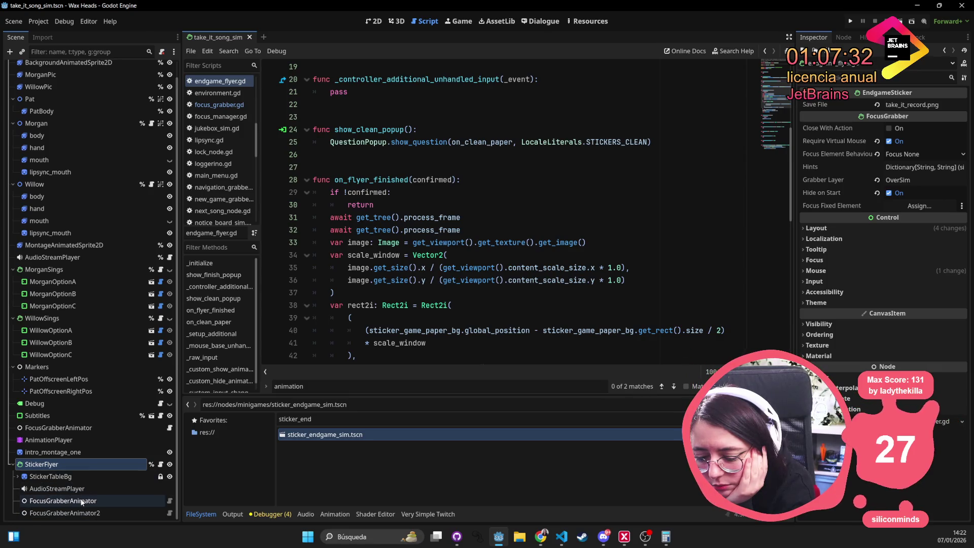
# Delete FocusGrabberAnimator2 and inspect the FocusGrabberAnimator's Show Sequence fade settings
pyautogui.click(86, 516)
pyautogui.press('Delete')
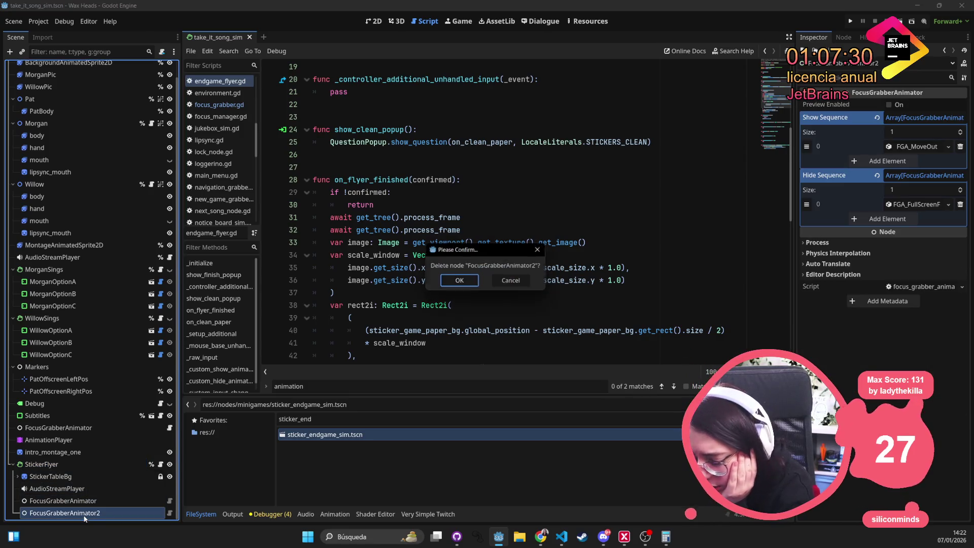
pyautogui.press('Return')
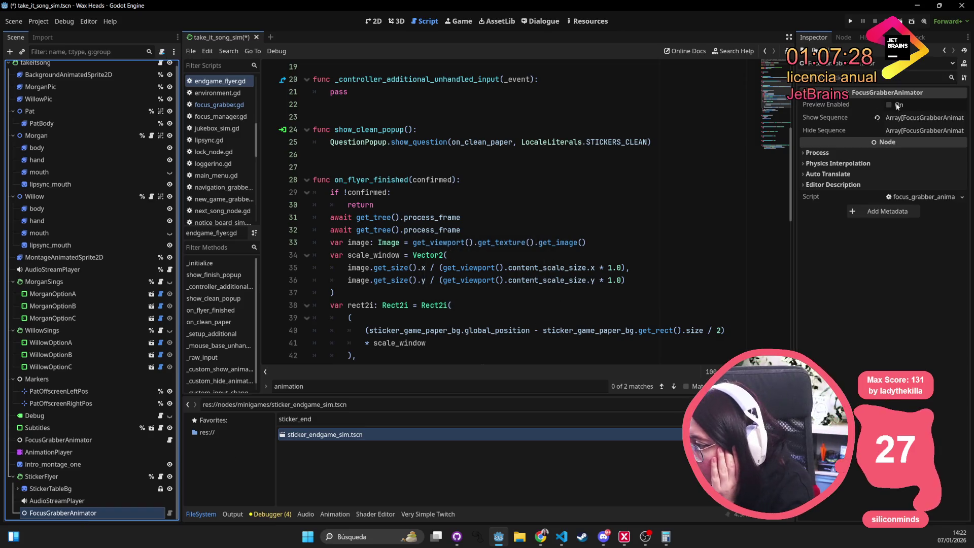
pyautogui.click(921, 118)
pyautogui.click(916, 146)
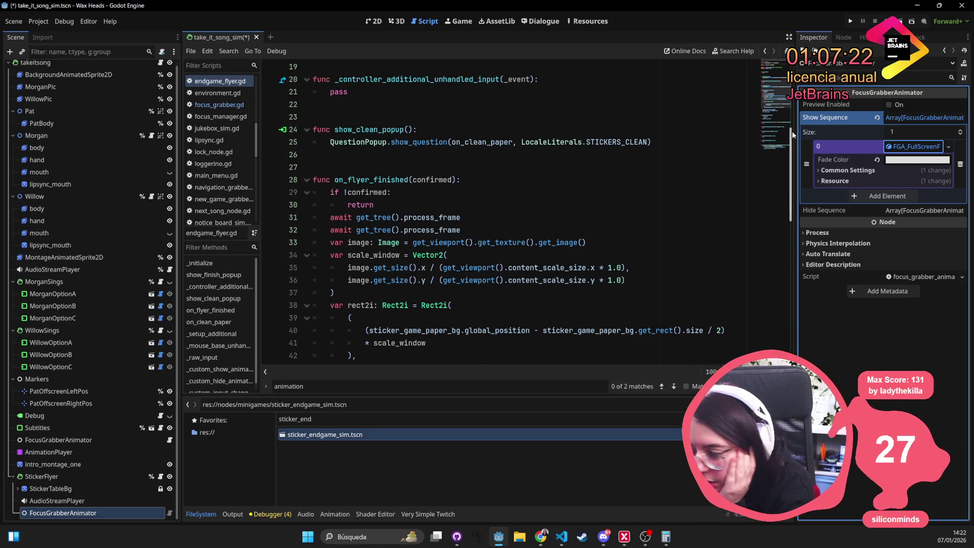
pyautogui.moveTo(794, 131); pyautogui.dragTo(647, 133)
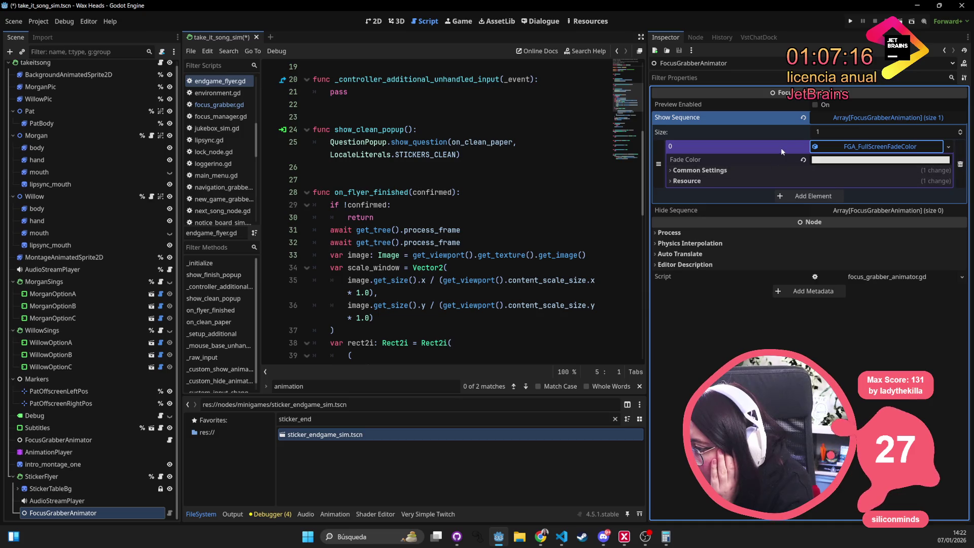
pyautogui.click(894, 133)
pyautogui.click(846, 106)
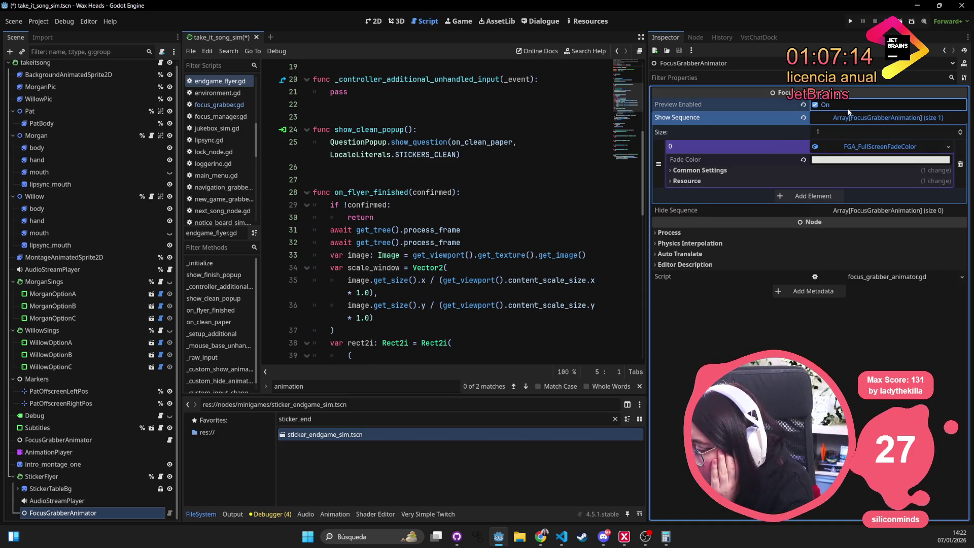
pyautogui.click(848, 117)
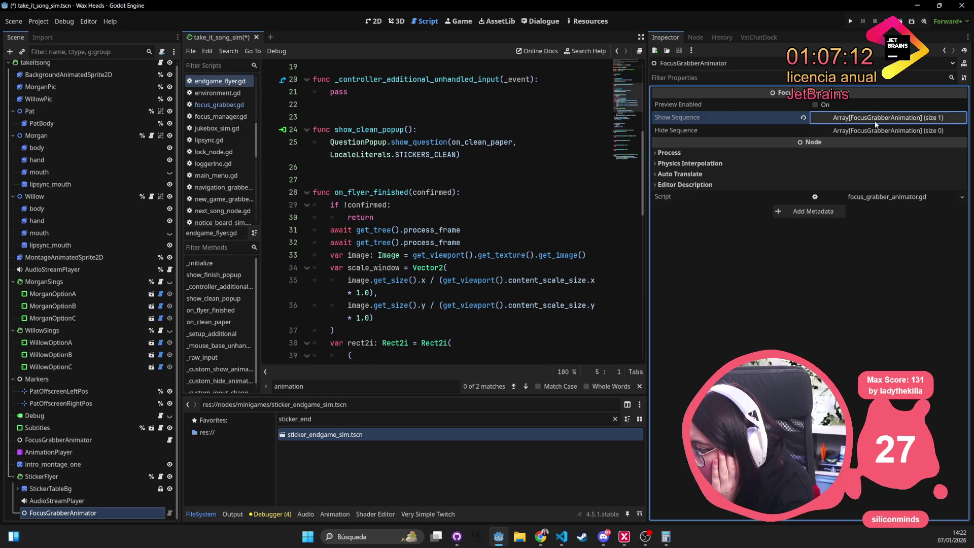
# Give the Hide Sequence one slot holding FGA_FullScreenFadeColor with its default colour
pyautogui.click(880, 133)
pyautogui.click(871, 145)
pyautogui.write('1')
pyautogui.press('Return')
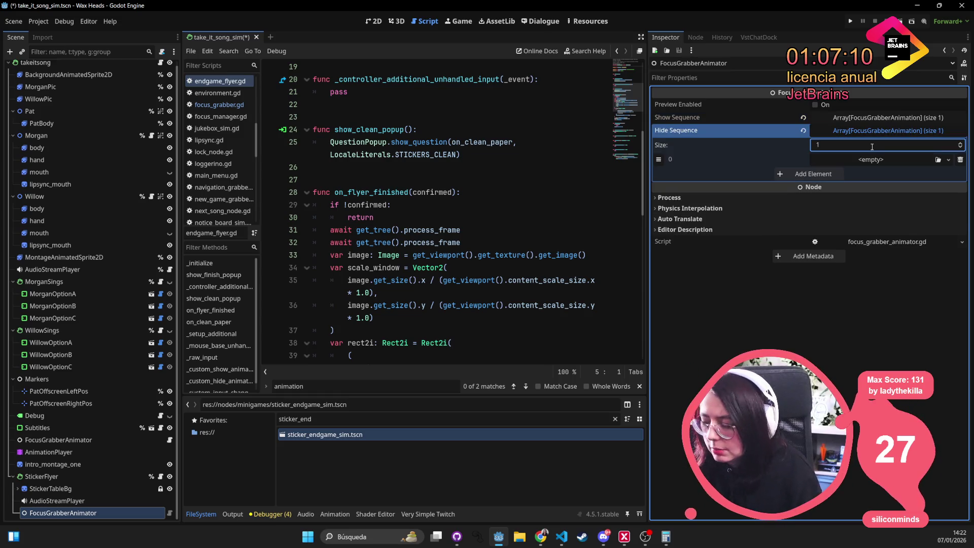
pyautogui.click(863, 118)
pyautogui.moveTo(878, 147)
pyautogui.mouseDown()
pyautogui.moveTo(868, 216)
pyautogui.moveTo(854, 239)
pyautogui.mouseUp()
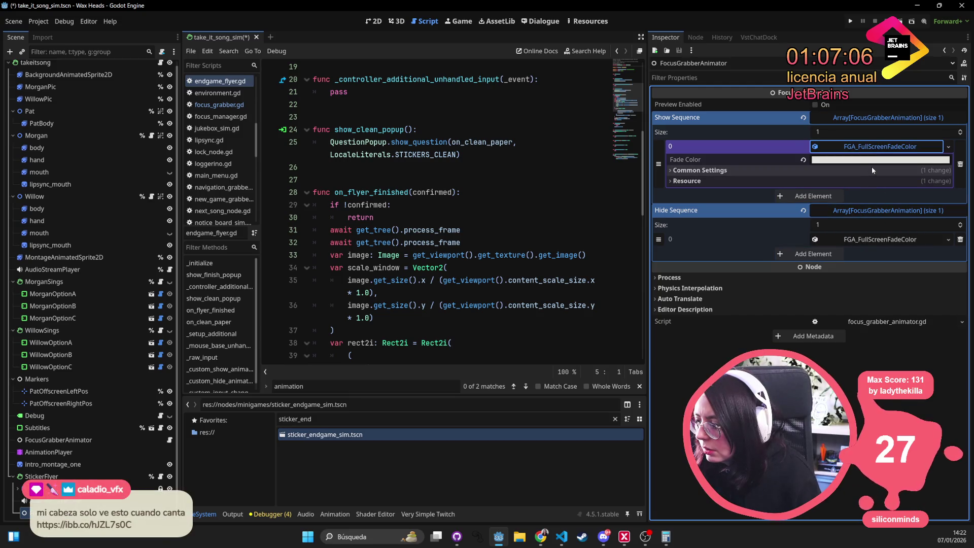
pyautogui.click(803, 159)
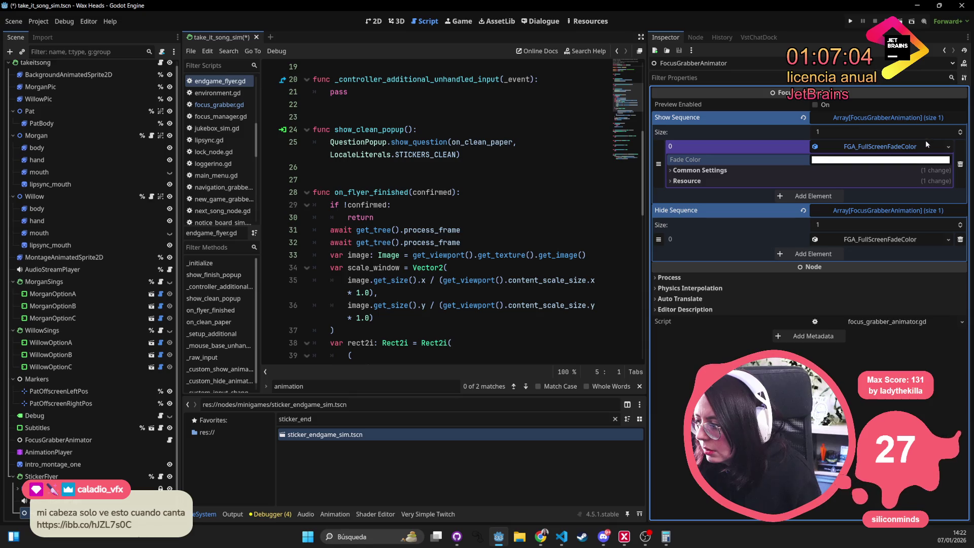
# Replace the Show Sequence animation with FGA_MoveOut and save the scene
pyautogui.click(948, 147)
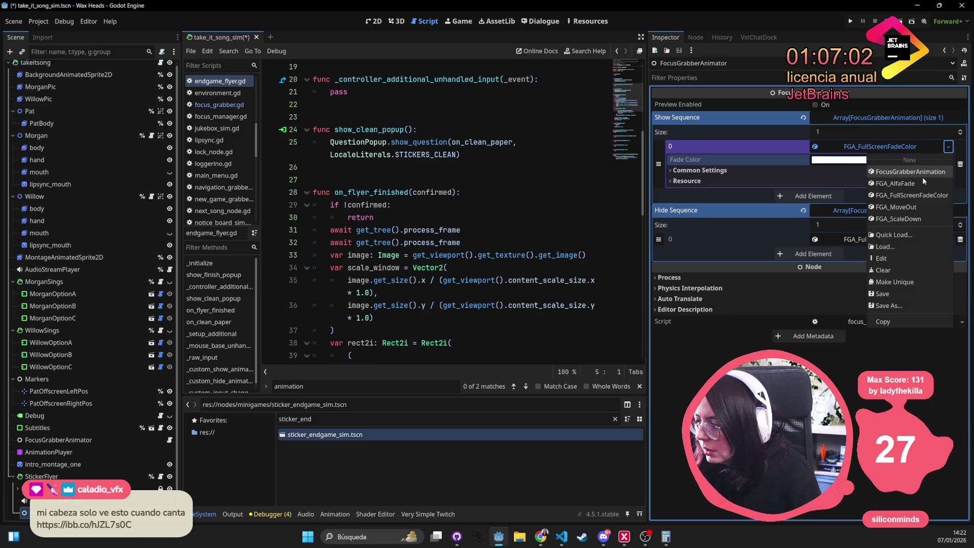
pyautogui.click(923, 207)
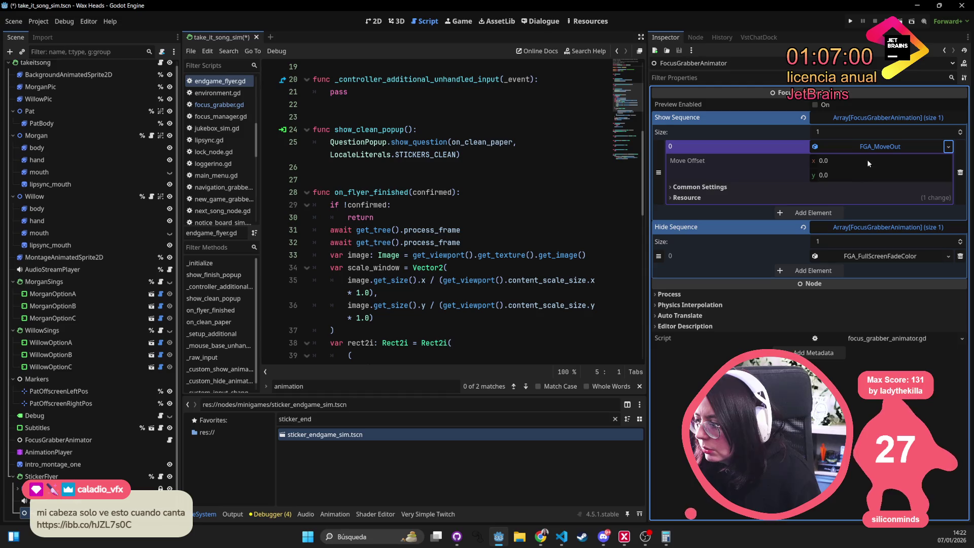
pyautogui.click(379, 21)
pyautogui.hotkey('ctrl', 's')
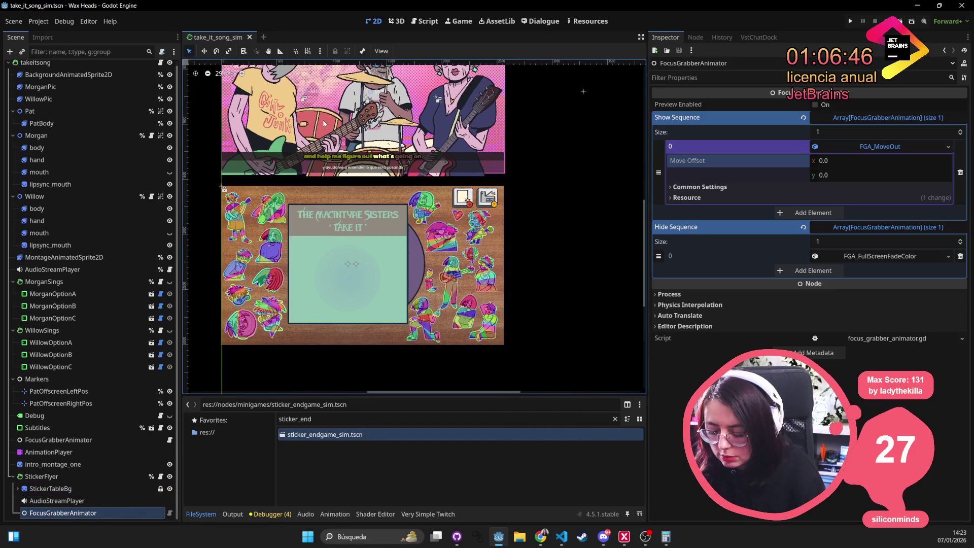
pyautogui.hotkey('alt', 'shift', 'o')
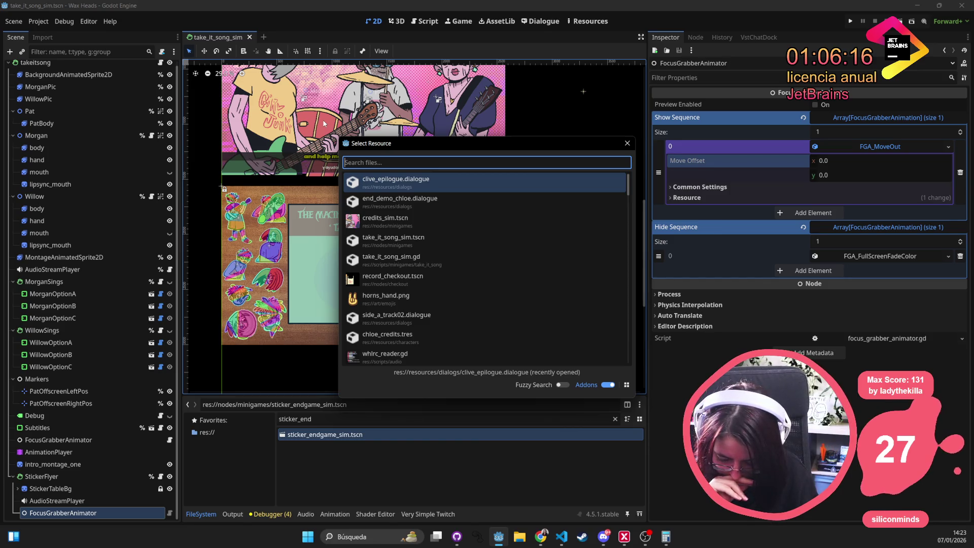
# Search the resource picker for 'minigame' files, then narrow the filter to 'sim.tscn'
pyautogui.write('minigame')
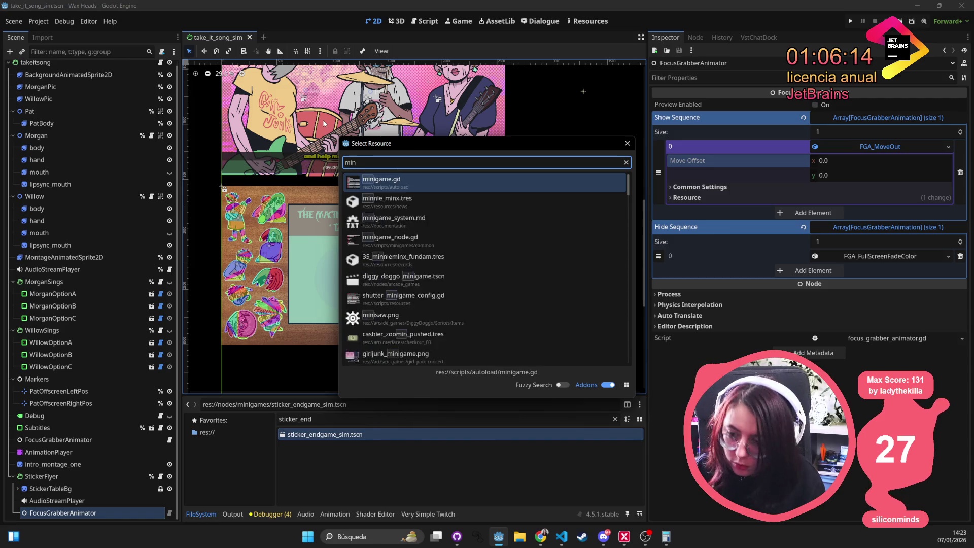
pyautogui.press('Down')
pyautogui.press('Down')
pyautogui.press('Down')
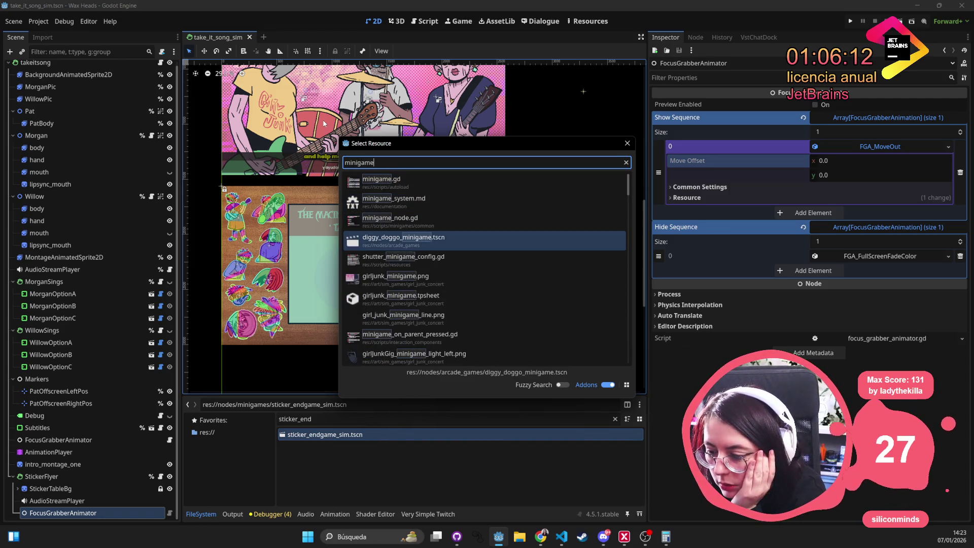
pyautogui.press('Down')
pyautogui.press('Down')
pyautogui.press('Down')
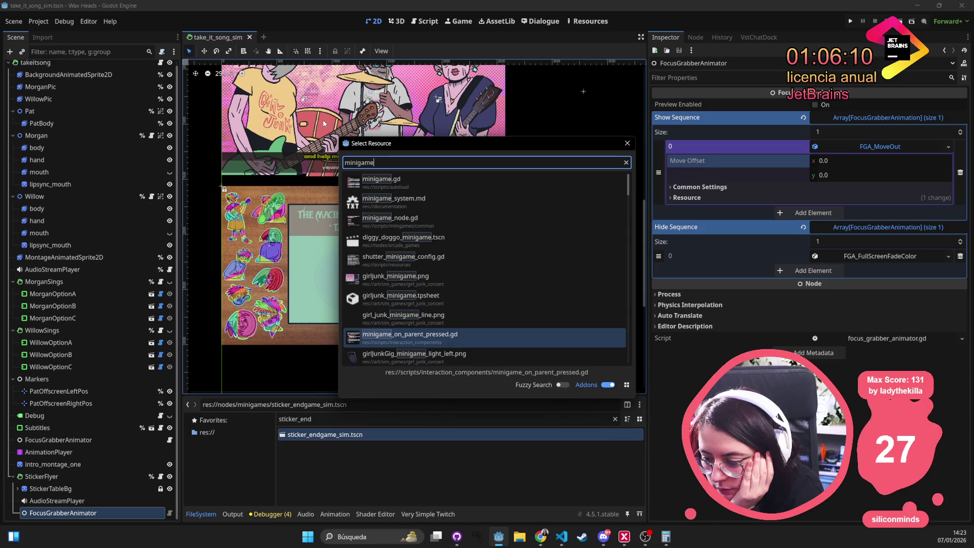
pyautogui.press('Down')
pyautogui.press('Down')
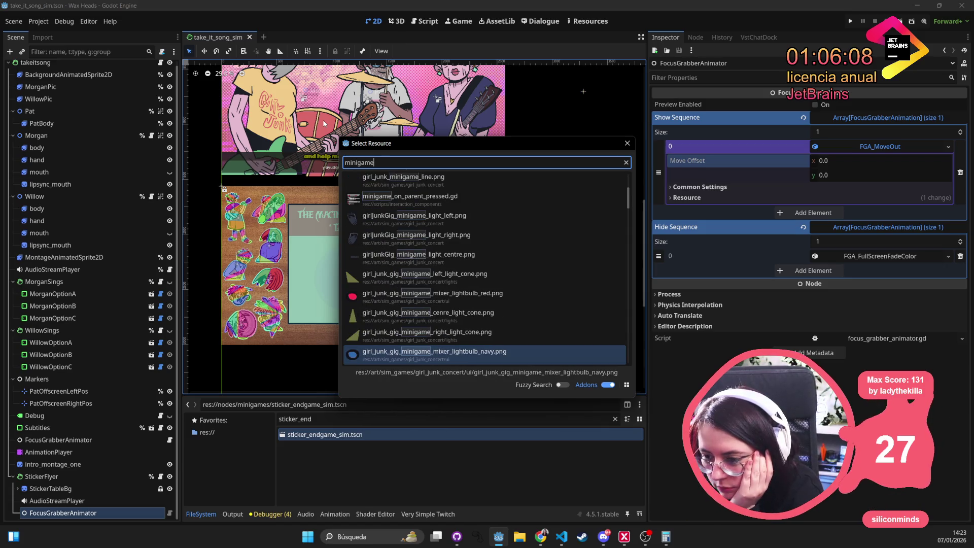
pyautogui.press('BackSpace')
pyautogui.press('BackSpace')
pyautogui.press('BackSpace')
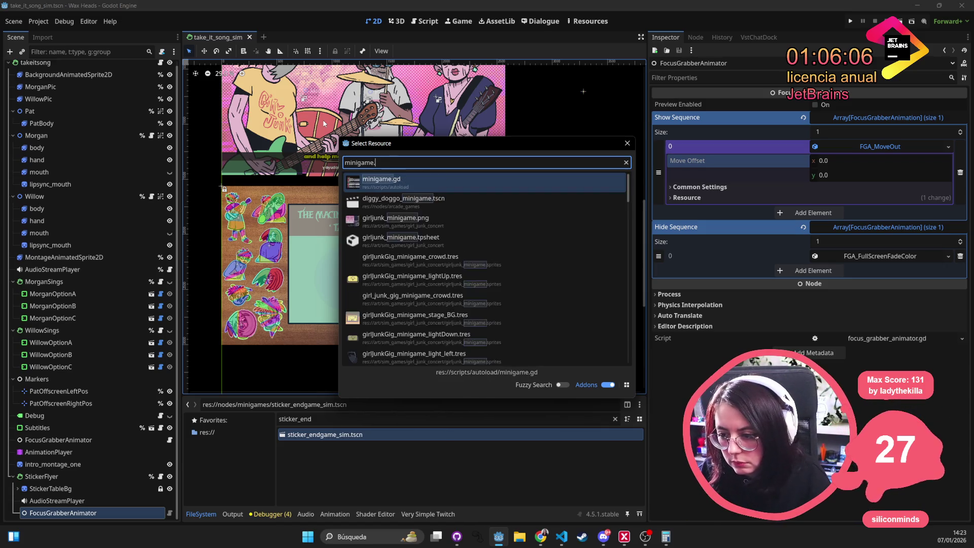
pyautogui.write('sim.tscn')
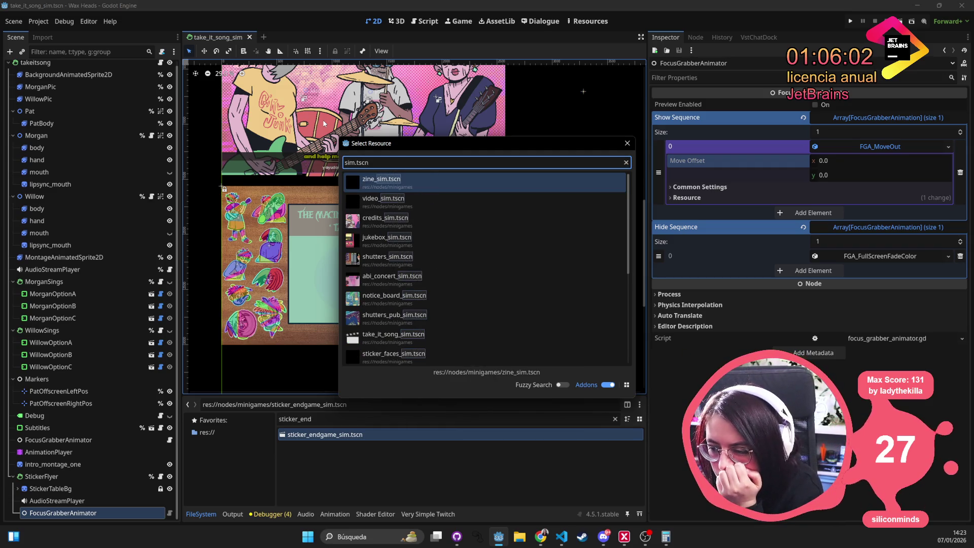
# Open zine_sim.tscn and read its FGA_MoveOut Move Offset y of 2160.0
pyautogui.press('Return')
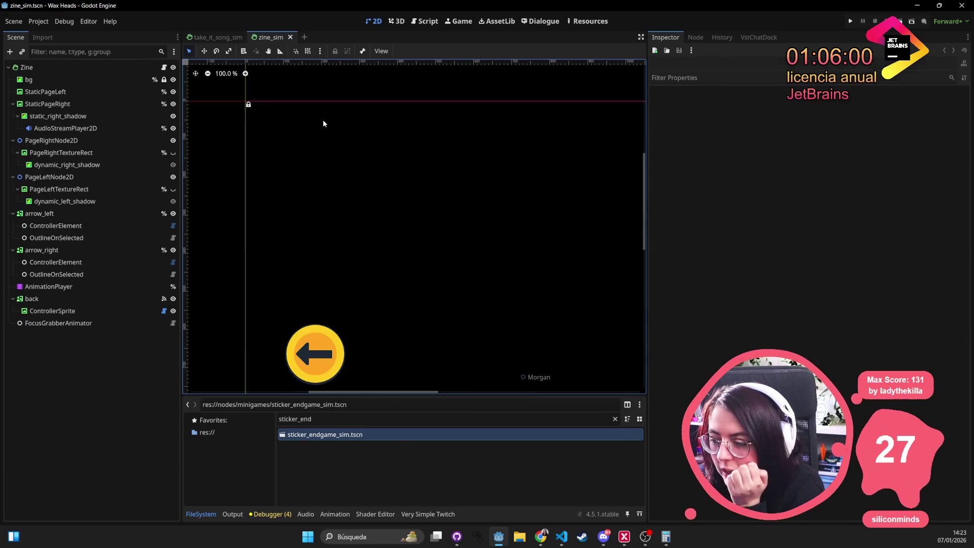
pyautogui.click(65, 327)
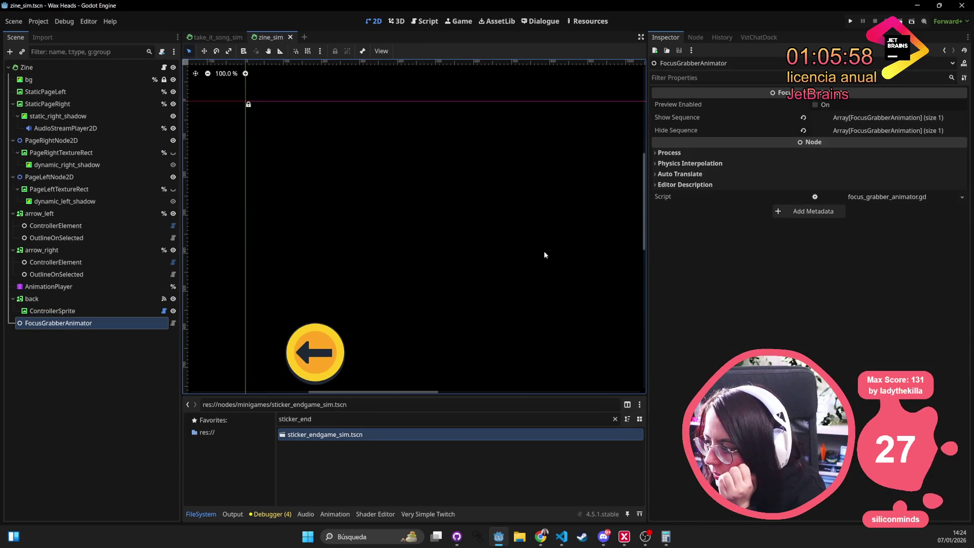
pyautogui.click(906, 130)
pyautogui.click(906, 118)
pyautogui.click(882, 147)
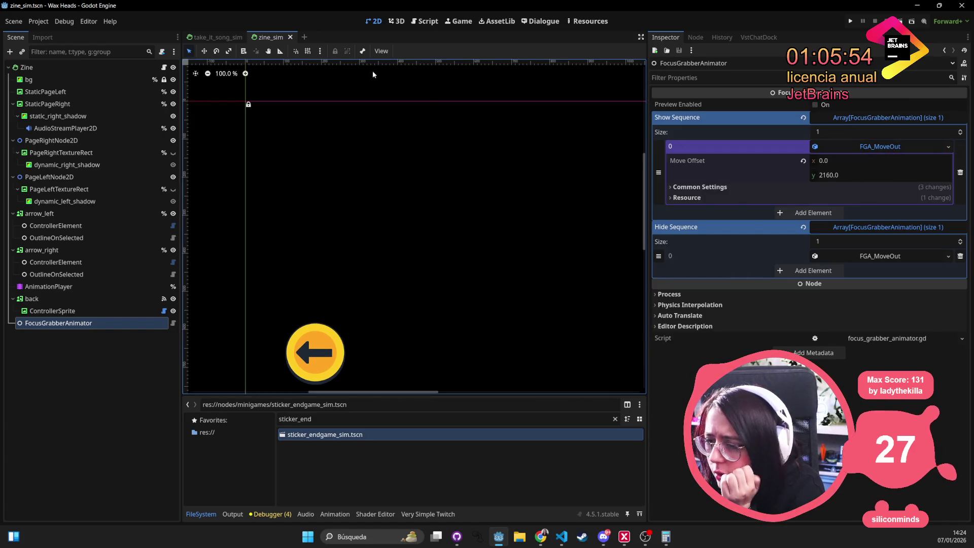
pyautogui.click(842, 175)
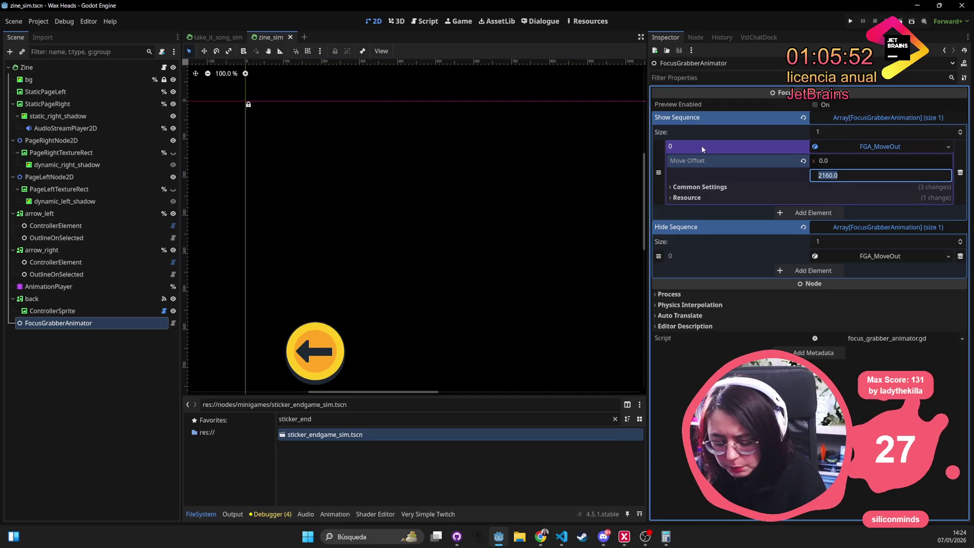
pyautogui.click(217, 37)
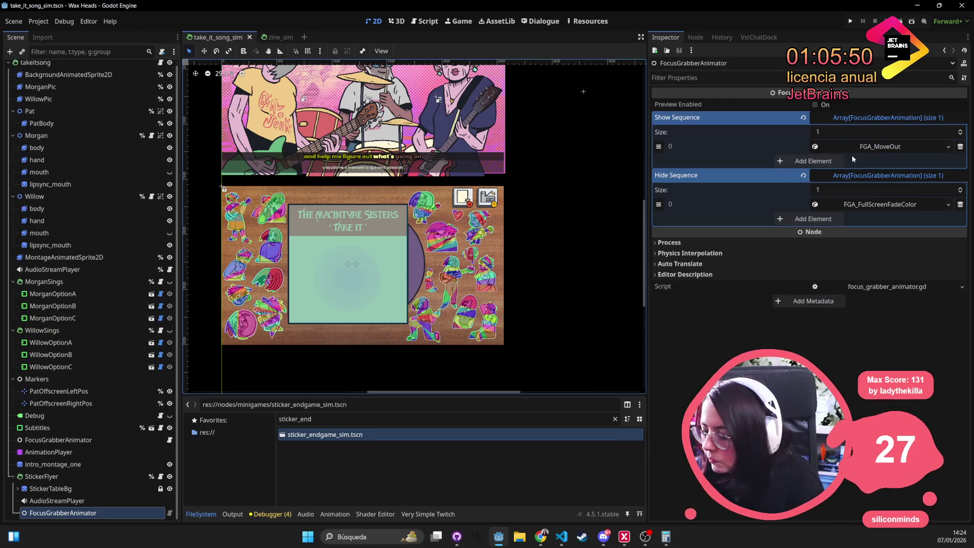
# Try a StickerFlyer Size x of 2160.0 in Layout > Transform, then revert to 2560
pyautogui.click(83, 477)
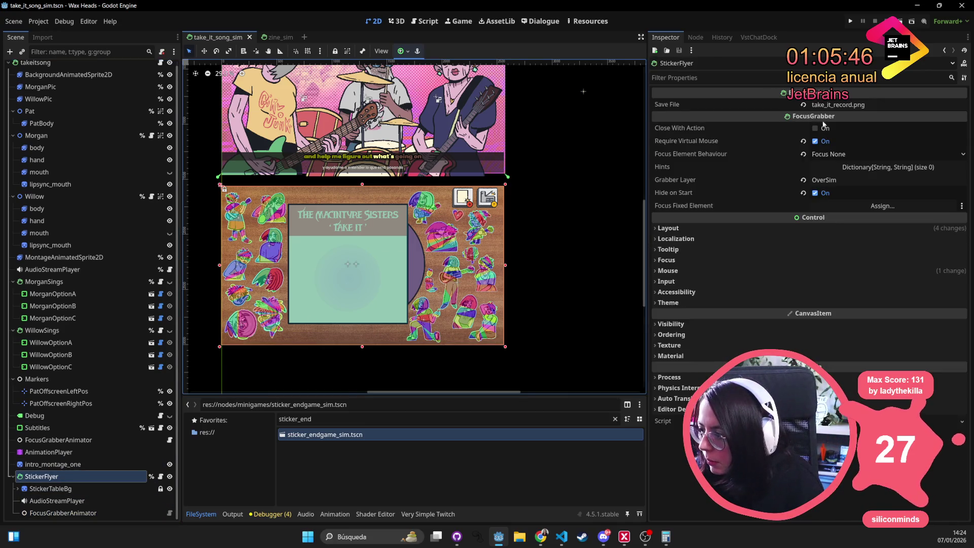
pyautogui.click(714, 224)
pyautogui.click(710, 342)
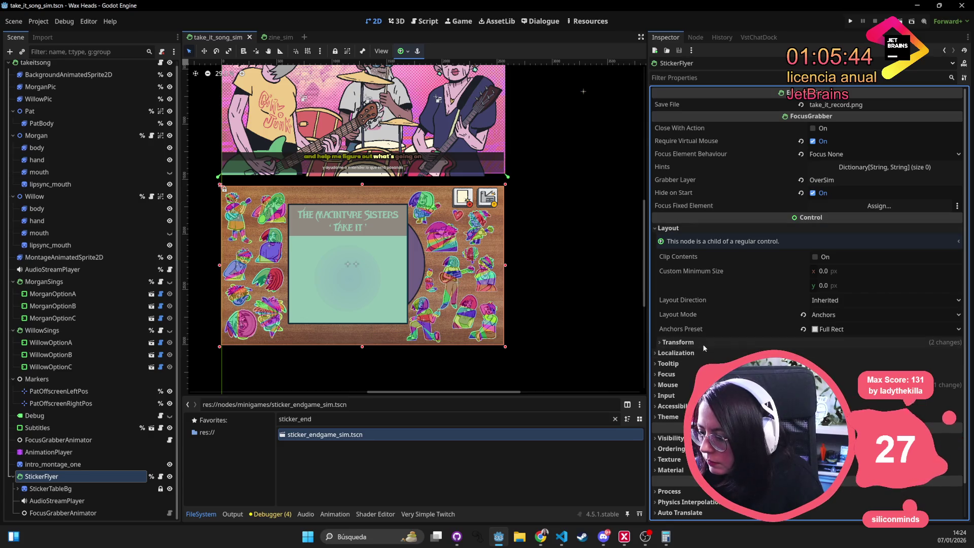
pyautogui.click(841, 355)
pyautogui.write('2160.0')
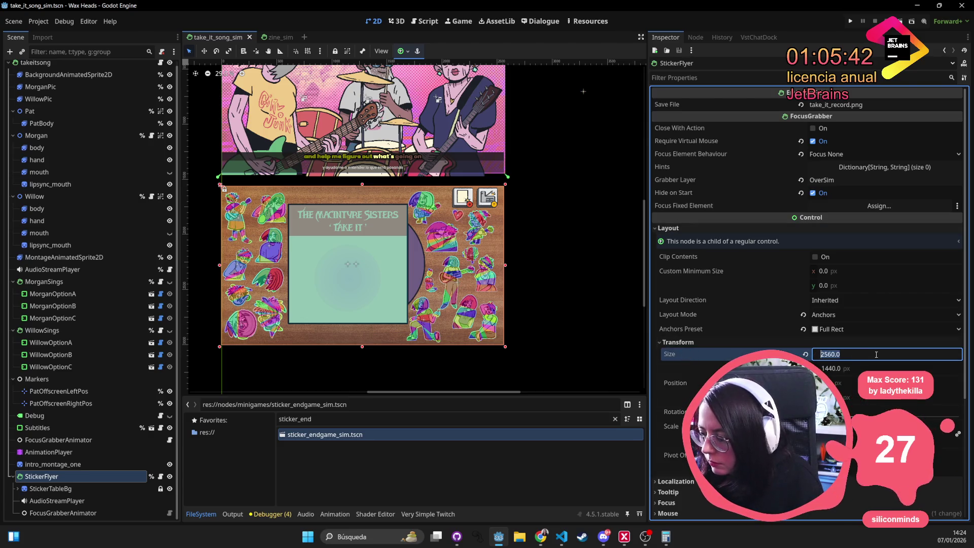
pyautogui.press('Return')
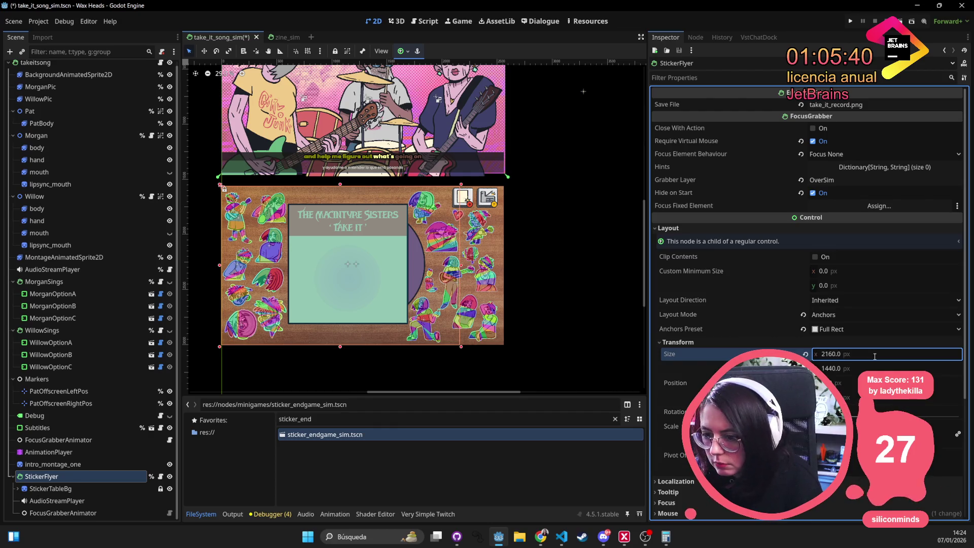
pyautogui.hotkey('ctrl', 'z')
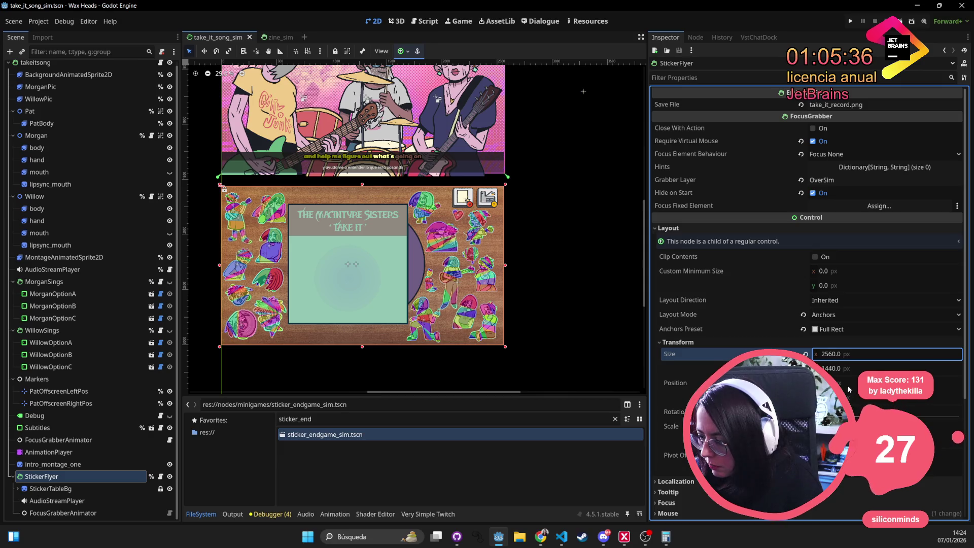
# Set StickerFlyer's Position y to 600 and save the scene
pyautogui.click(887, 383)
pyautogui.press('Tab')
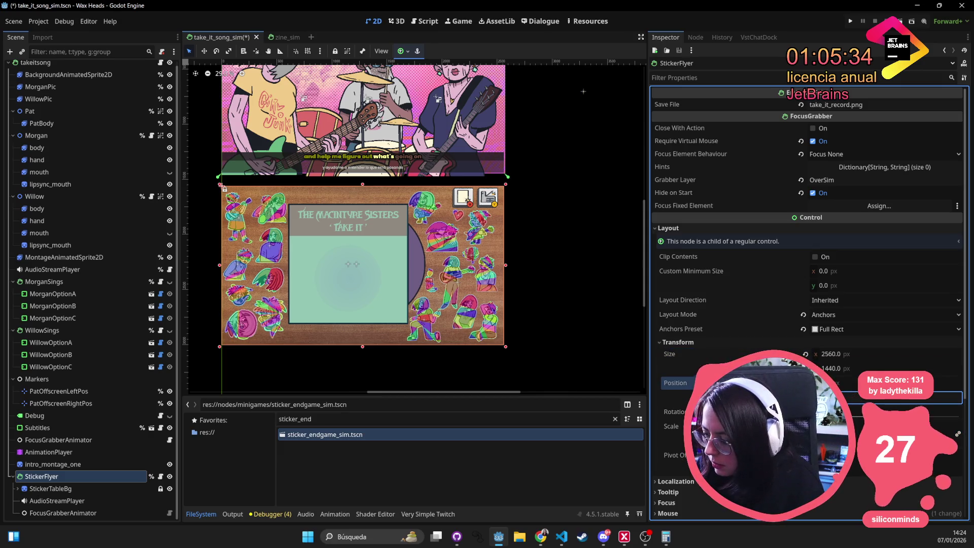
pyautogui.write('600')
pyautogui.press('Return')
pyautogui.hotkey('ctrl', 's')
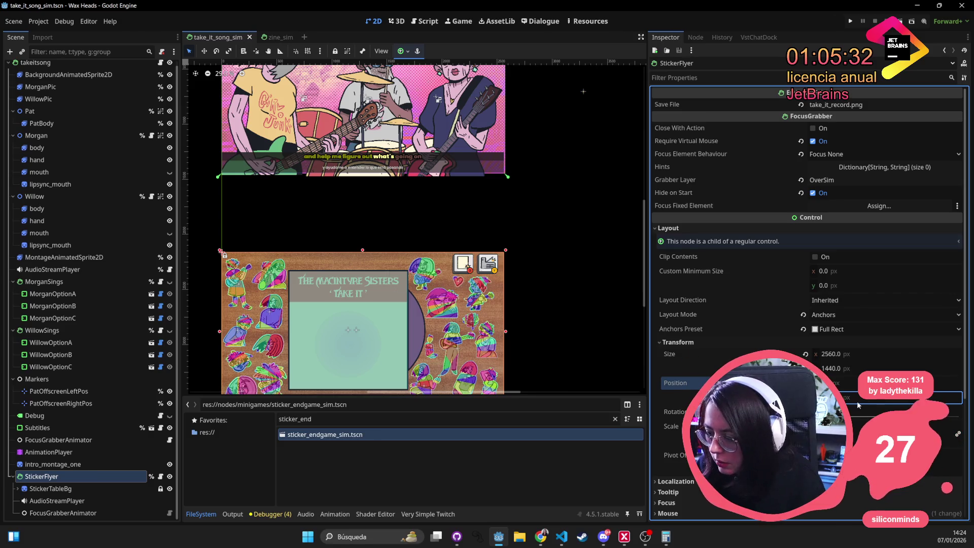
pyautogui.click(63, 513)
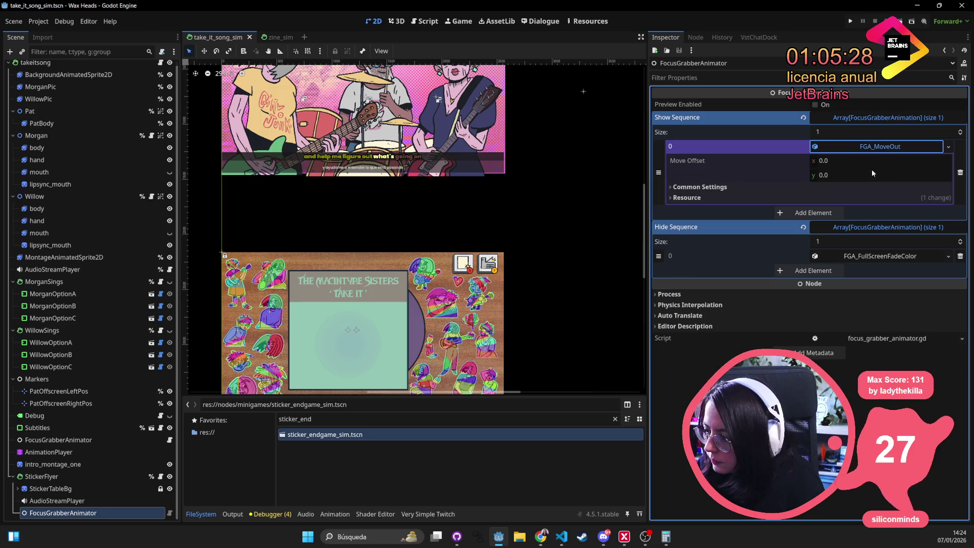
# Set FGA_MoveOut's Move Offset y to 2160, check it against zine_sim, and save
pyautogui.click(858, 175)
pyautogui.write('2160')
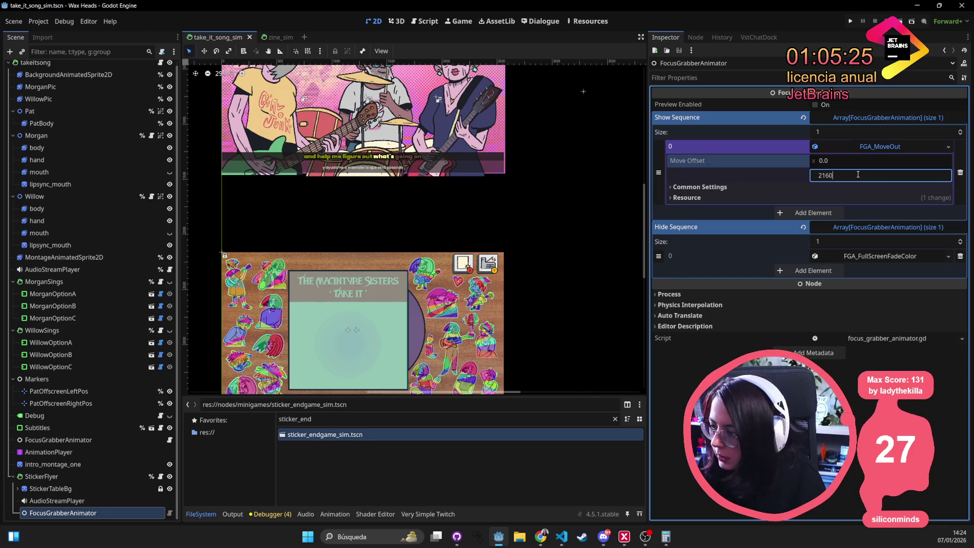
pyautogui.press('Return')
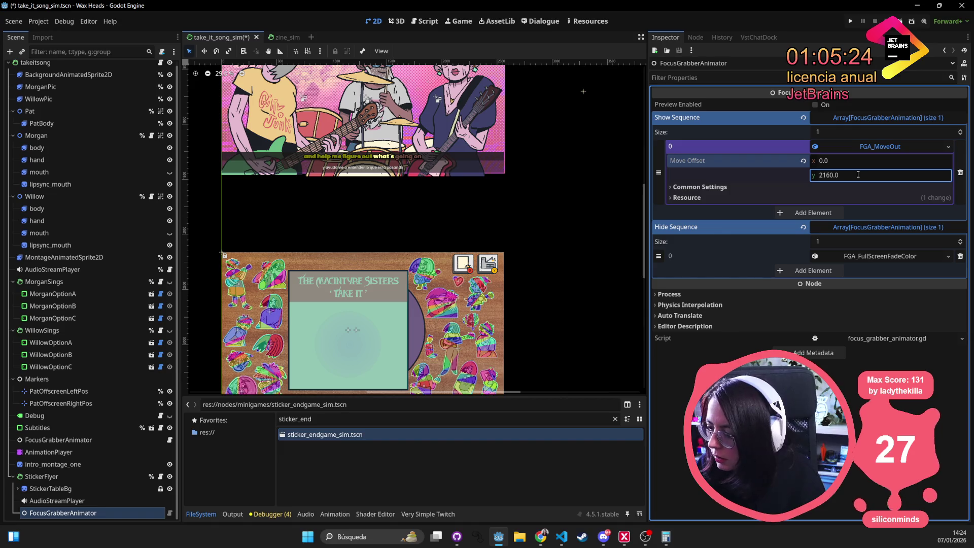
pyautogui.click(846, 175)
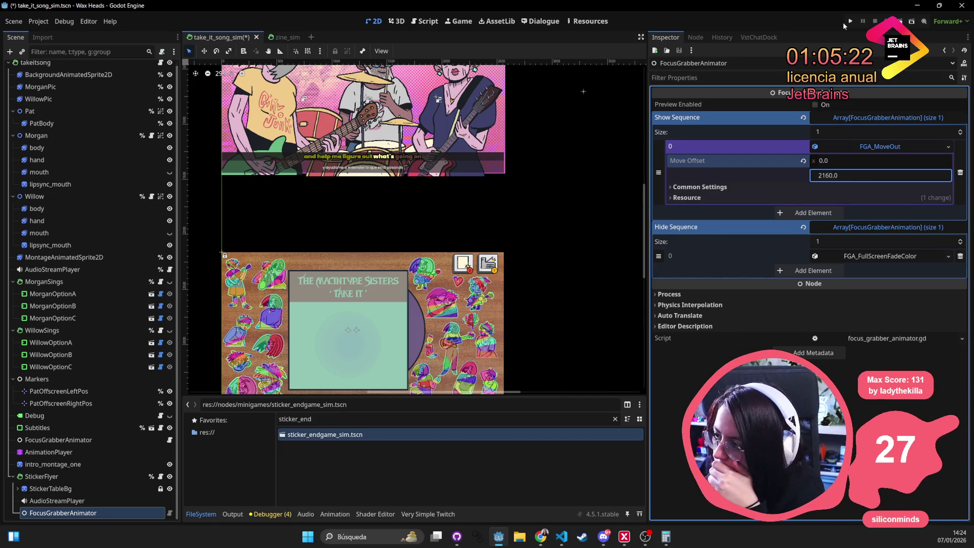
pyautogui.click(279, 38)
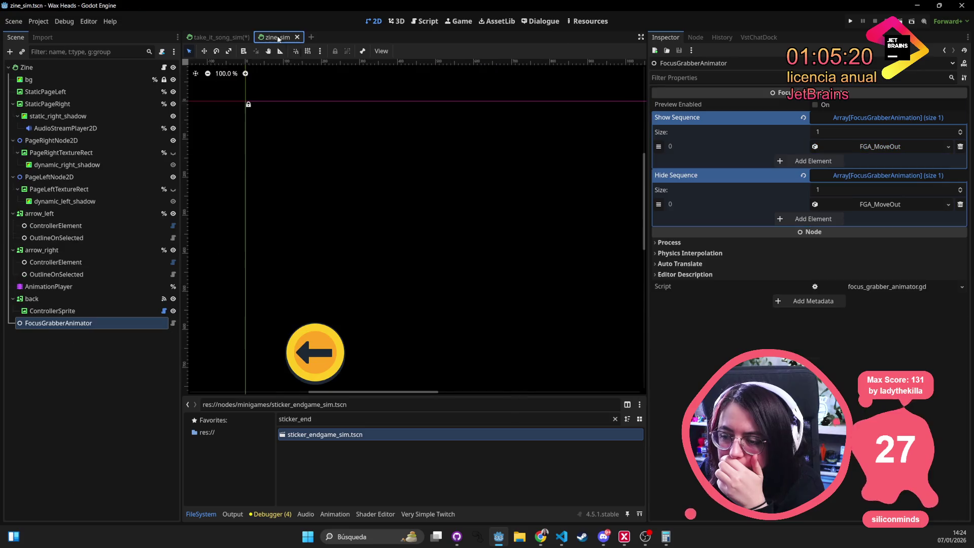
pyautogui.click(880, 146)
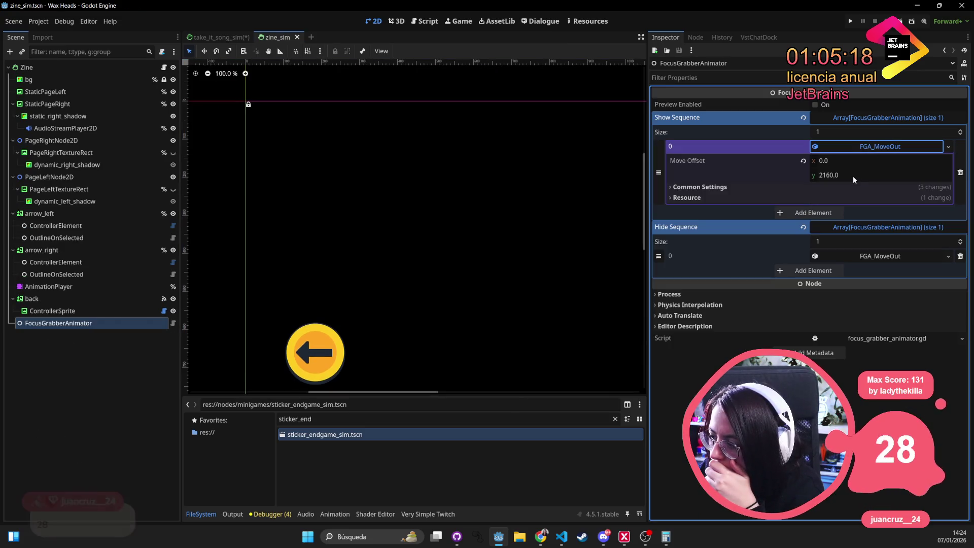
pyautogui.click(212, 38)
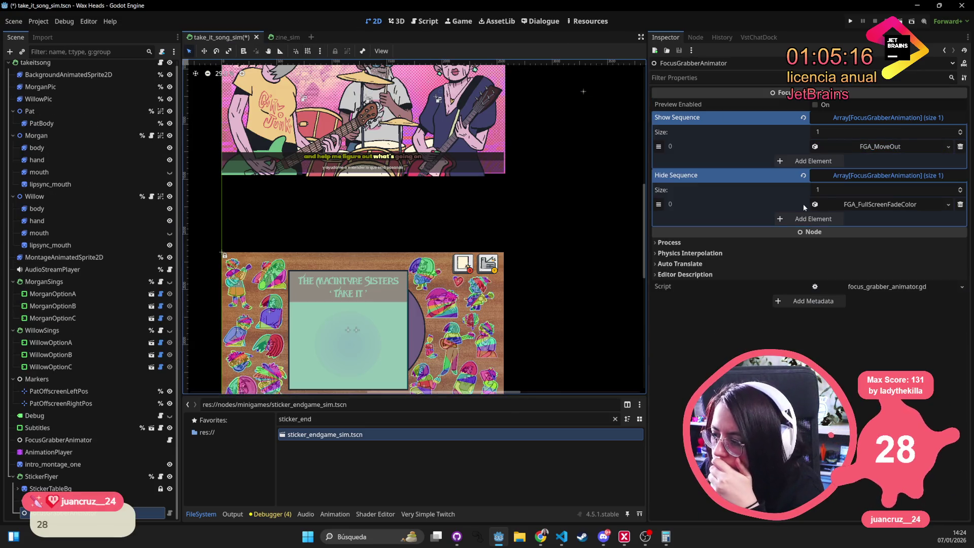
pyautogui.click(842, 161)
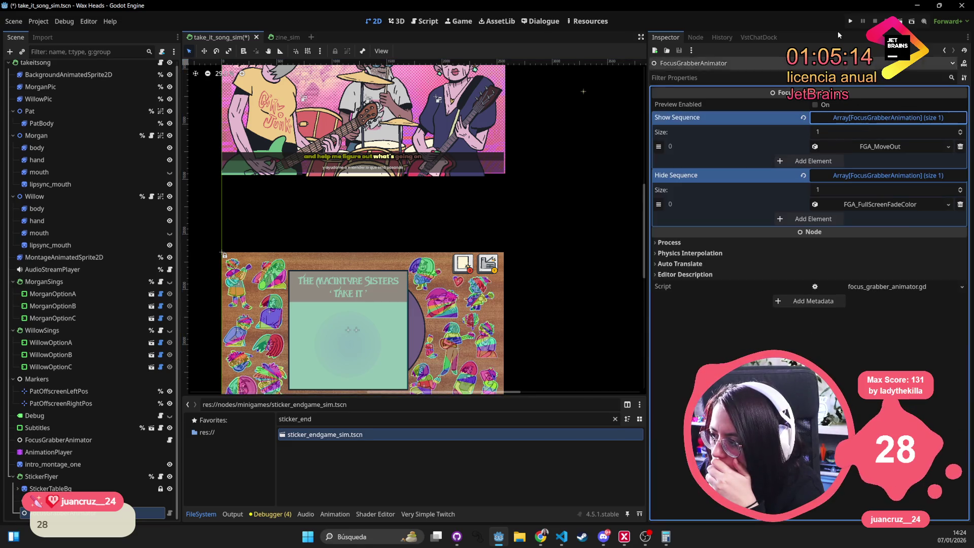
pyautogui.hotkey('ctrl', 'z')
pyautogui.hotkey('ctrl', 's')
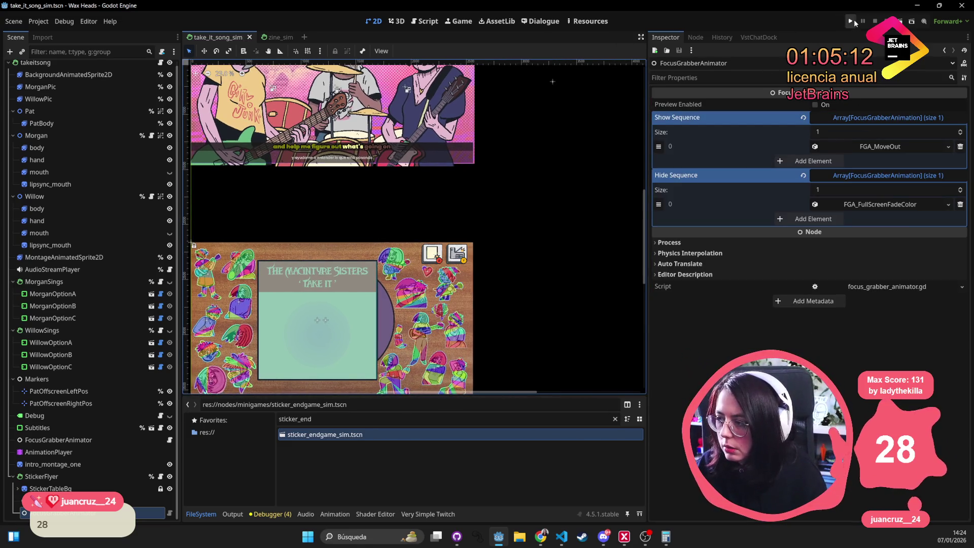
# Run the project and continue the saved game (Side A - Track 04) from the main menu
pyautogui.click(850, 21)
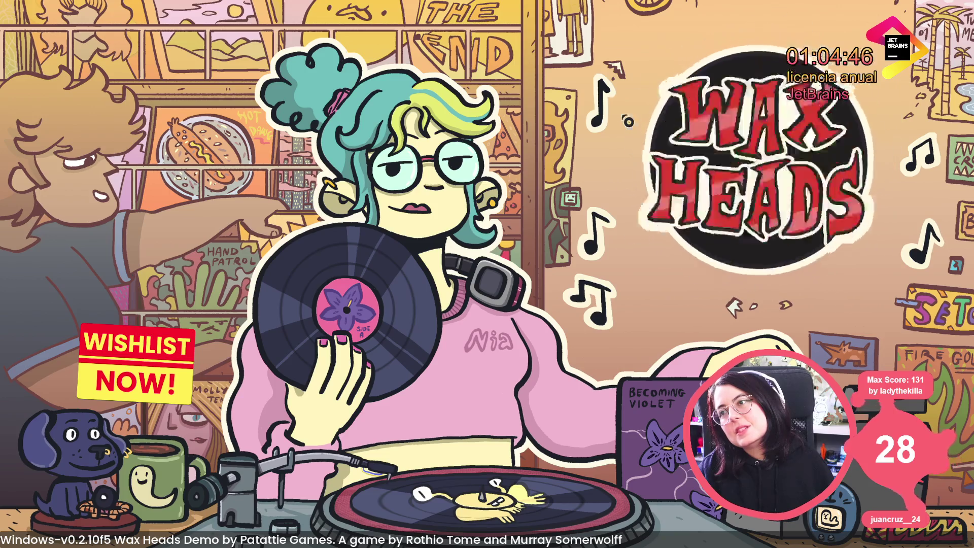
pyautogui.click(621, 112)
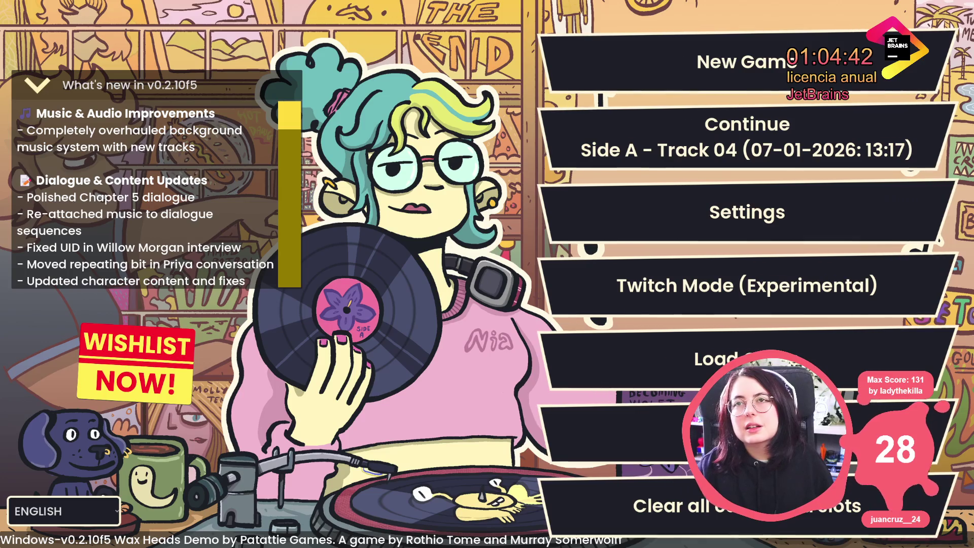
pyautogui.click(761, 152)
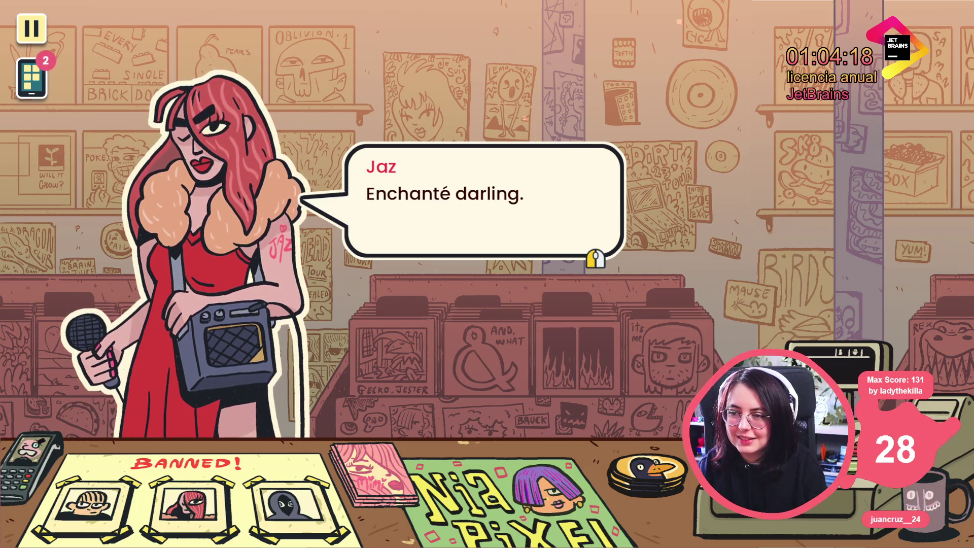
# Skip through Jaz's dialogue and run minigame_take_it_song_sim from the debug console
pyautogui.press('space')
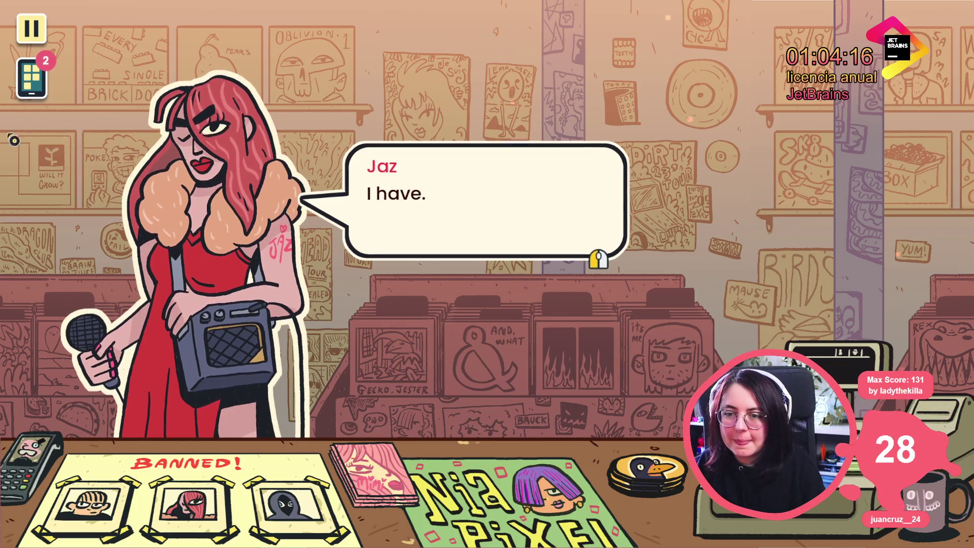
pyautogui.click(454, 264)
pyautogui.press('`')
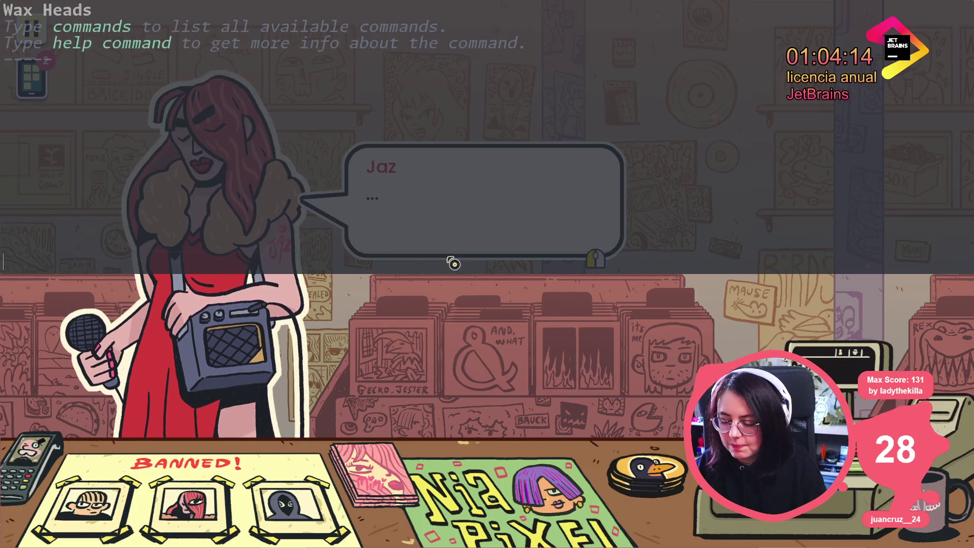
pyautogui.press('Return')
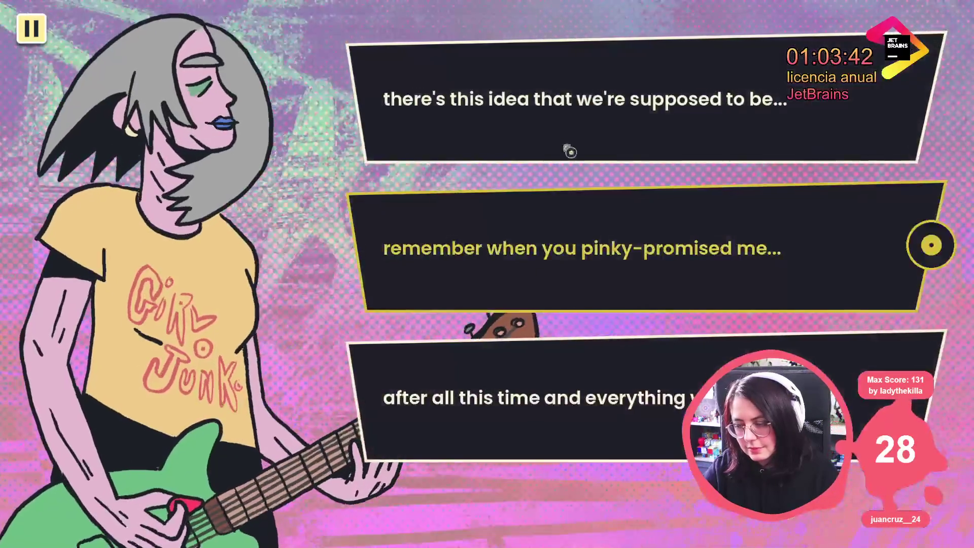
# Choose a lyric line to bring up the 'i see your face in the mirror...' choices
pyautogui.click(565, 152)
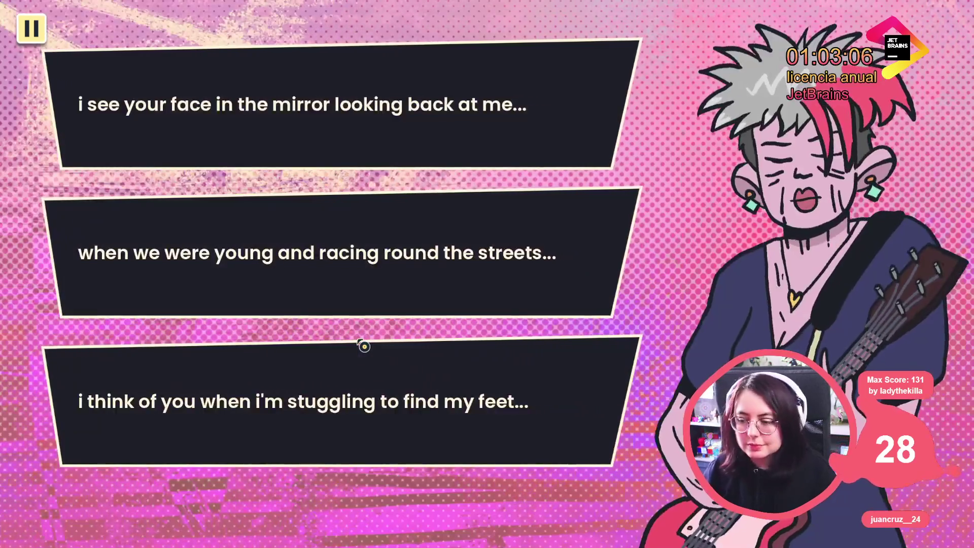
# Choose the middle lyric card, then the 'looking back you've always been quite strange...' line
pyautogui.click(317, 328)
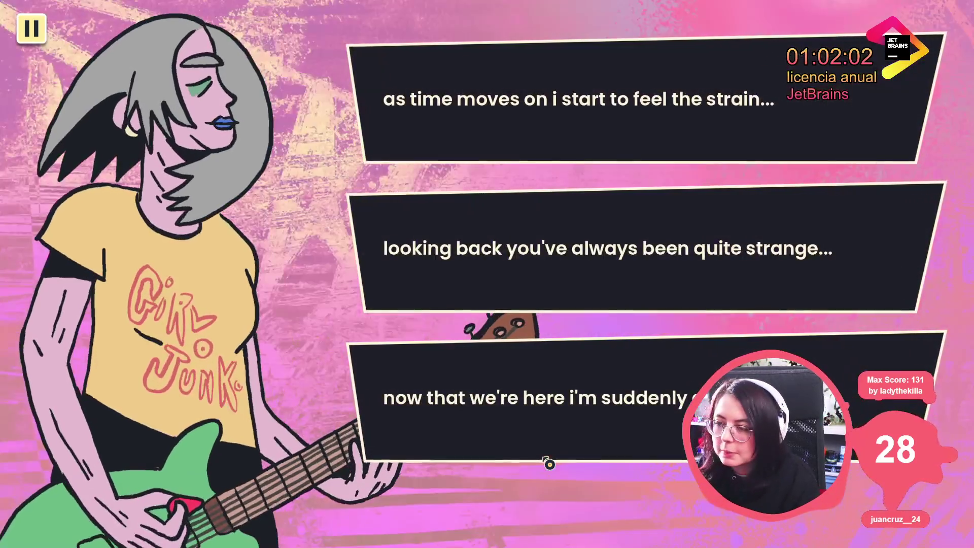
pyautogui.click(566, 311)
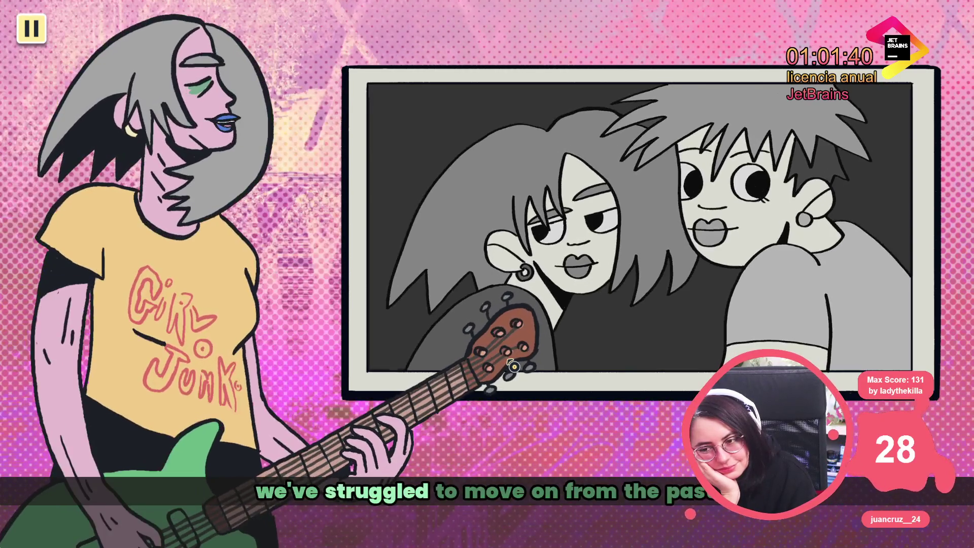
# Pause the game, look at the settings, then close them and resume the song
pyautogui.click(28, 36)
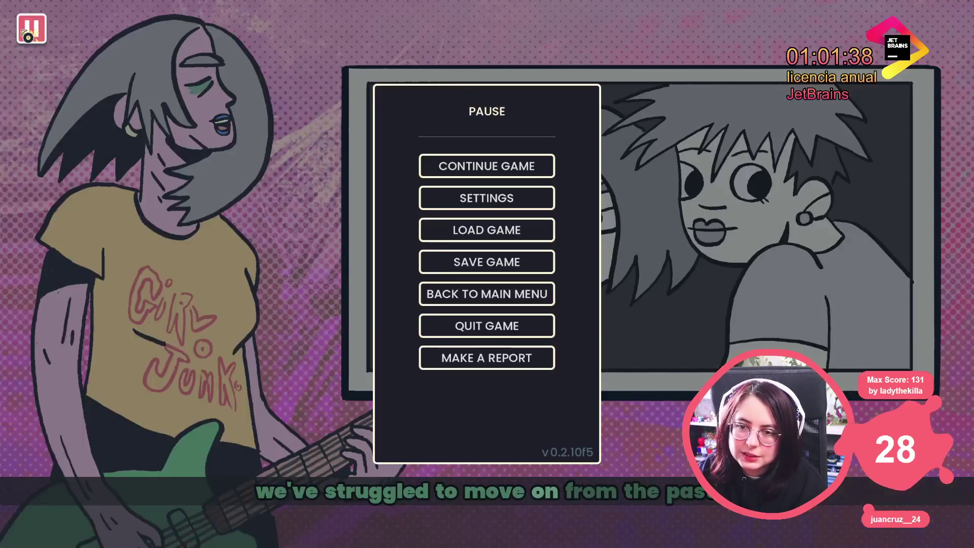
pyautogui.click(460, 203)
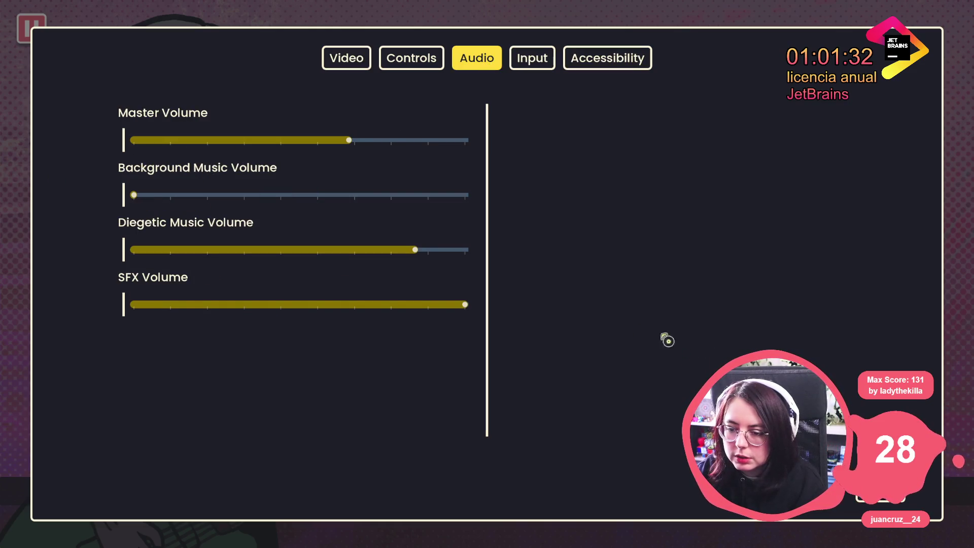
pyautogui.press('Escape')
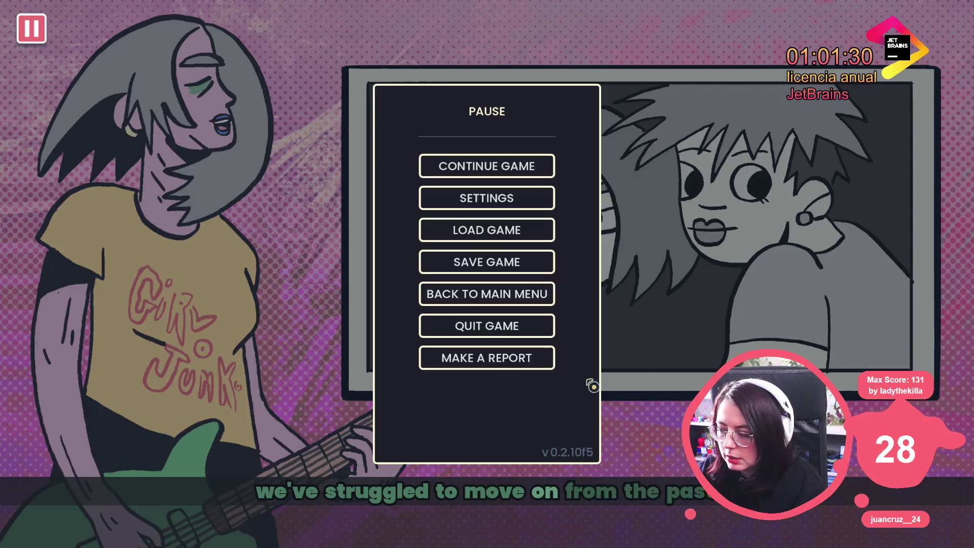
pyautogui.click(528, 175)
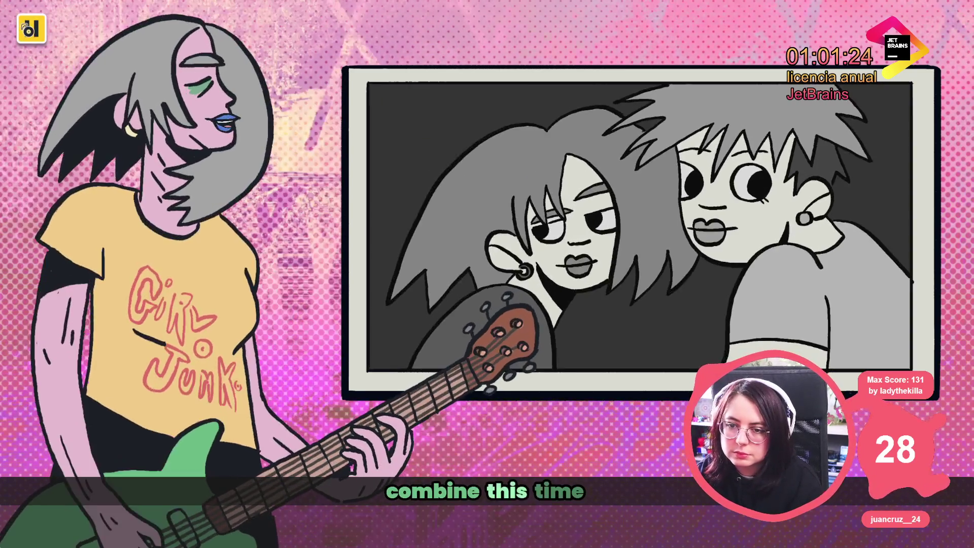
# Raise Background Music Volume to the Master level in Audio settings, apply, and resume
pyautogui.press('Escape')
pyautogui.click(502, 204)
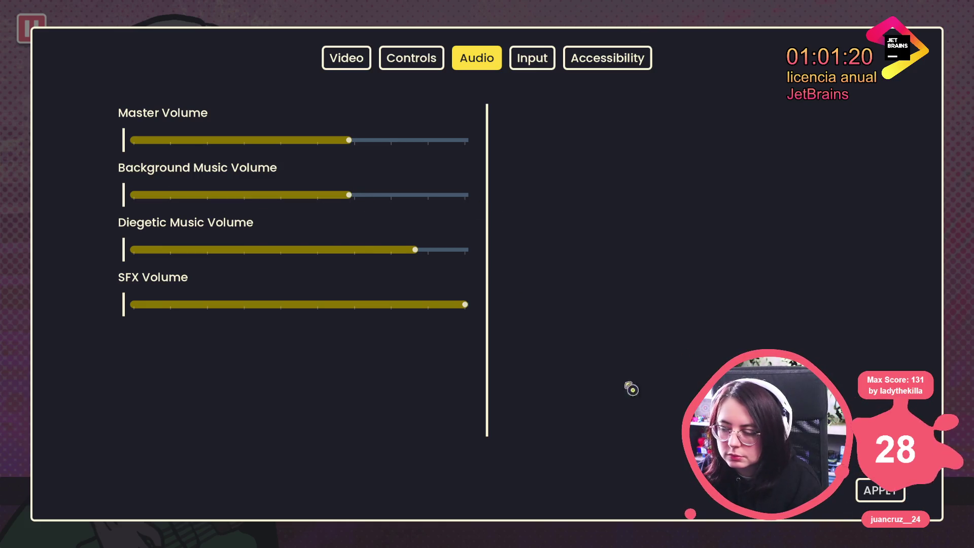
pyautogui.click(880, 490)
pyautogui.press('Escape')
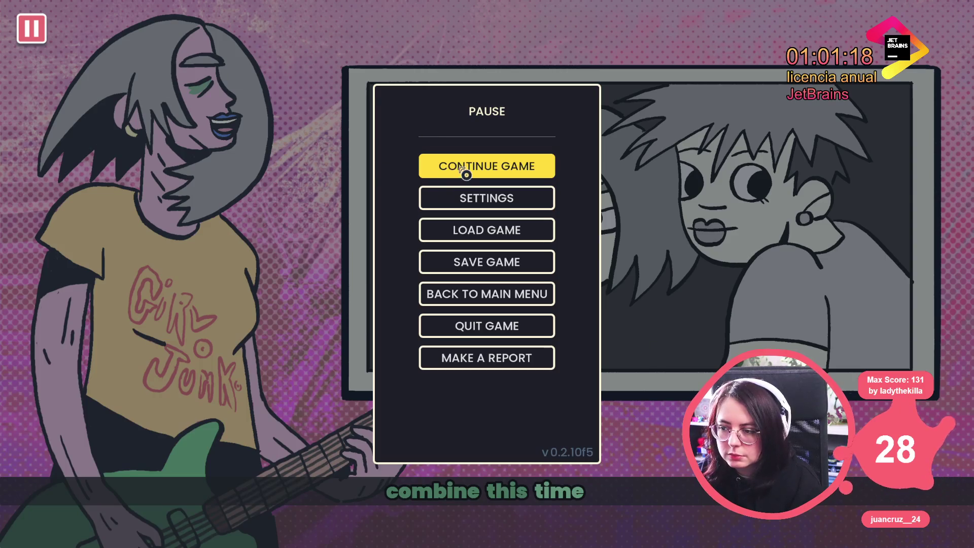
pyautogui.click(464, 172)
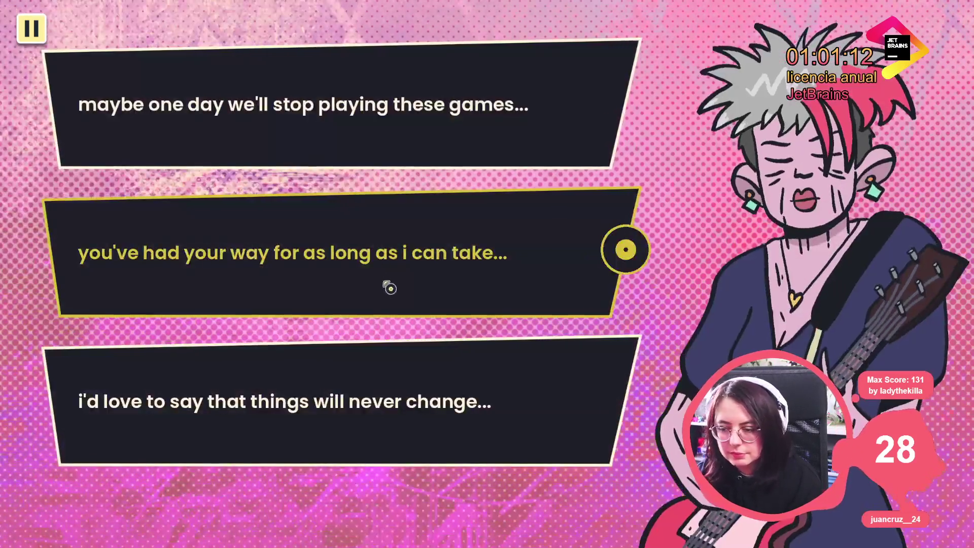
# Pick the 'you've had your way' lyric line, then show Godot's Debugger Errors list
pyautogui.click(391, 285)
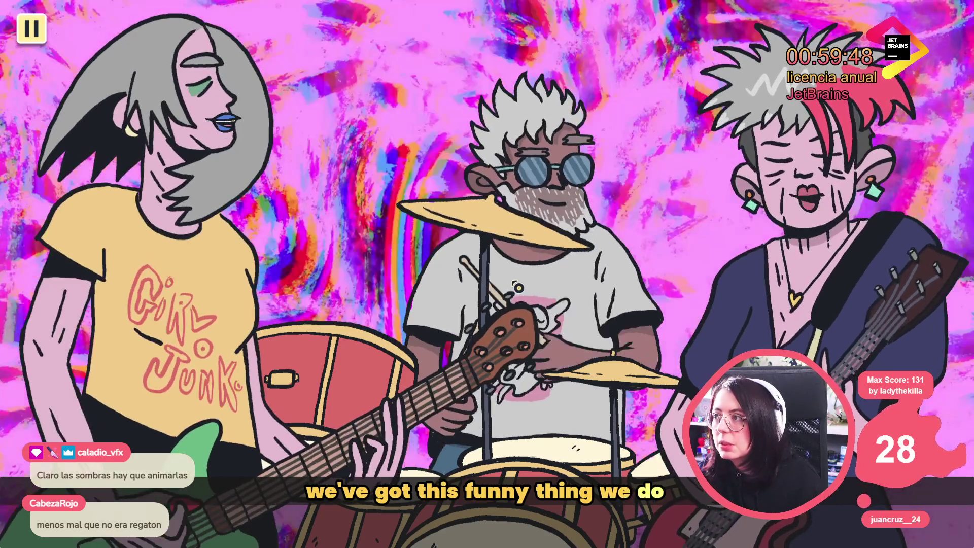
pyautogui.press('F8')
pyautogui.click(272, 514)
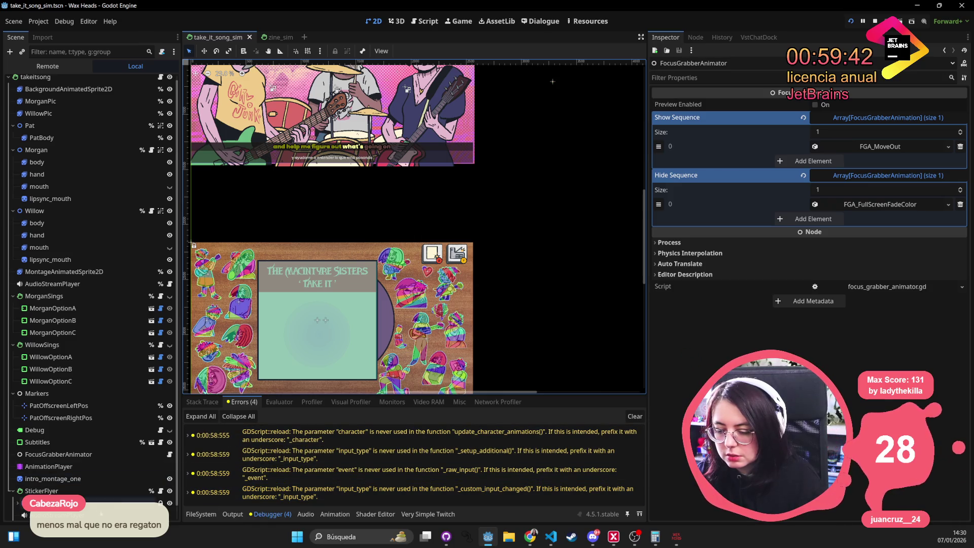
# Select StickerFlyer in the Scene dock, then return to the game's debug console
pyautogui.scroll(-1, 93, 488)
pyautogui.click(91, 478)
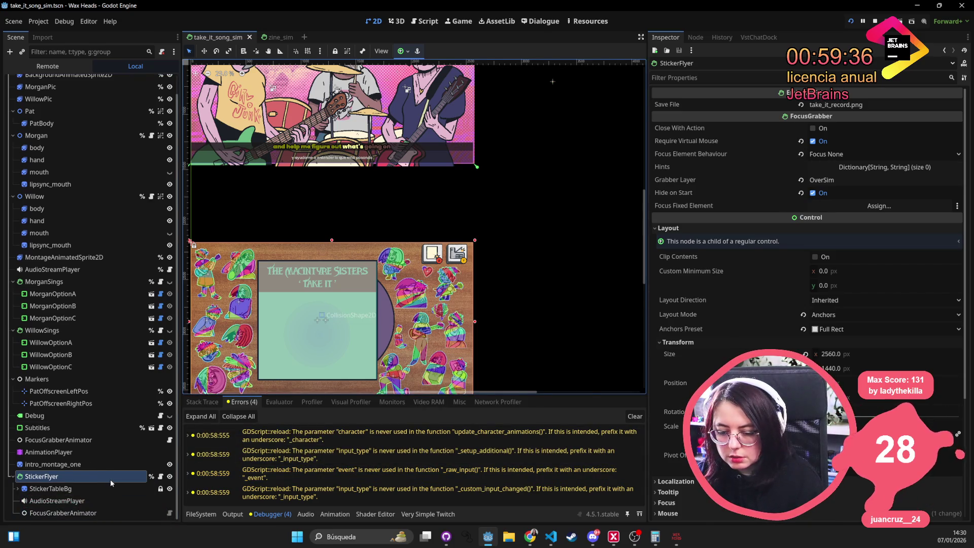
pyautogui.press('F6')
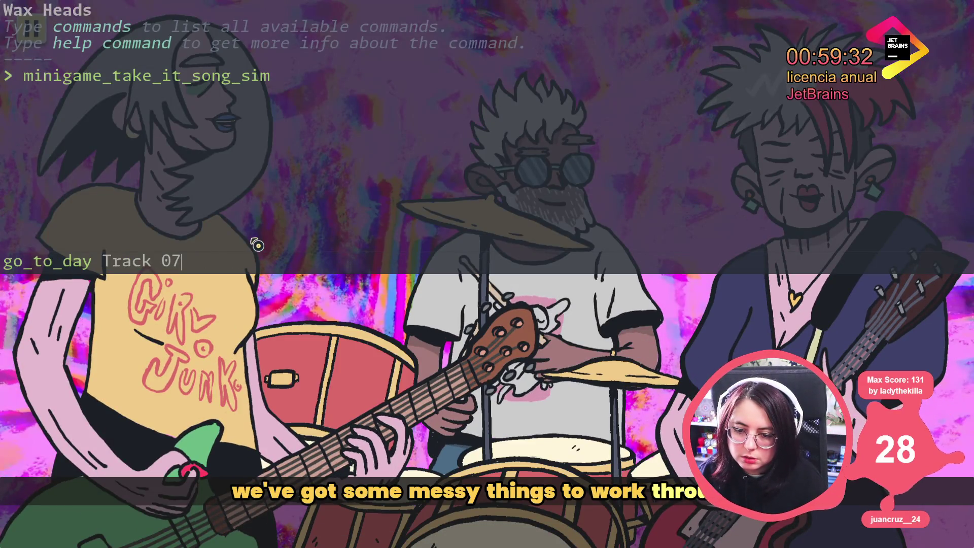
# Run the go_to_day Track 07 console command, then bring up Godot's Remote scene tree
pyautogui.press('Return')
pyautogui.press('Escape')
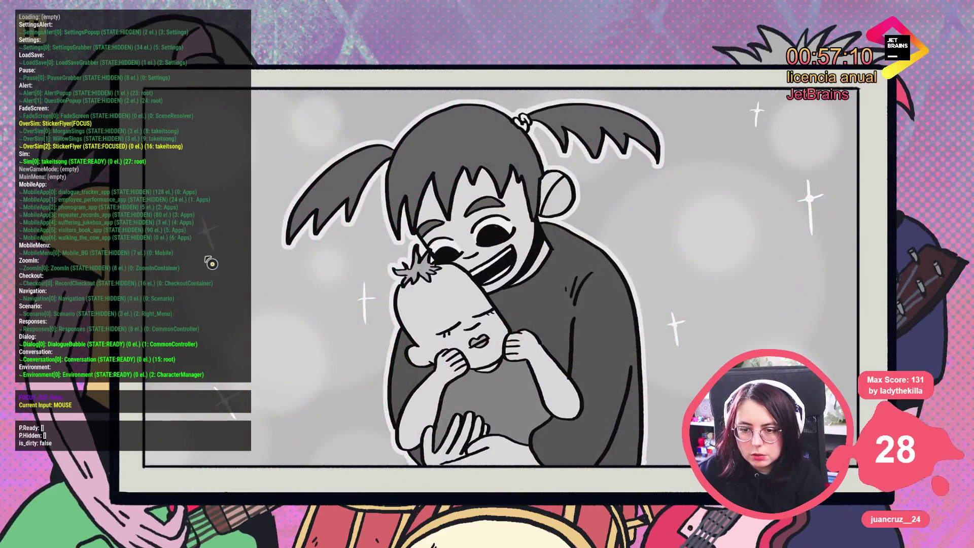
pyautogui.hotkey('alt', 'Tab')
pyautogui.hotkey('alt', 'Tab')
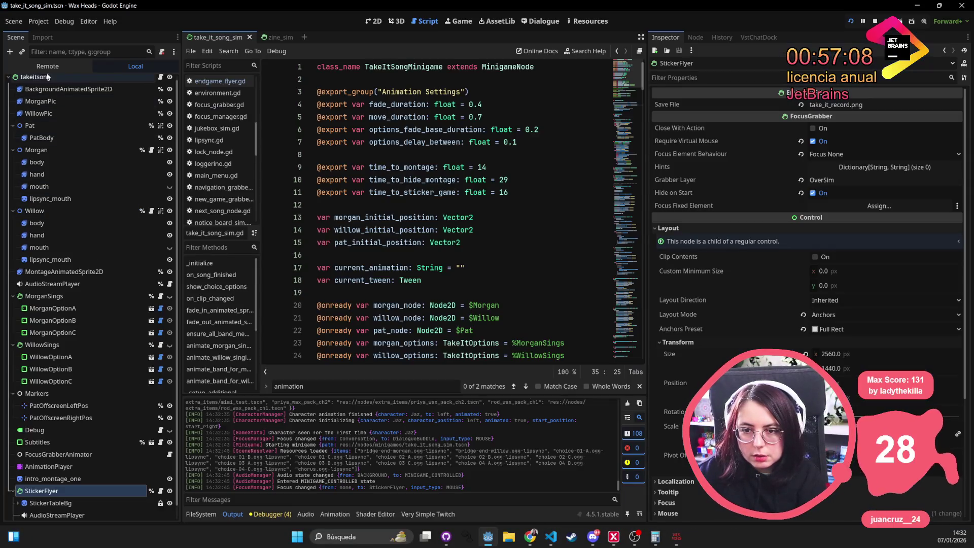
pyautogui.click(47, 66)
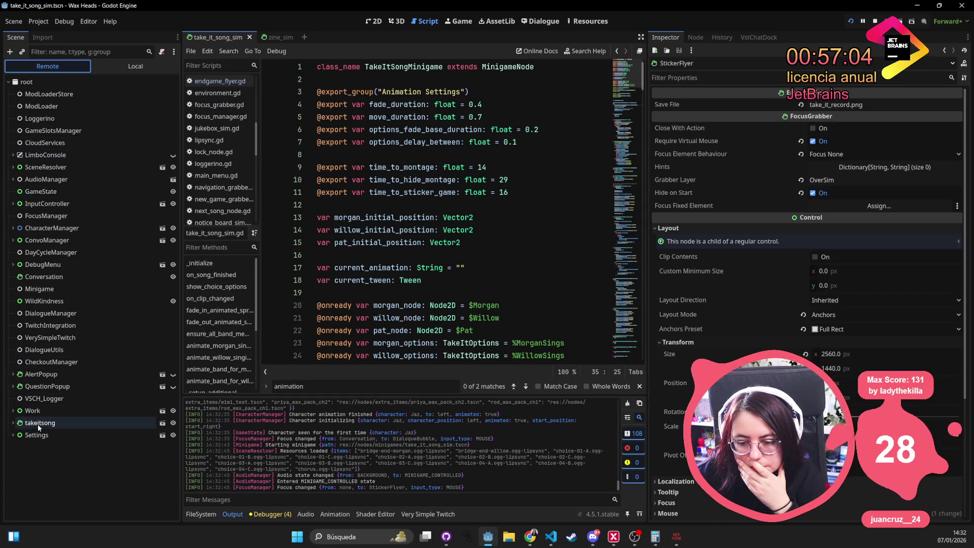
# Expand takeitsong in the Remote tree and select the live StickerFlyer node
pyautogui.click(23, 423)
pyautogui.click(12, 424)
pyautogui.scroll(-5, 77, 416)
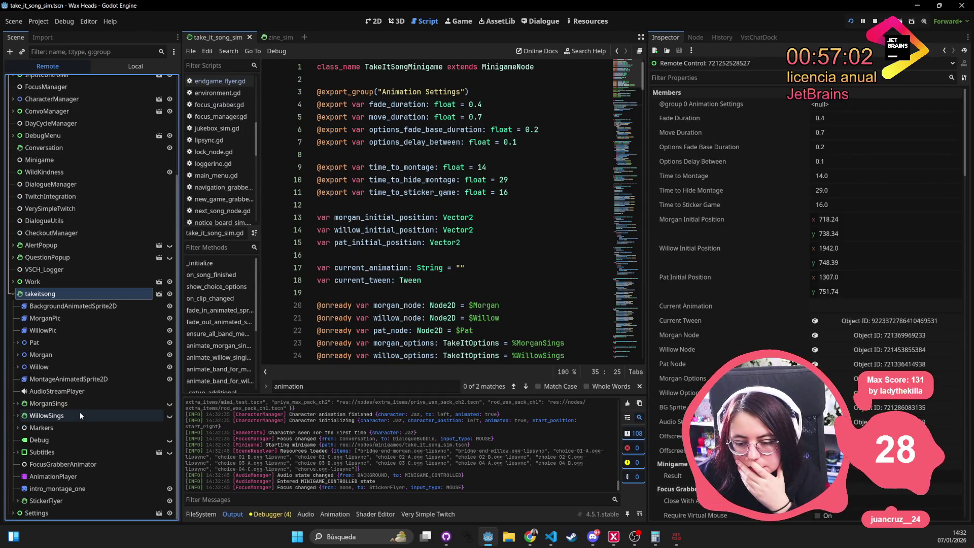
pyautogui.click(67, 500)
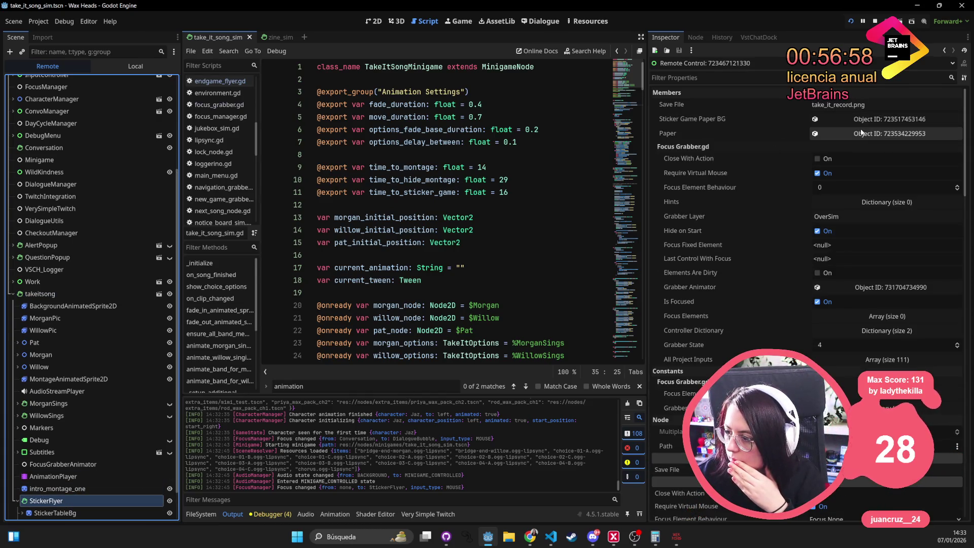
pyautogui.scroll(-3, 834, 329)
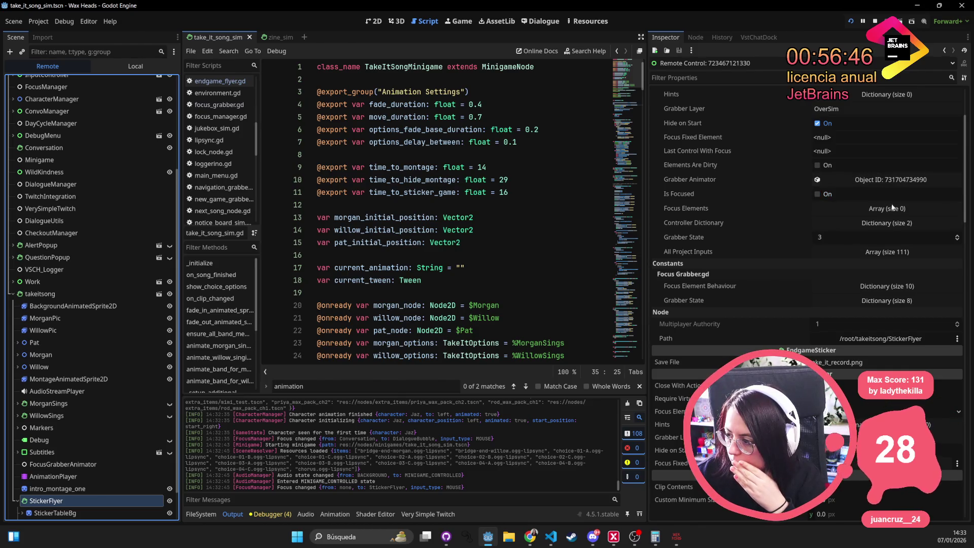
# Check StickerFlyer's Controller Dictionary, Grabber State and grabber animator object, then reselect StickerFlyer
pyautogui.click(894, 224)
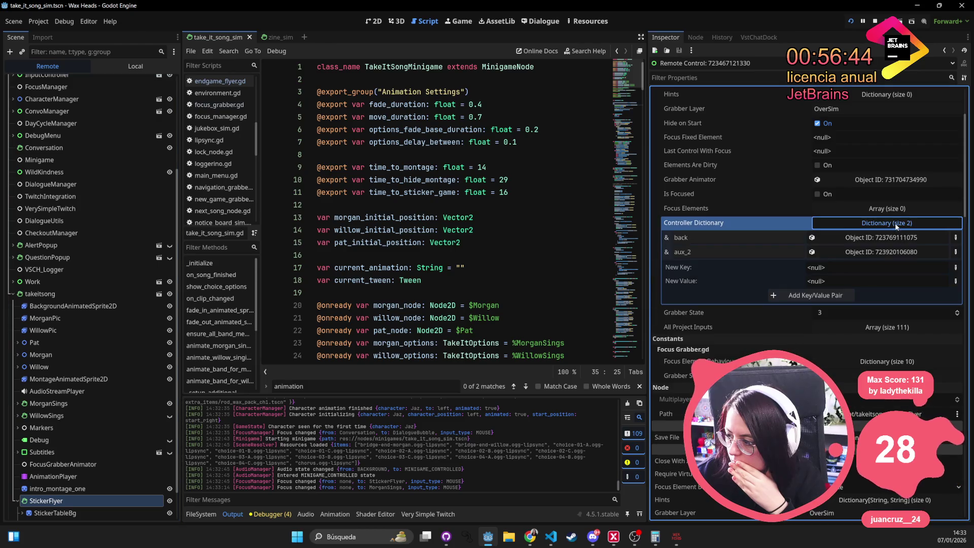
pyautogui.click(896, 224)
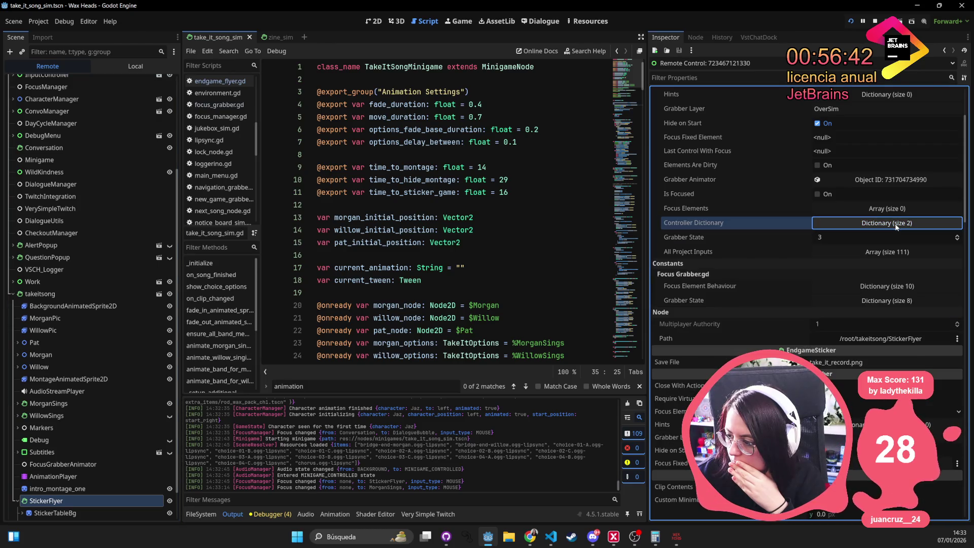
pyautogui.press('Tab')
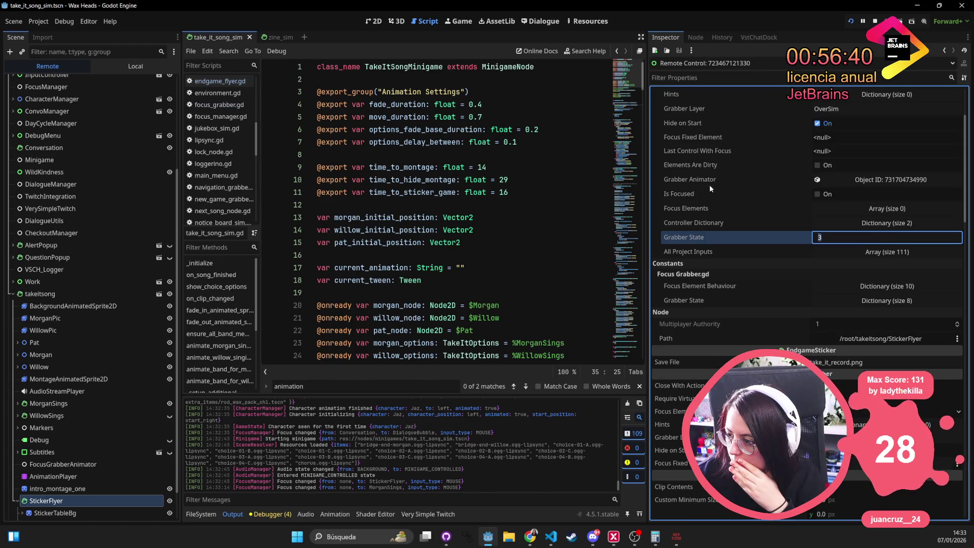
pyautogui.click(872, 179)
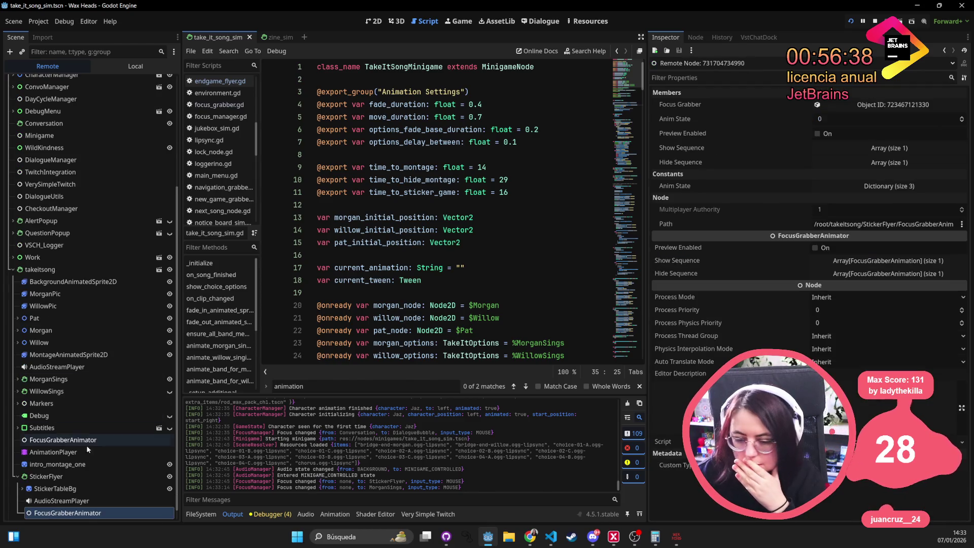
pyautogui.click(84, 477)
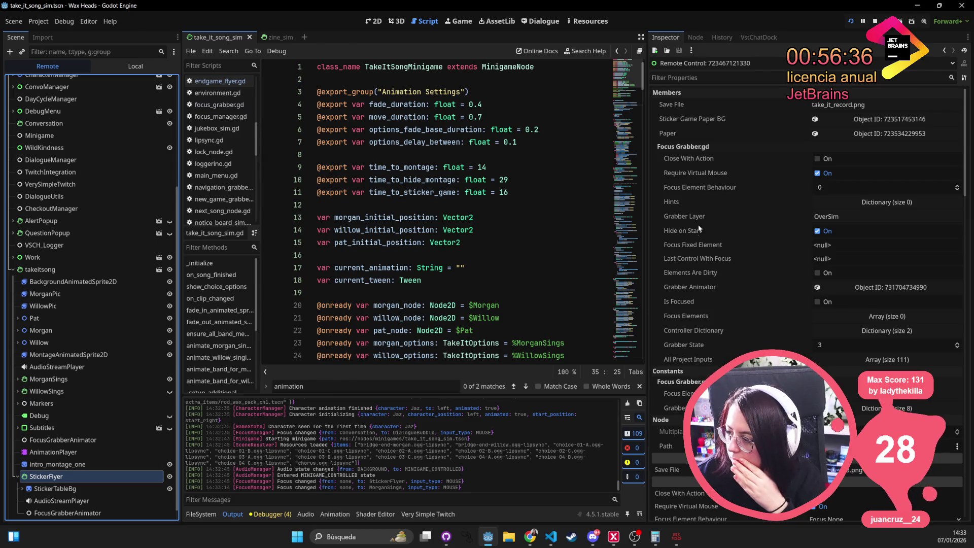
# Review StickerFlyer's Control layout properties, showing an Offset Top of 2160
pyautogui.scroll(-2, 750, 325)
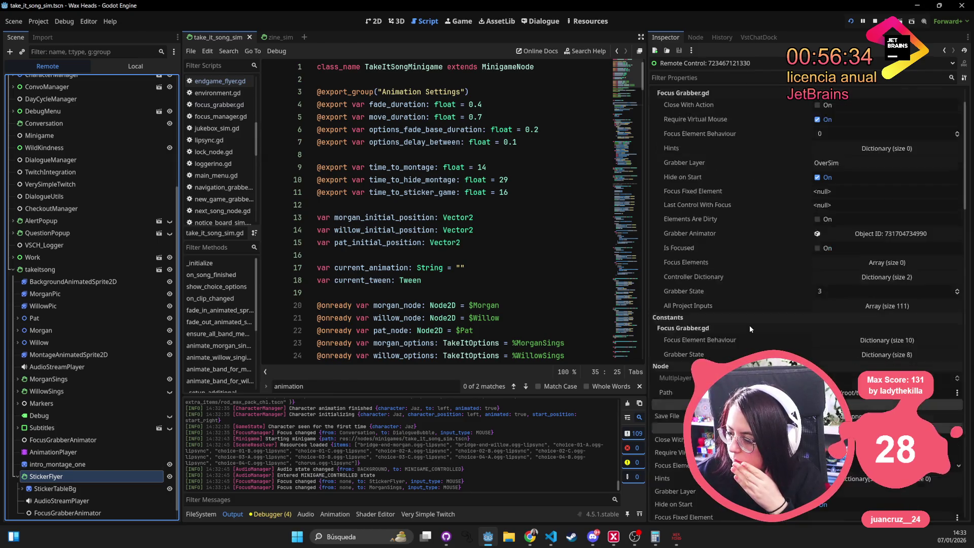
pyautogui.scroll(-8, 749, 324)
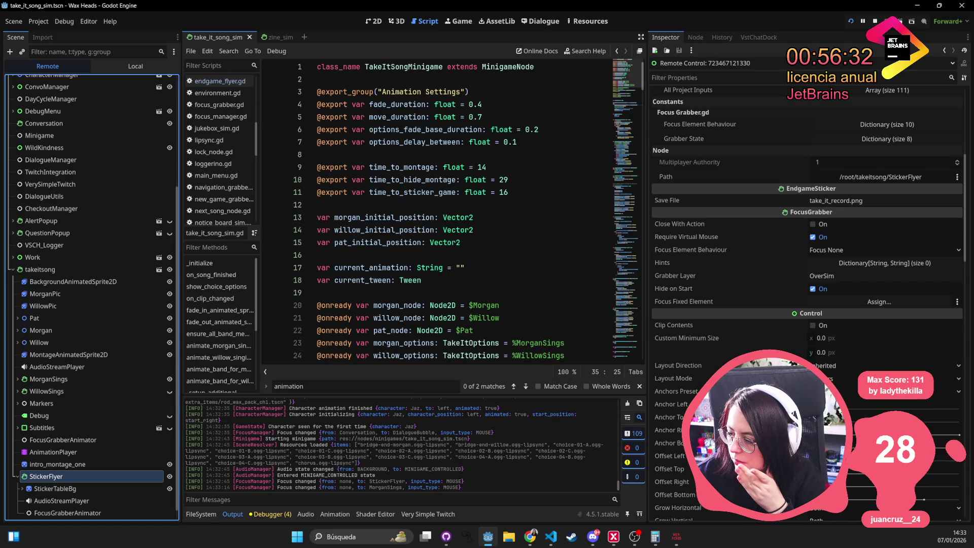
pyautogui.scroll(-2, 750, 325)
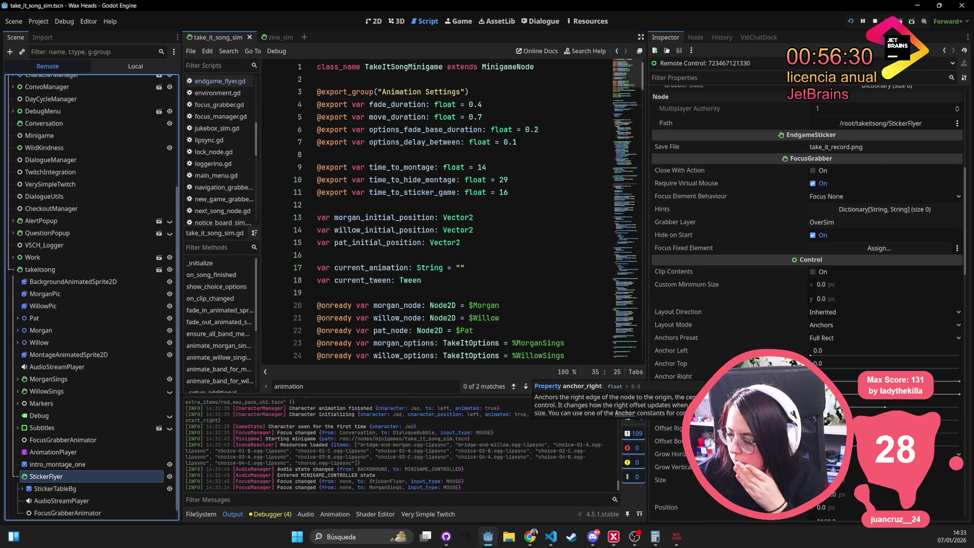
pyautogui.scroll(-2, 710, 376)
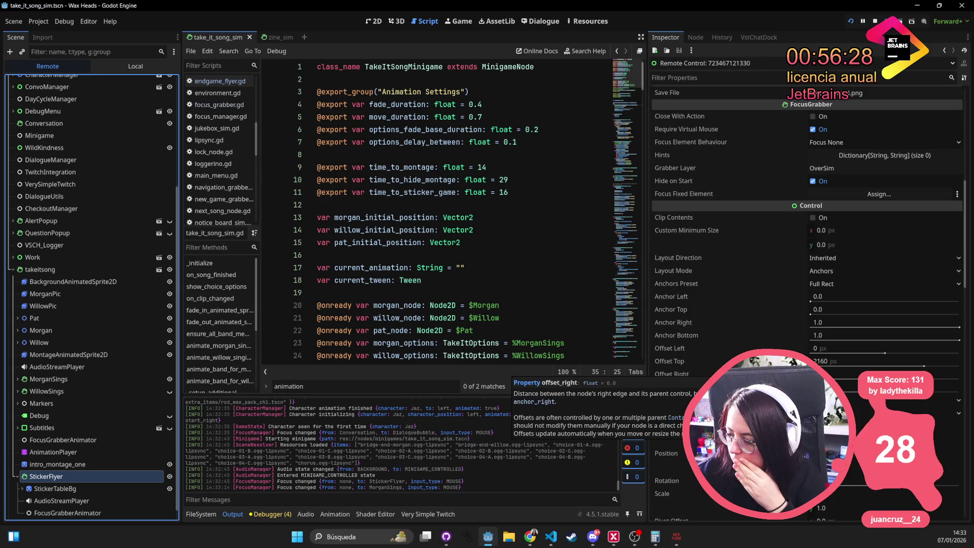
pyautogui.click(858, 469)
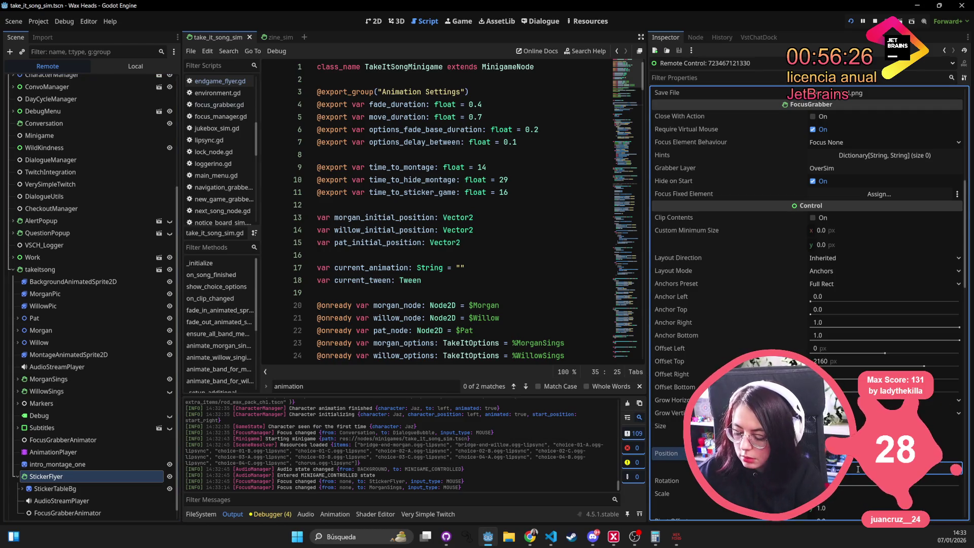
# Return to Godot and open StickerFlyer's FocusGrabberAnimator properties
pyautogui.hotkey('alt', 'Tab')
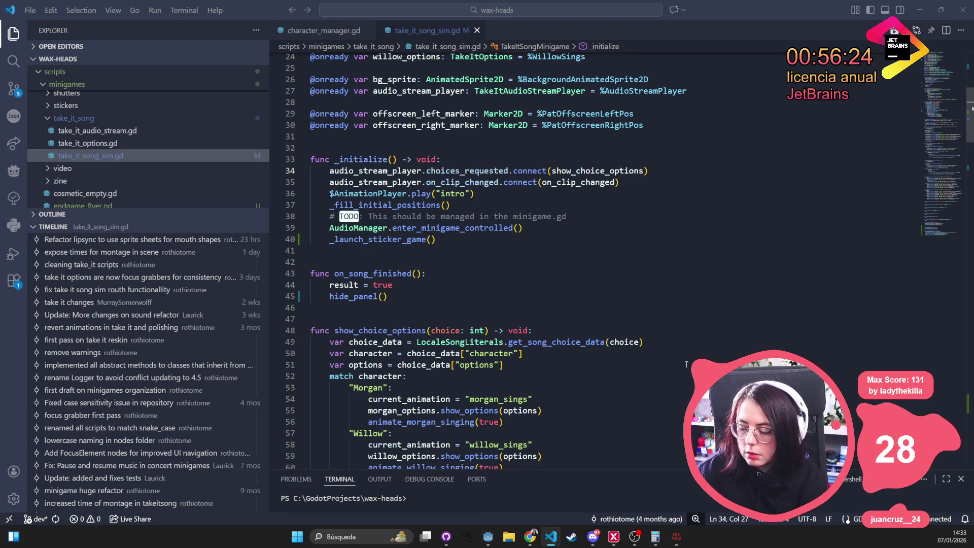
pyautogui.hotkey('alt', 'Tab')
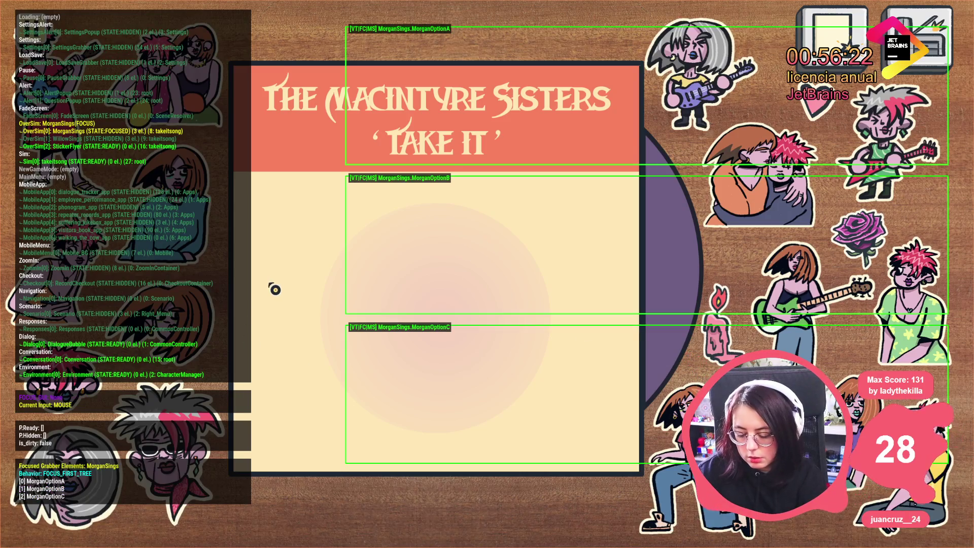
pyautogui.hotkey('alt', 'Tab')
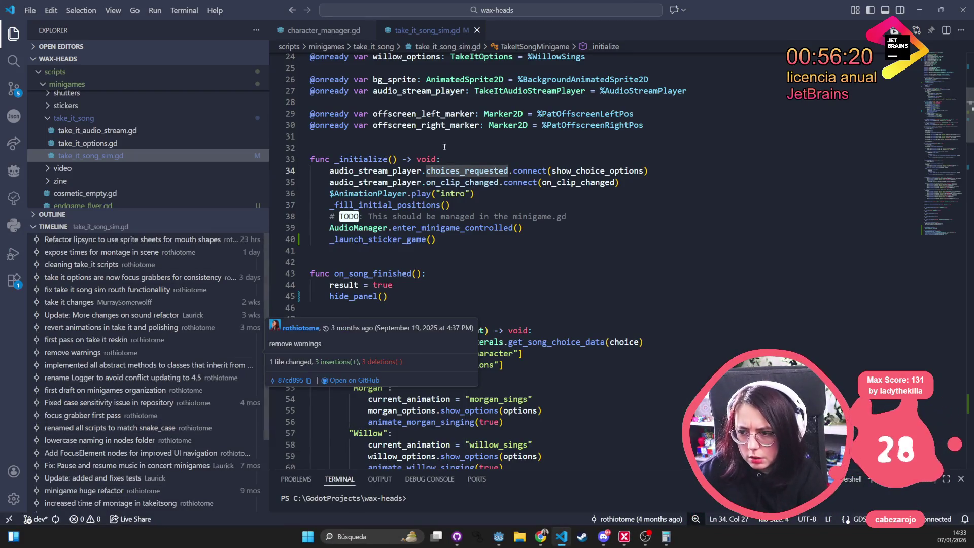
pyautogui.hotkey('alt', 'Tab')
pyautogui.click(66, 475)
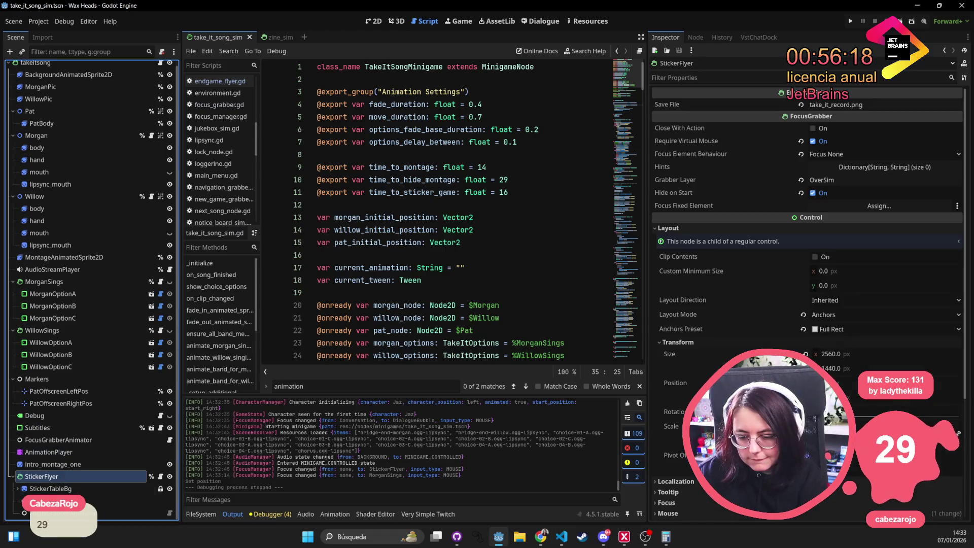
pyautogui.click(106, 513)
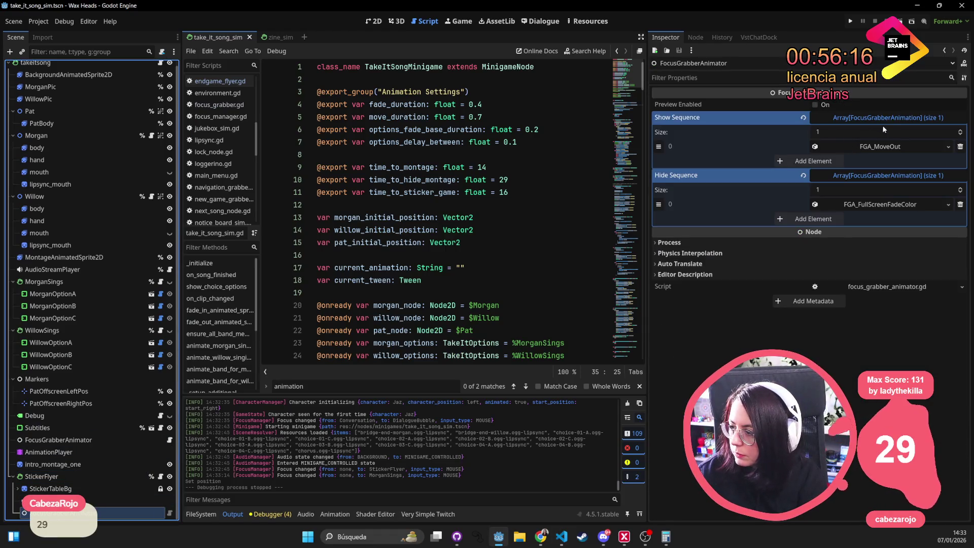
# Set the Show Sequence FGA_MoveOut Move Offset y to 0, making it 0, 0
pyautogui.click(893, 117)
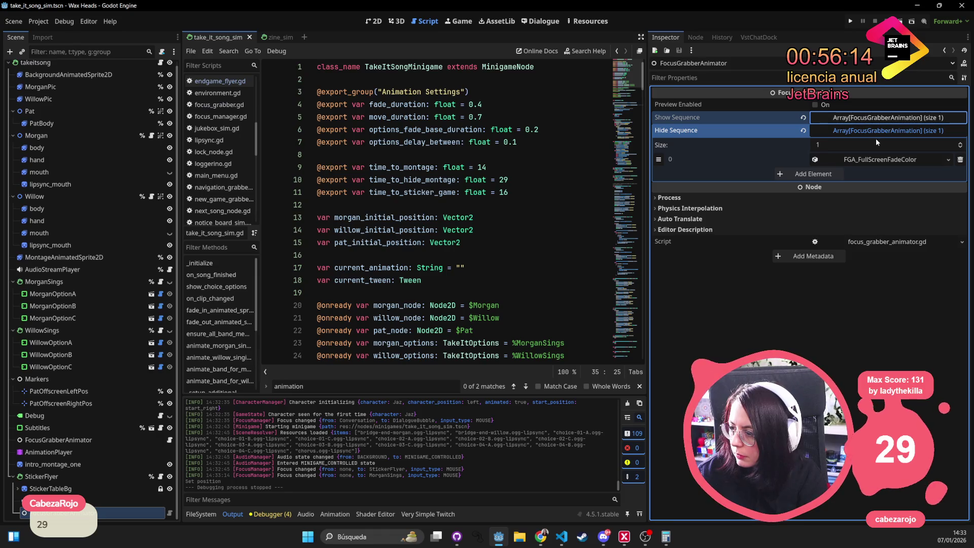
pyautogui.click(890, 117)
pyautogui.click(891, 148)
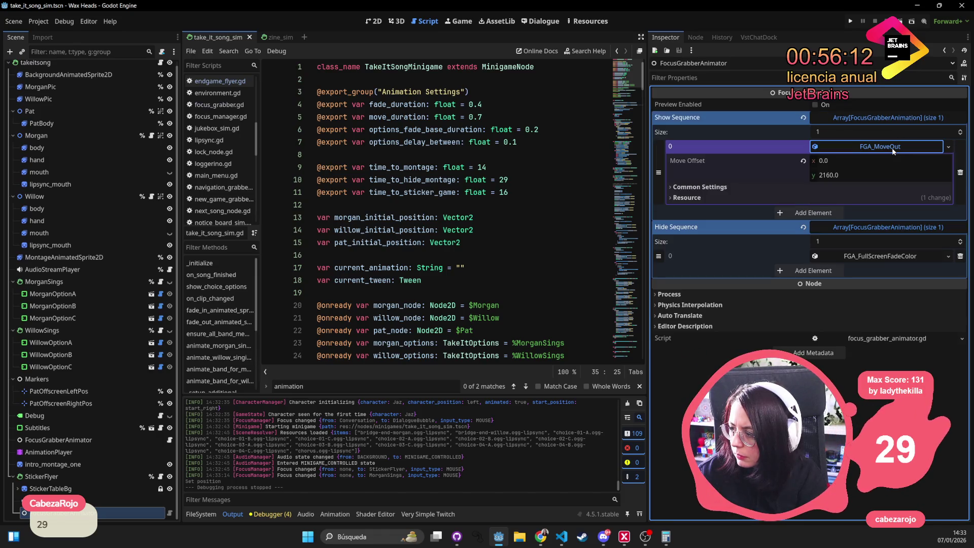
pyautogui.click(853, 178)
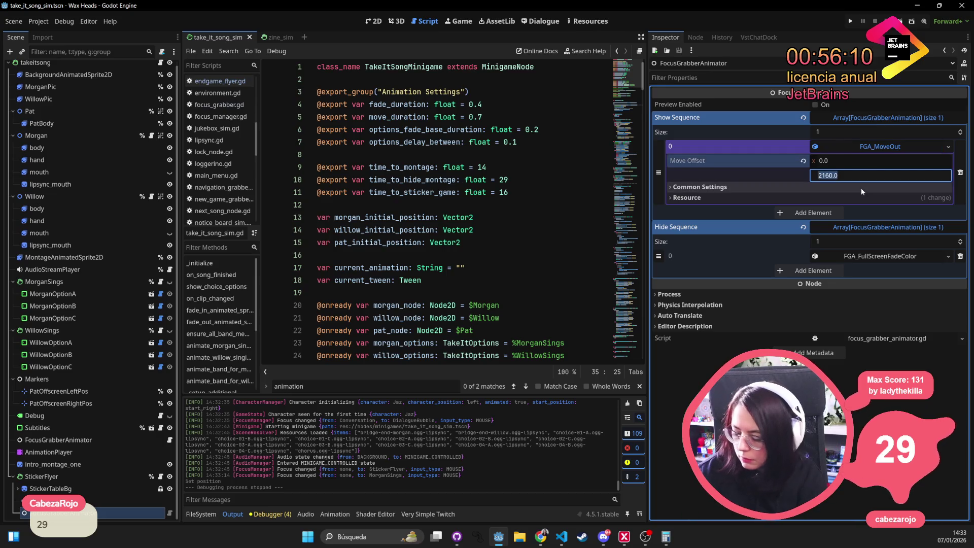
pyautogui.write('0')
pyautogui.press('Return')
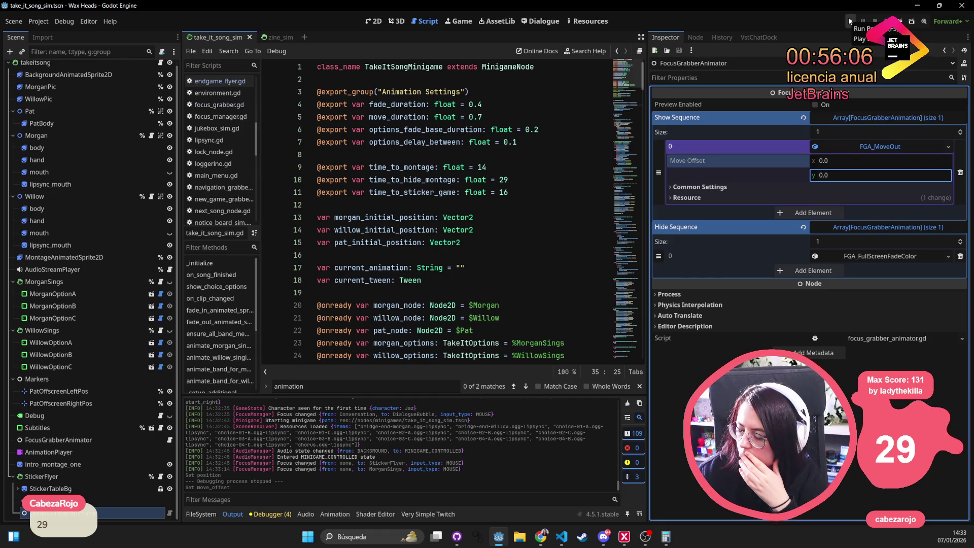
pyautogui.click(375, 21)
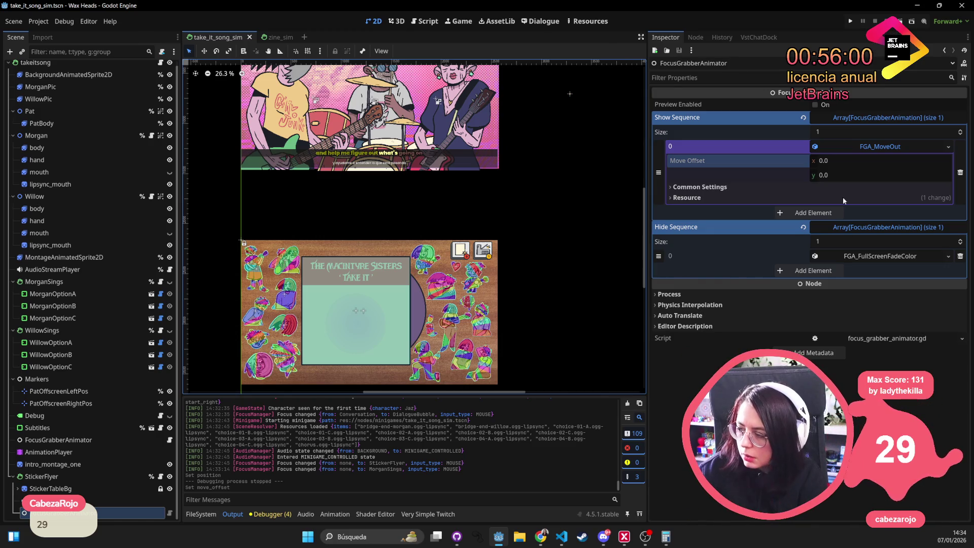
# Back in VS Code, search the current script for show_panel
pyautogui.hotkey('alt', 'Tab')
pyautogui.hotkey('ctrl', 'f')
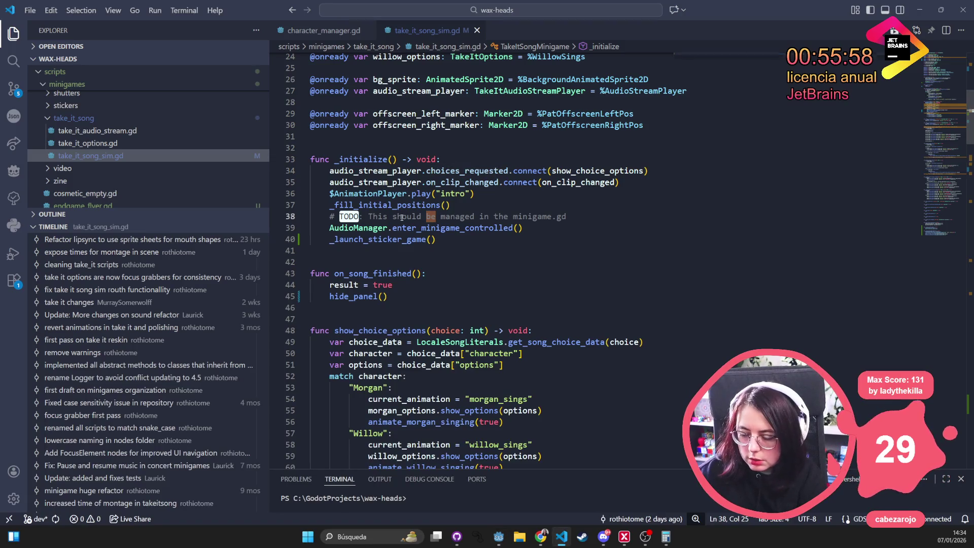
pyautogui.write('show_panel')
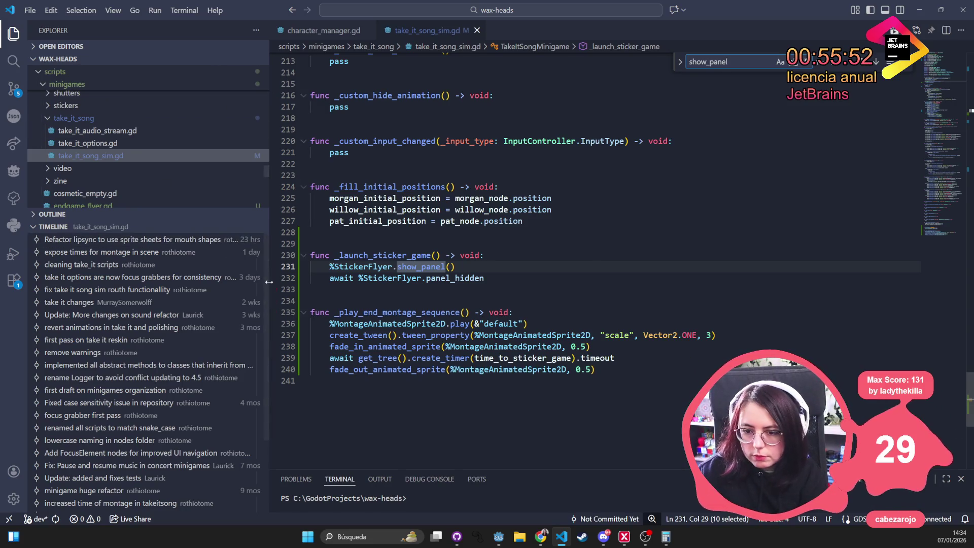
pyautogui.click(366, 152)
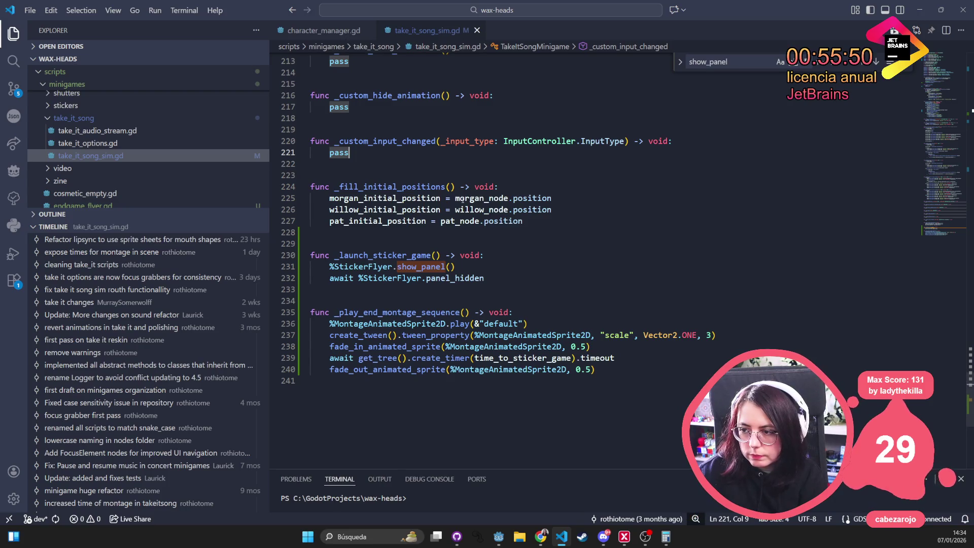
pyautogui.click(462, 201)
# Open sticker_endgame_sim.tscn via Quick Open, then bring take_it_song_sim.gd to the front
pyautogui.hotkey('ctrl', 'p')
pyautogui.write('sticker')
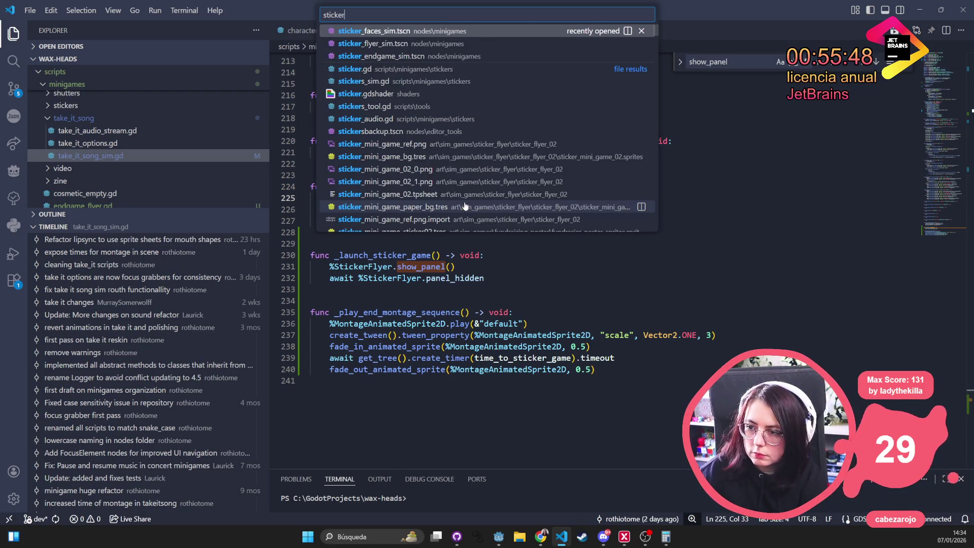
pyautogui.write('end')
pyautogui.press('Return')
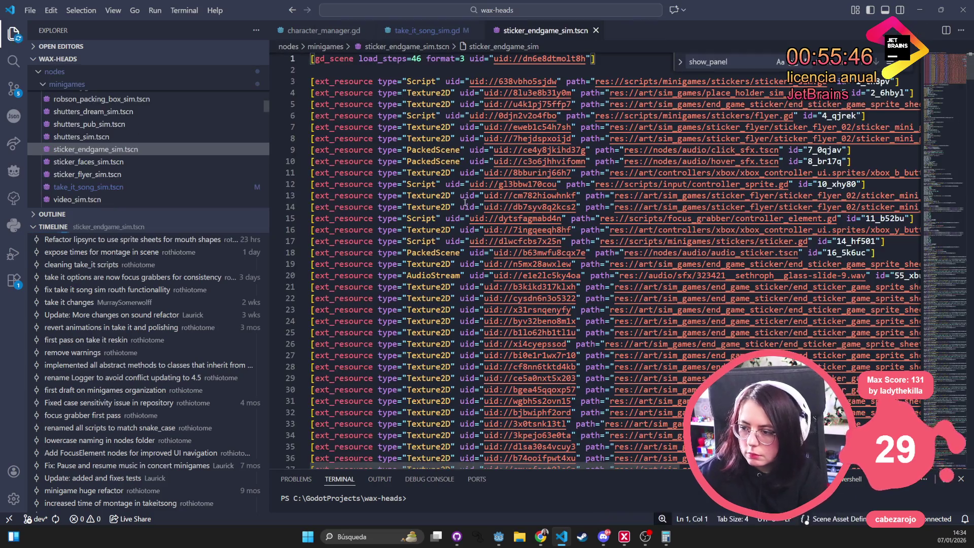
pyautogui.hotkey('ctrl', 'p')
pyautogui.write('sticker ')
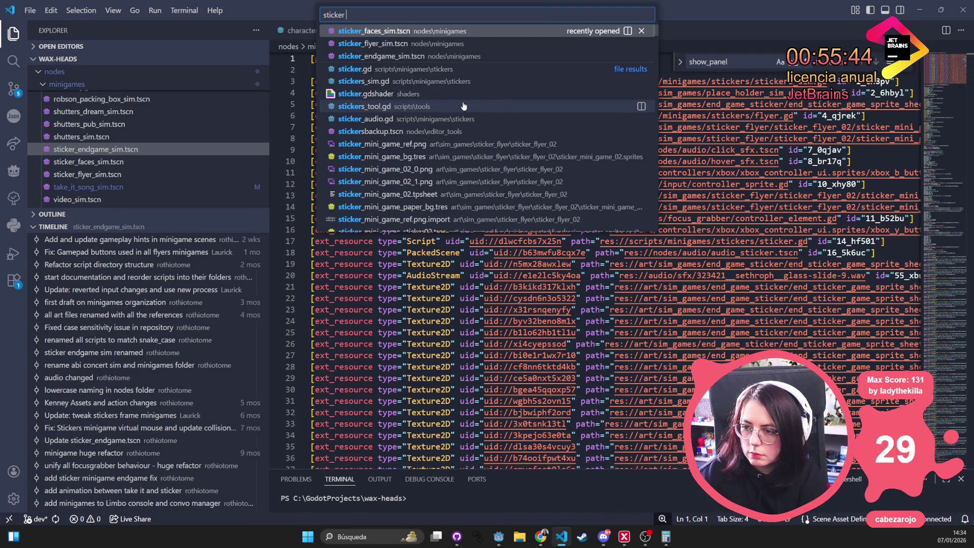
pyautogui.write('endgame')
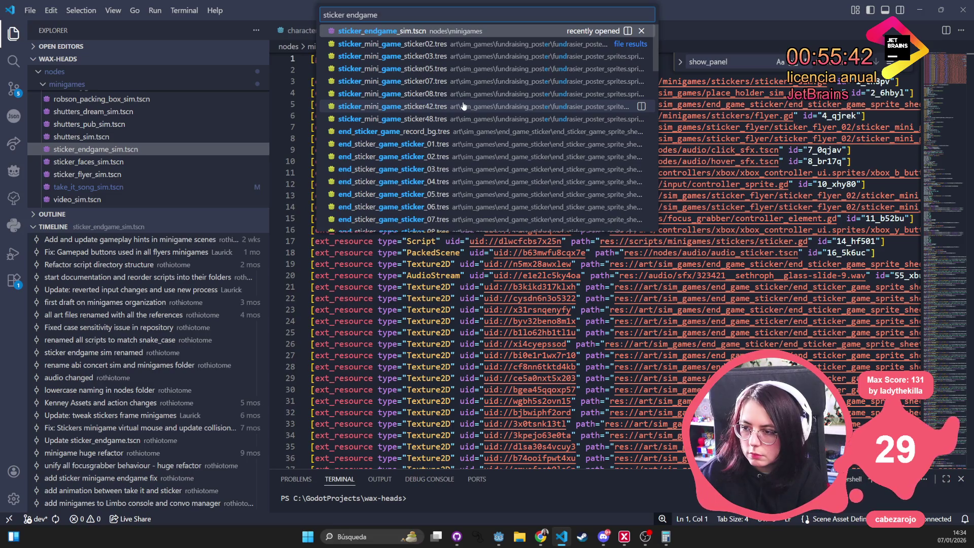
pyautogui.write(' gd')
pyautogui.hotkey('ctrl', 'BackSpace')
pyautogui.hotkey('ctrl', 'BackSpace')
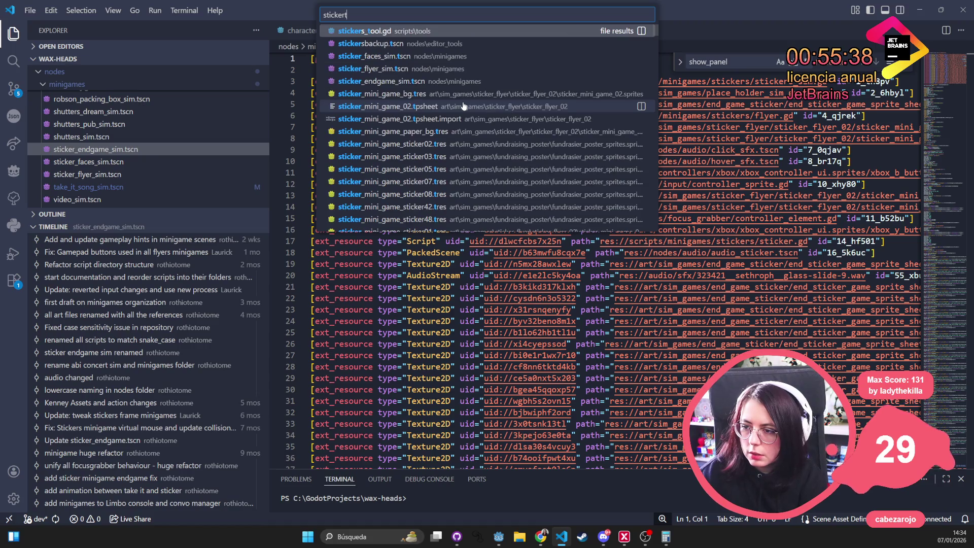
pyautogui.write('takeit')
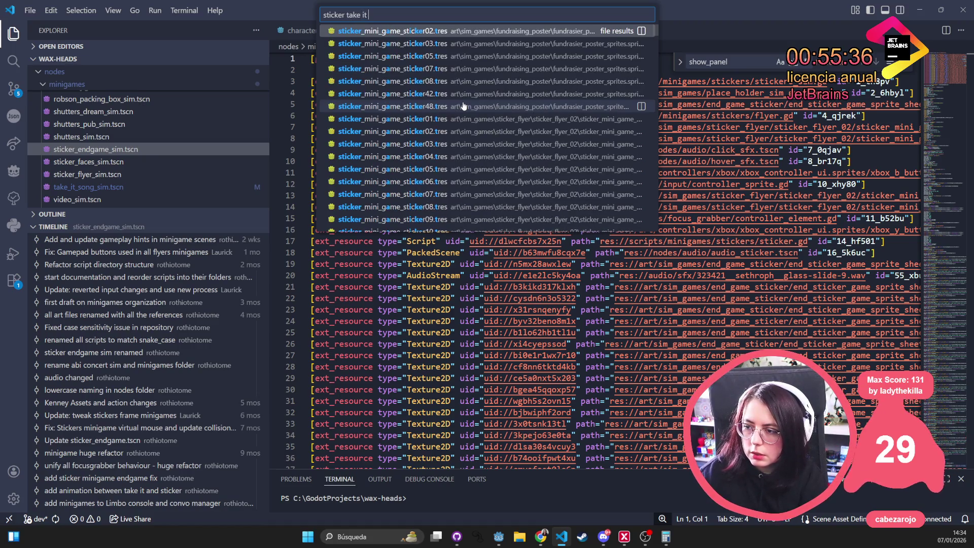
pyautogui.write('so')
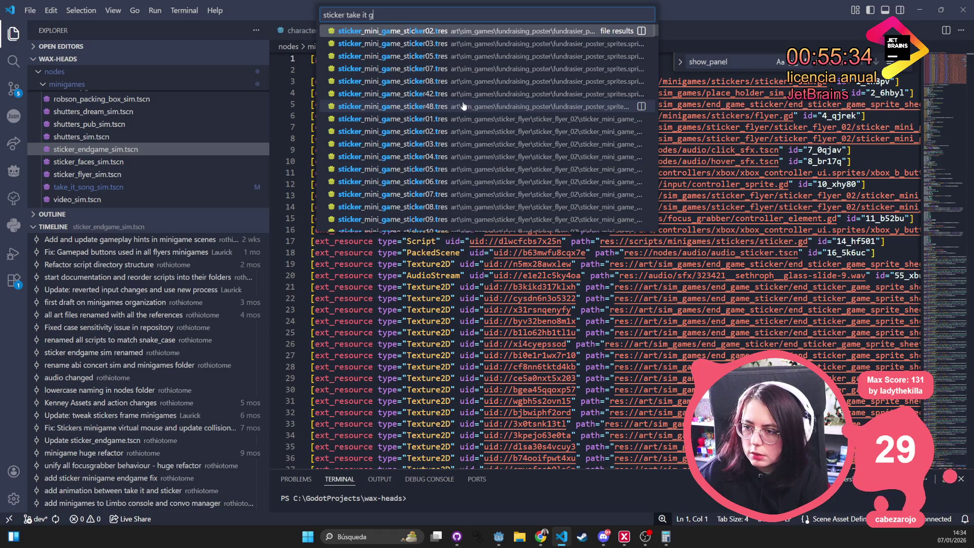
pyautogui.press('Escape')
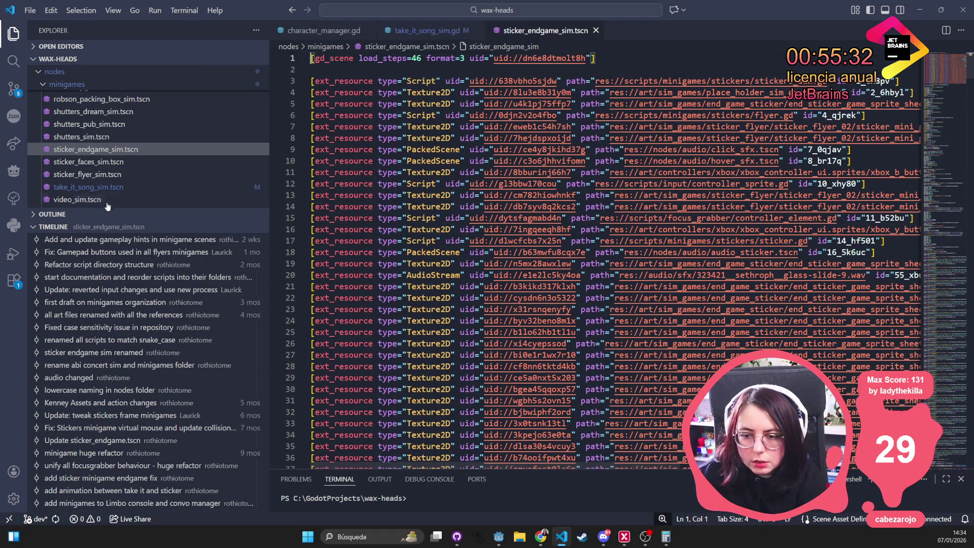
pyautogui.click(116, 148)
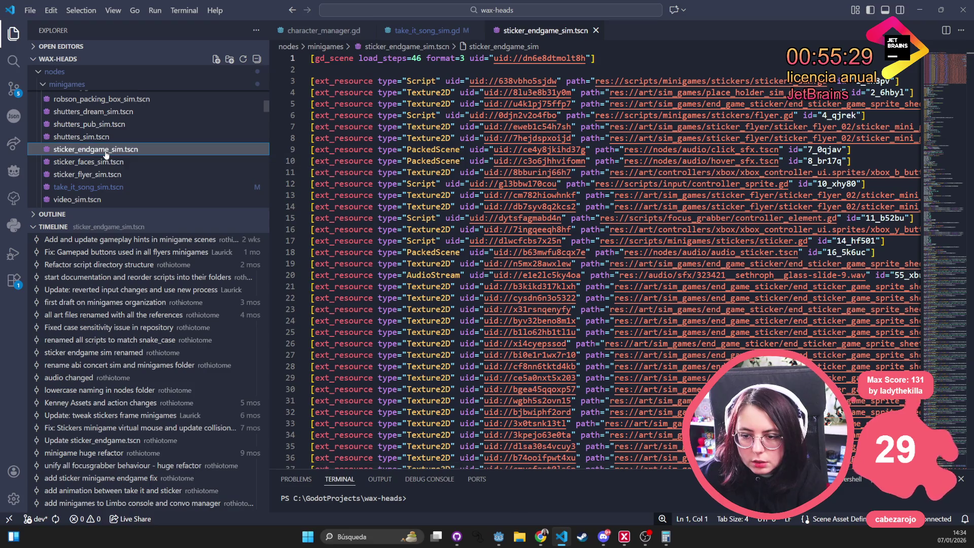
pyautogui.click(416, 33)
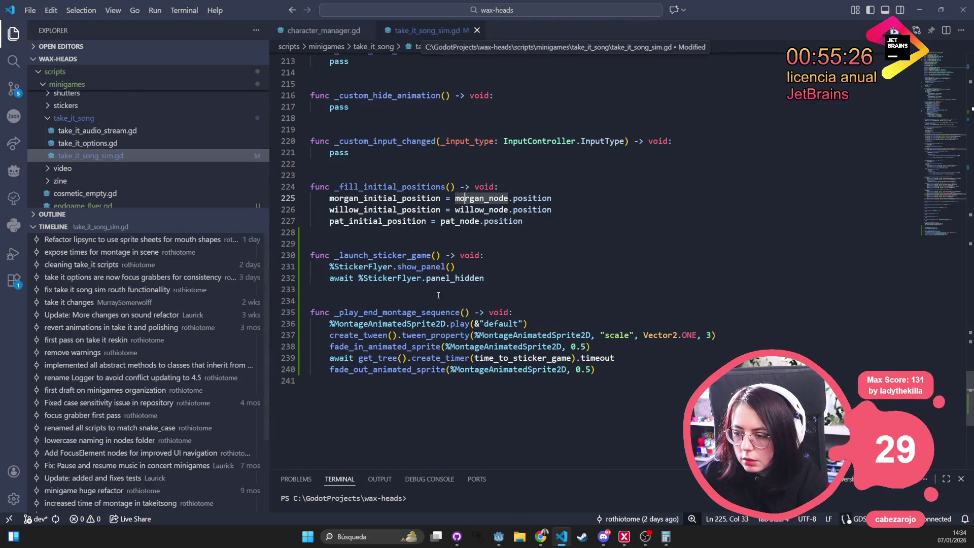
# Check StickerFlyer in Godot, then search VS Code files for 'endgame fl'
pyautogui.hotkey('alt', 'Tab')
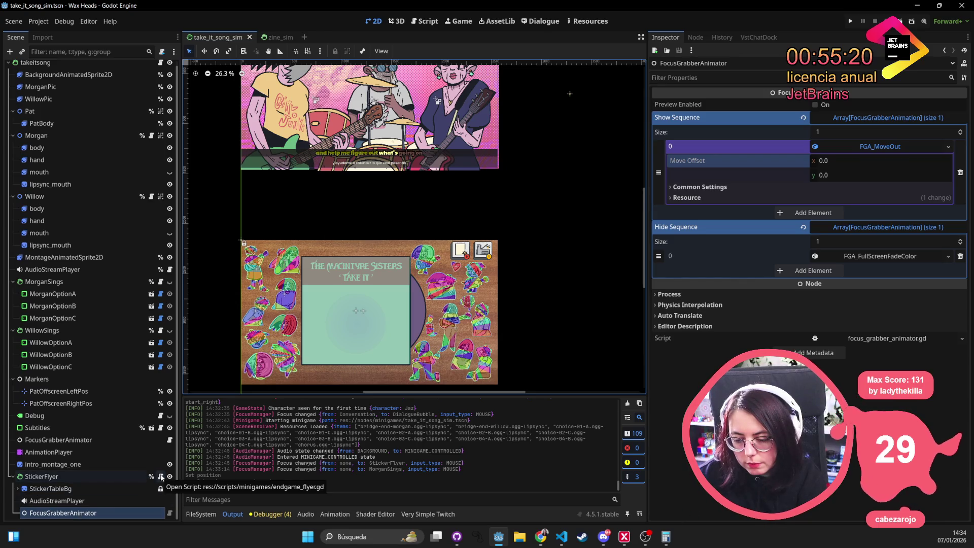
pyautogui.hotkey('alt', 'Tab')
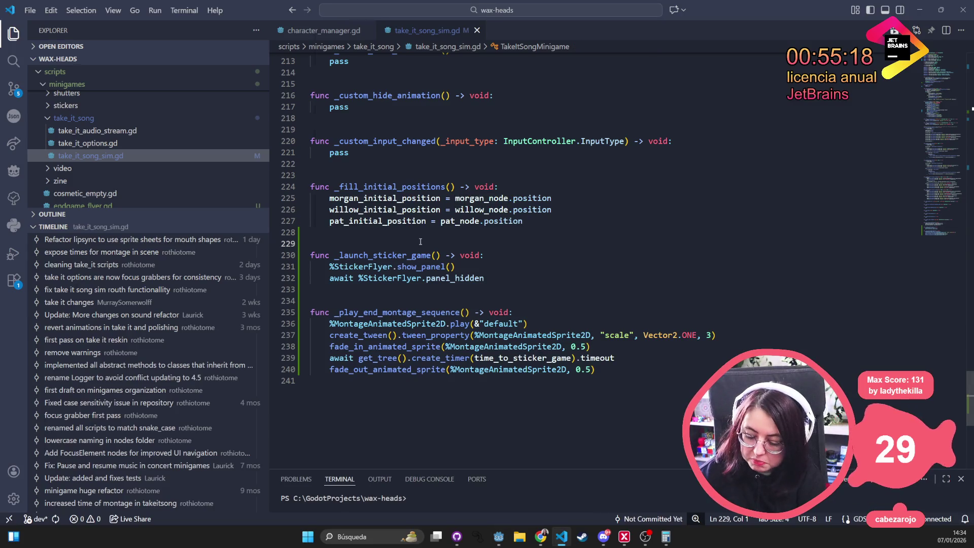
pyautogui.hotkey('ctrl', 'p')
pyautogui.write('endga')
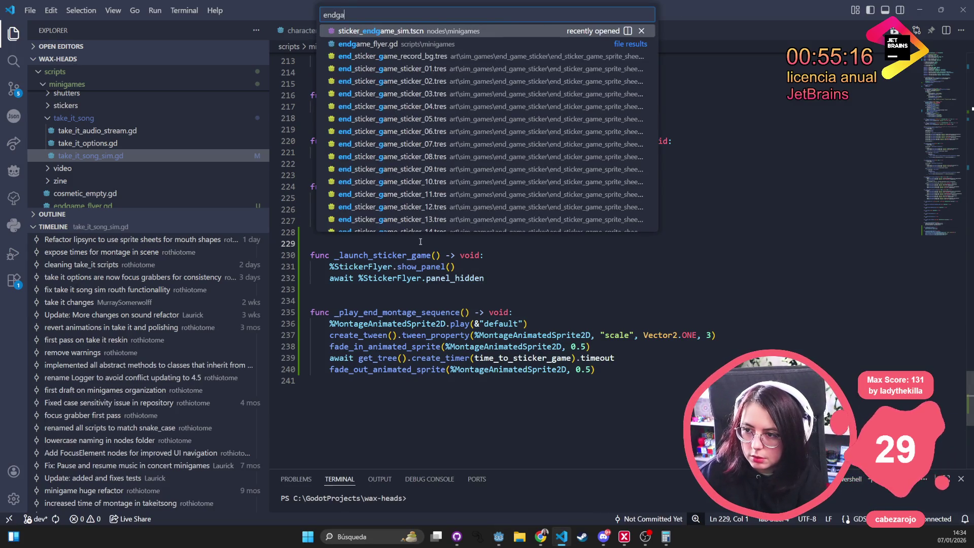
pyautogui.write('me flyer')
# Open endgame_flyer.gd and scroll down to its _custom_input_changed function
pyautogui.press('Return')
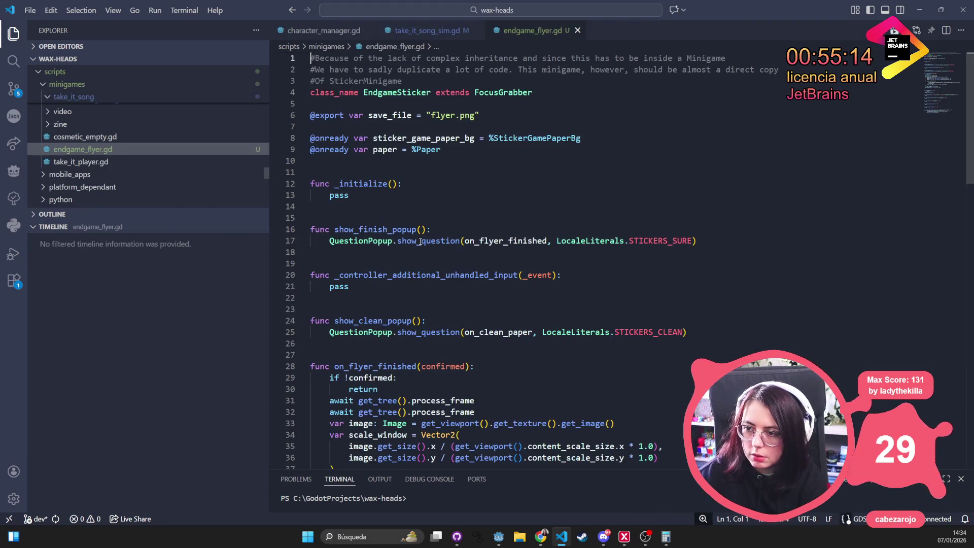
pyautogui.click(421, 242)
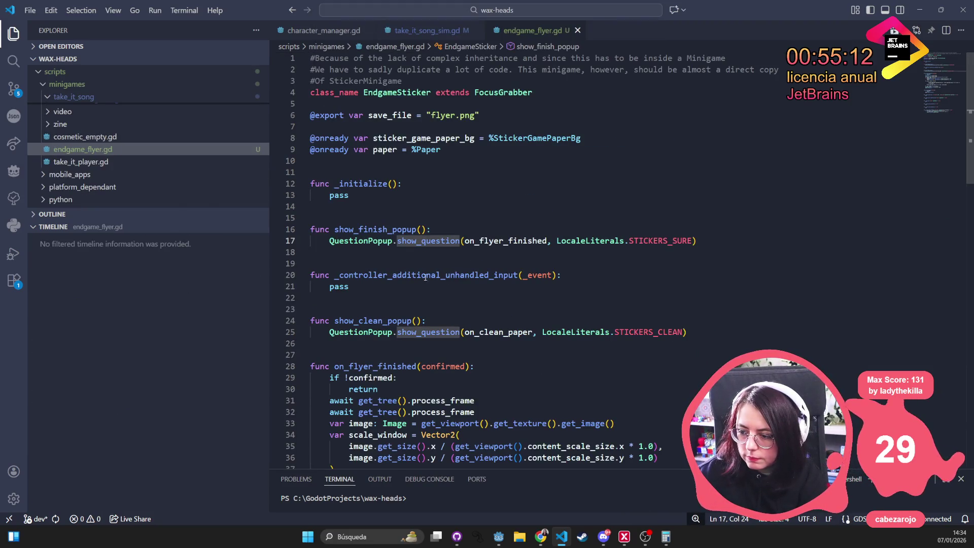
pyautogui.scroll(-7, 446, 335)
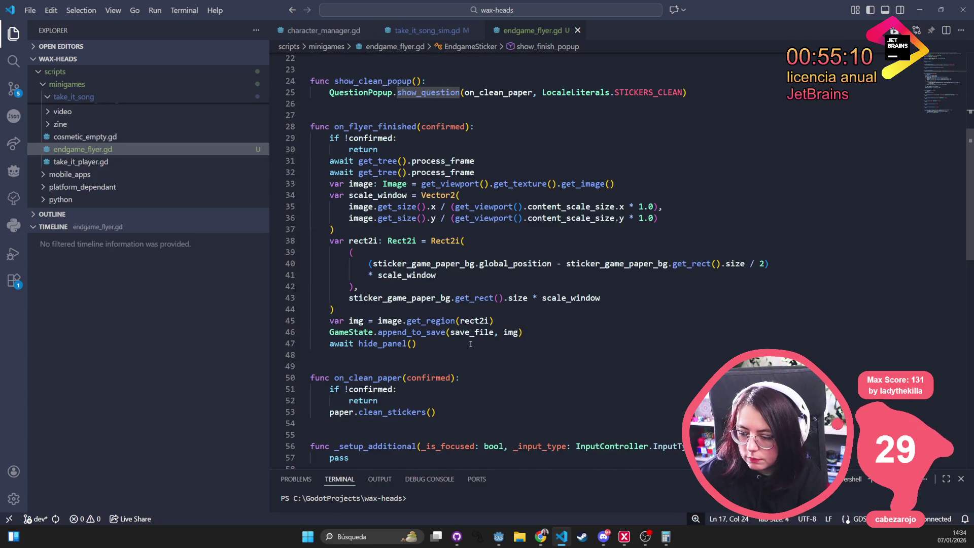
pyautogui.scroll(-1, 471, 344)
pyautogui.scroll(-8, 470, 344)
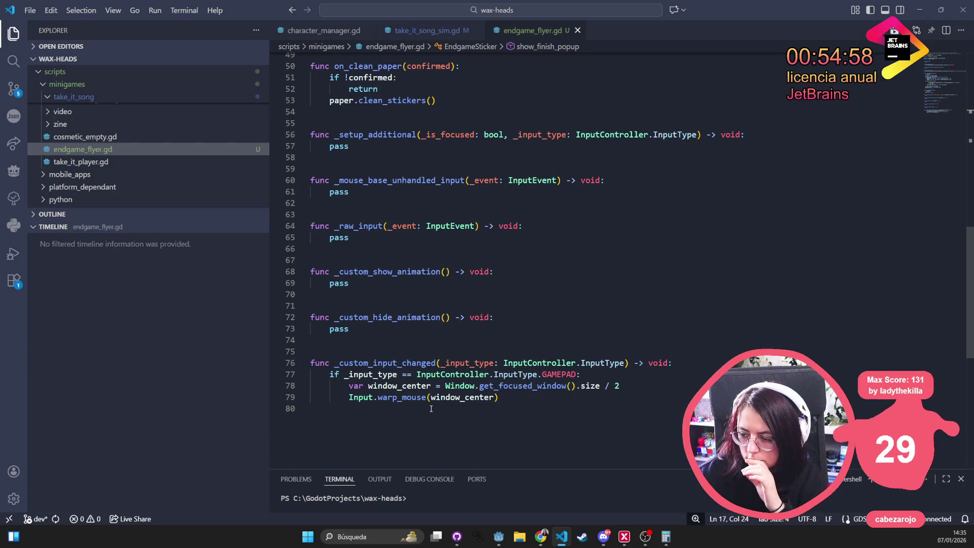
pyautogui.moveTo(376, 363)
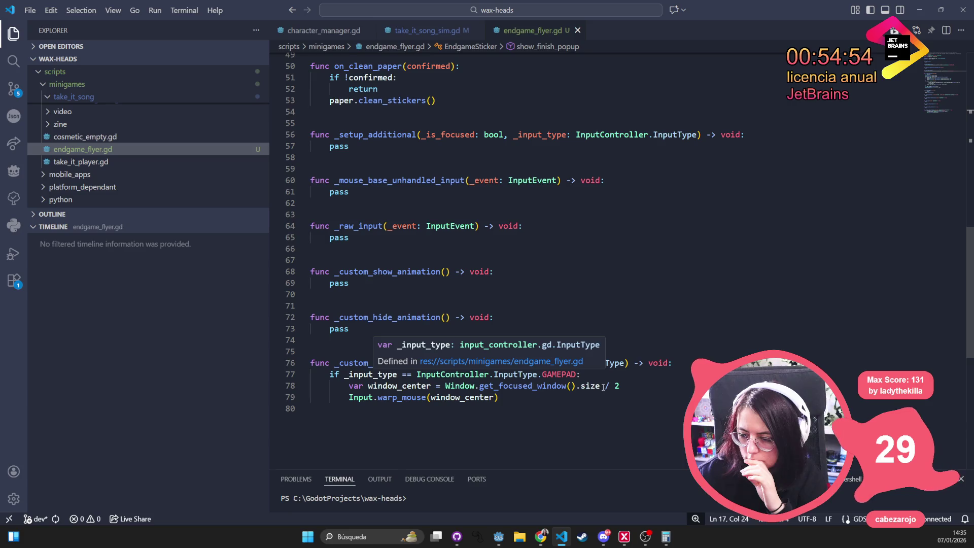
pyautogui.click(587, 413)
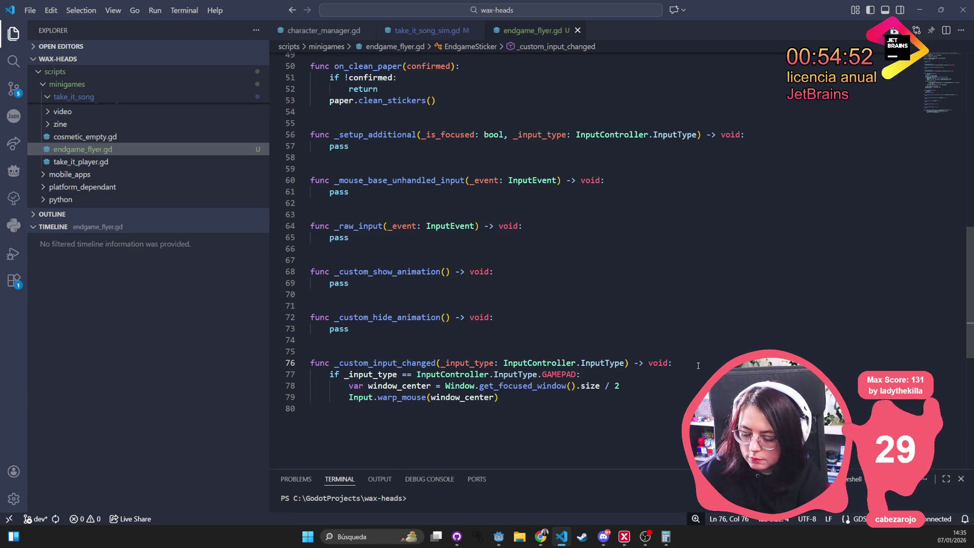
# Nest the gamepad mouse-warp lines under 'if is_focused:' and save endgame_flyer.gd
pyautogui.press('Return')
pyautogui.write('if is_focus')
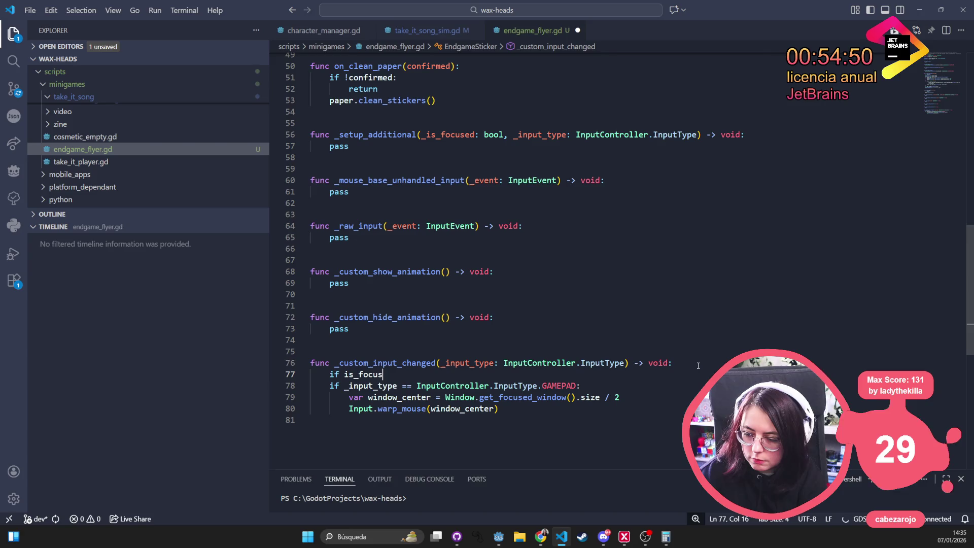
pyautogui.write('ed:')
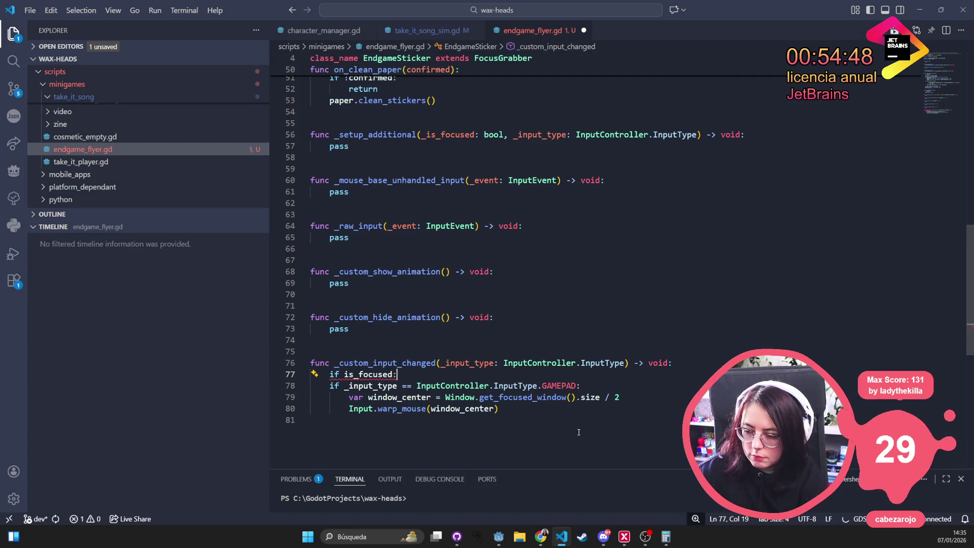
pyautogui.moveTo(579, 433)
pyautogui.mouseDown()
pyautogui.moveTo(508, 400)
pyautogui.moveTo(334, 386)
pyautogui.mouseUp()
pyautogui.press('Tab')
pyautogui.press('Up')
pyautogui.press('Up')
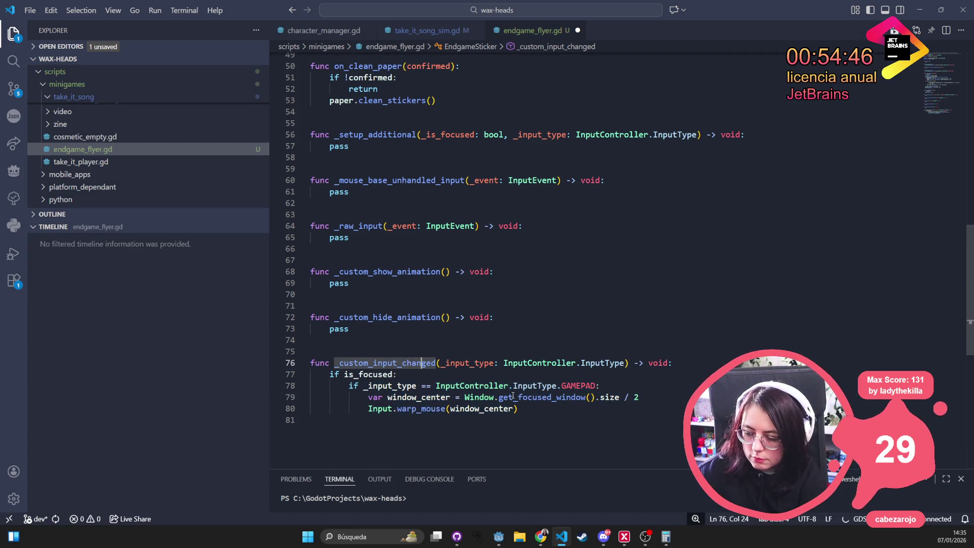
pyautogui.hotkey('ctrl', 's')
pyautogui.moveTo(414, 370)
pyautogui.mouseDown()
pyautogui.moveTo(303, 370)
pyautogui.moveTo(326, 372)
pyautogui.mouseUp()
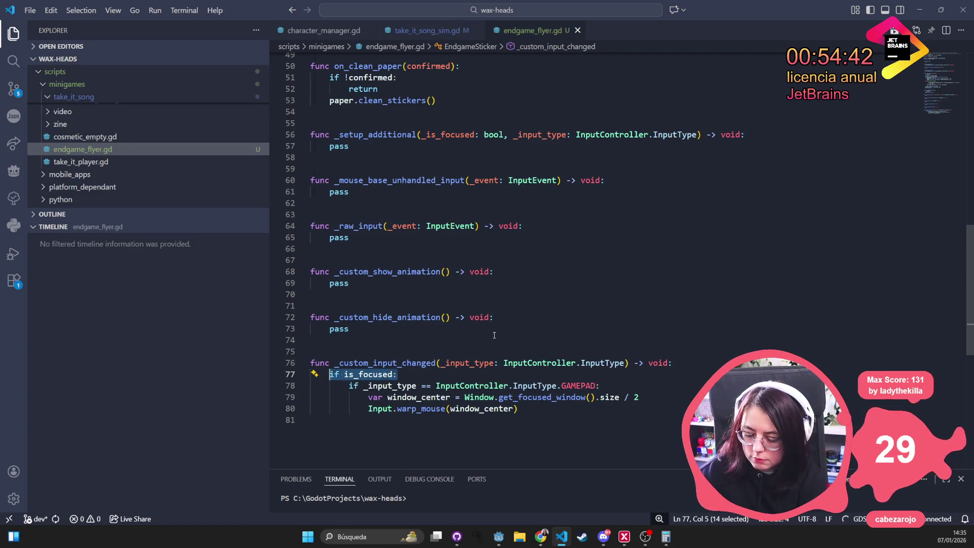
pyautogui.hotkey('ctrl', 'p')
# Open stickers_sim.gd through Quick Open
pyautogui.write('sticker_mini')
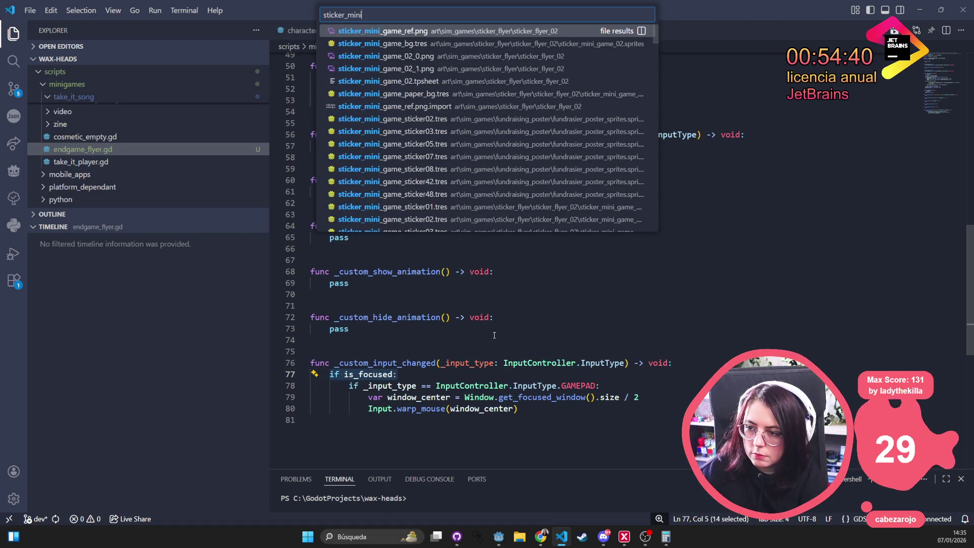
pyautogui.write('game')
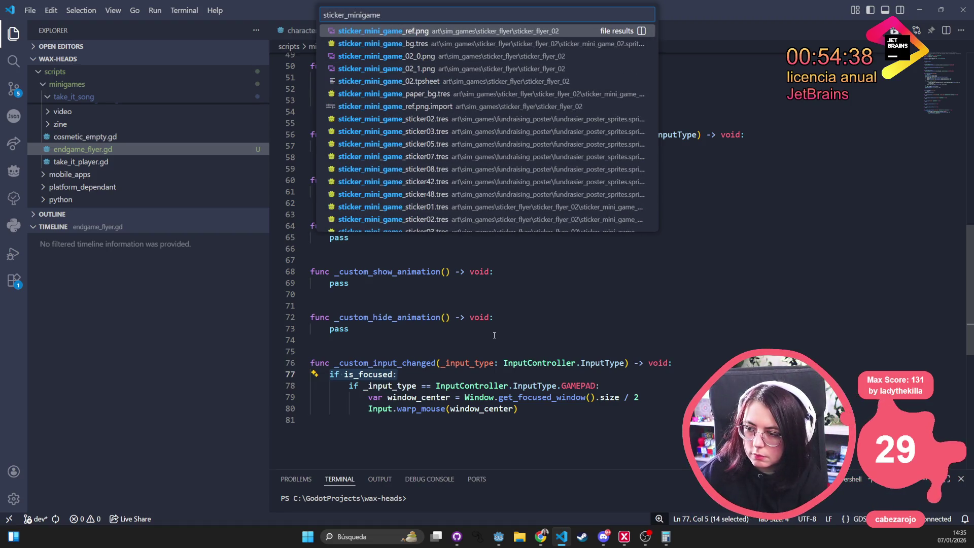
pyautogui.hotkey('ctrl', 'BackSpace')
pyautogui.write('sticker')
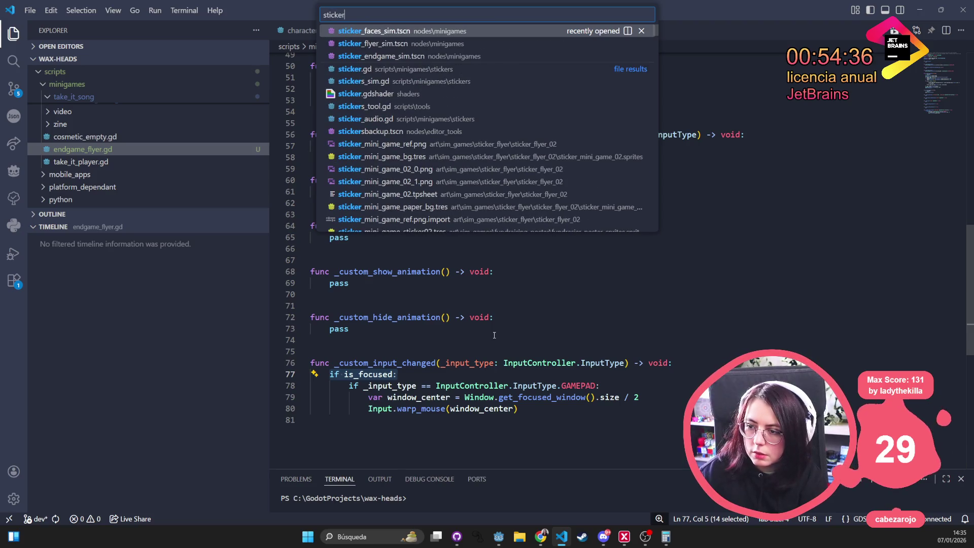
pyautogui.write(' sim')
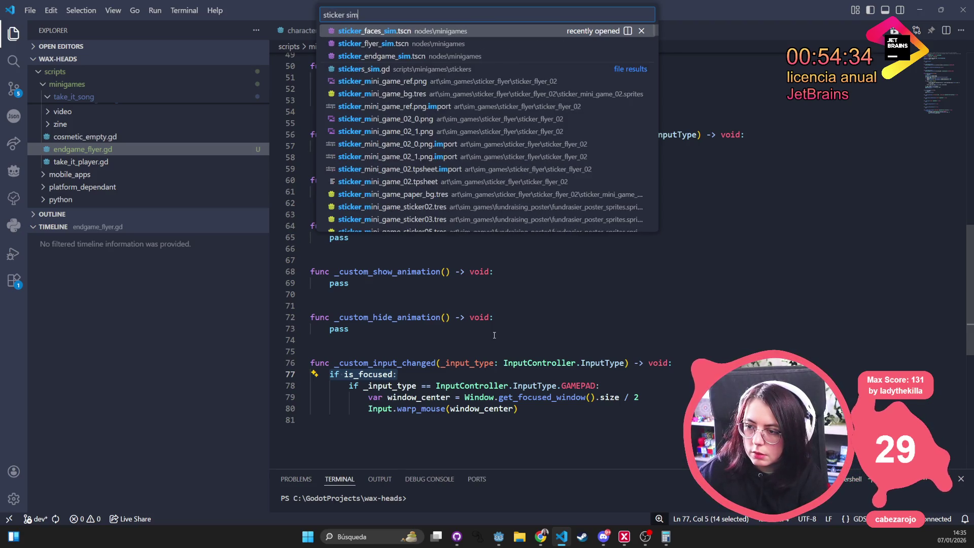
pyautogui.write(' gd')
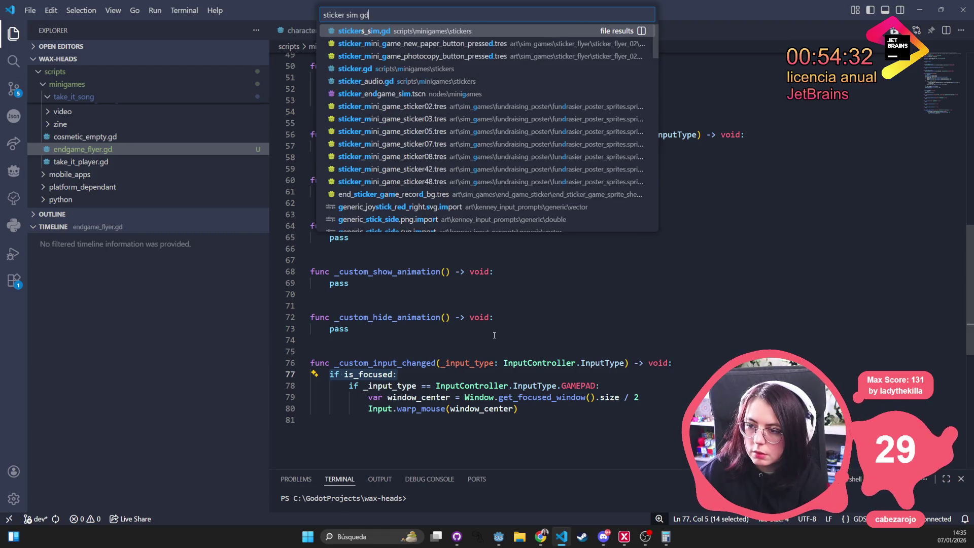
pyautogui.press('Return')
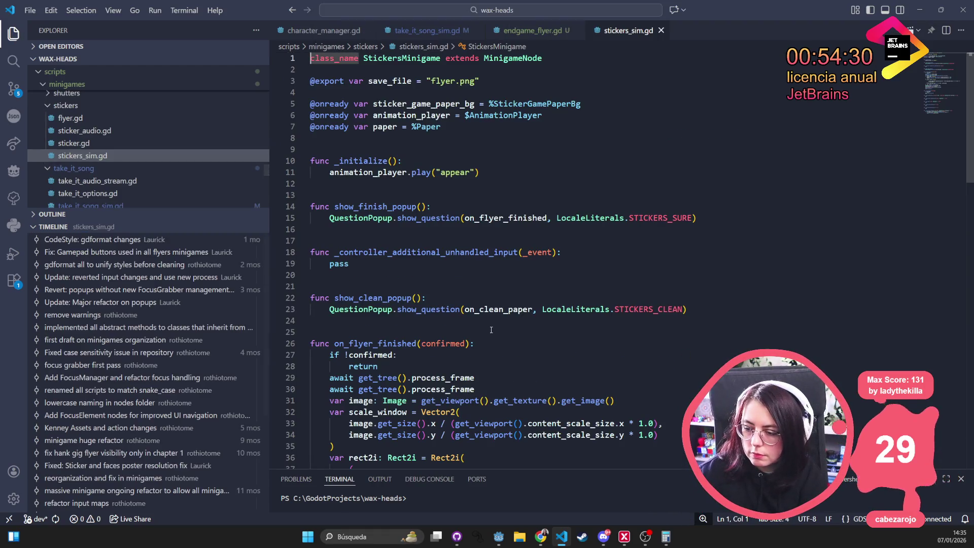
pyautogui.scroll(-20, 491, 329)
pyautogui.scroll(6, 491, 329)
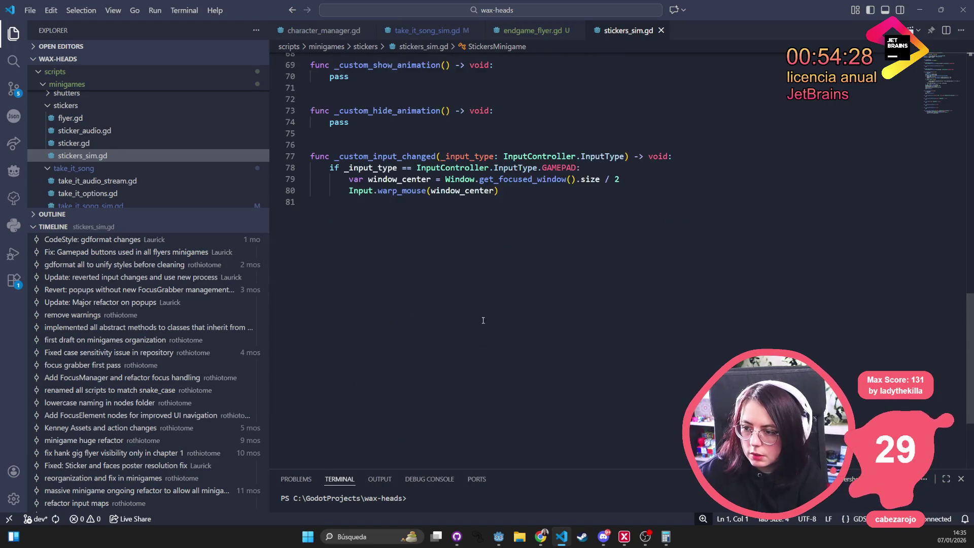
# Indent its gamepad mouse warp under 'if is_focused:', save, and return to endgame_flyer.gd
pyautogui.click(724, 229)
pyautogui.press('Return')
pyautogui.write('if is_focused:')
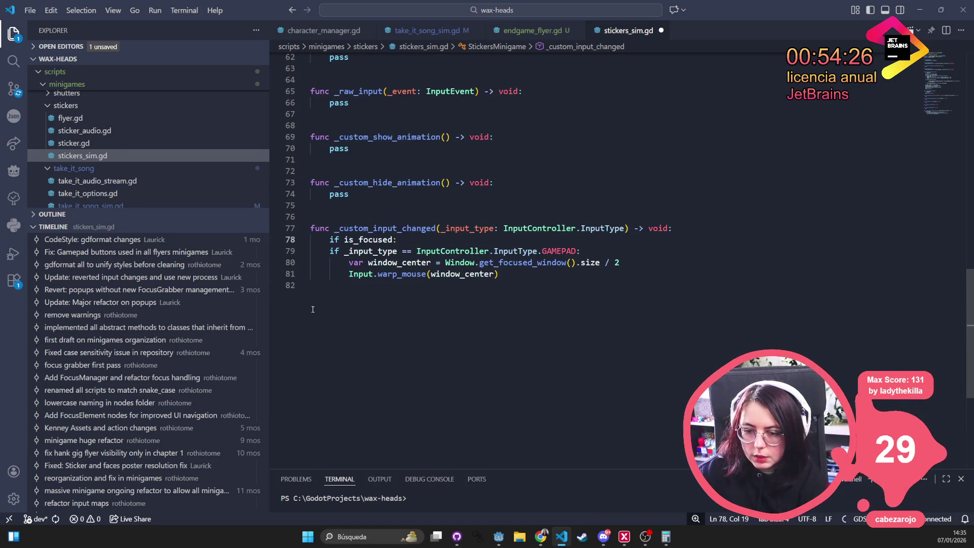
pyautogui.moveTo(310, 285); pyautogui.dragTo(311, 252)
pyautogui.press('Tab')
pyautogui.click(311, 171)
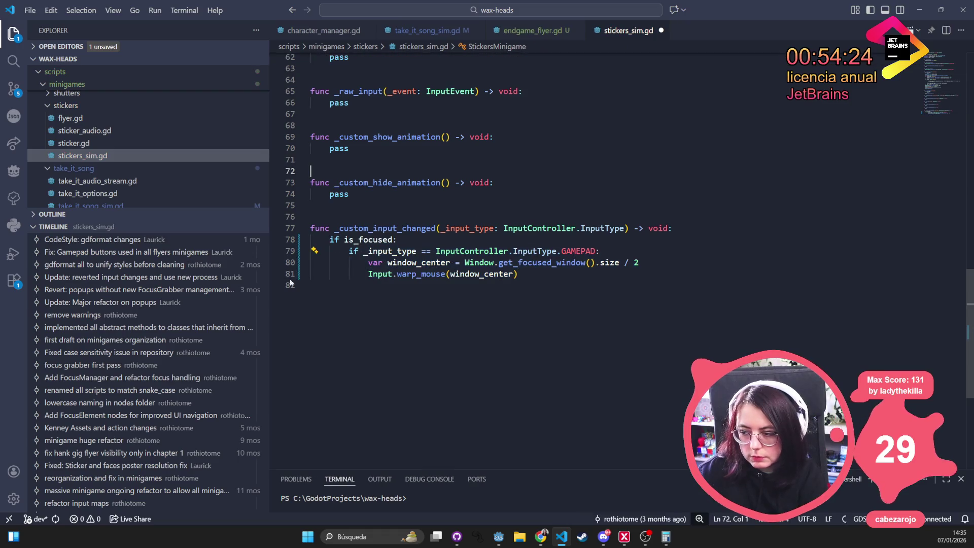
pyautogui.hotkey('ctrl', 's')
pyautogui.hotkey('ctrl', 'Tab')
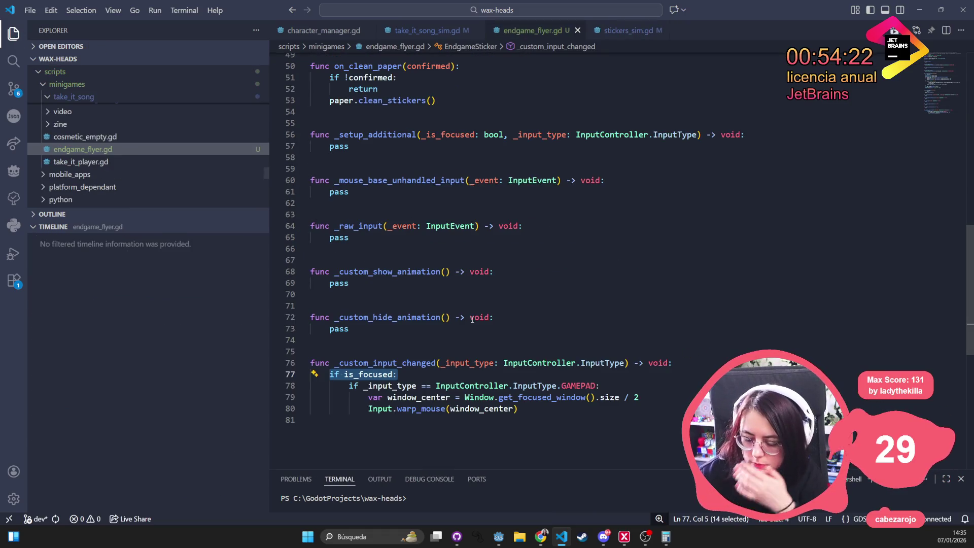
pyautogui.scroll(2, 417, 247)
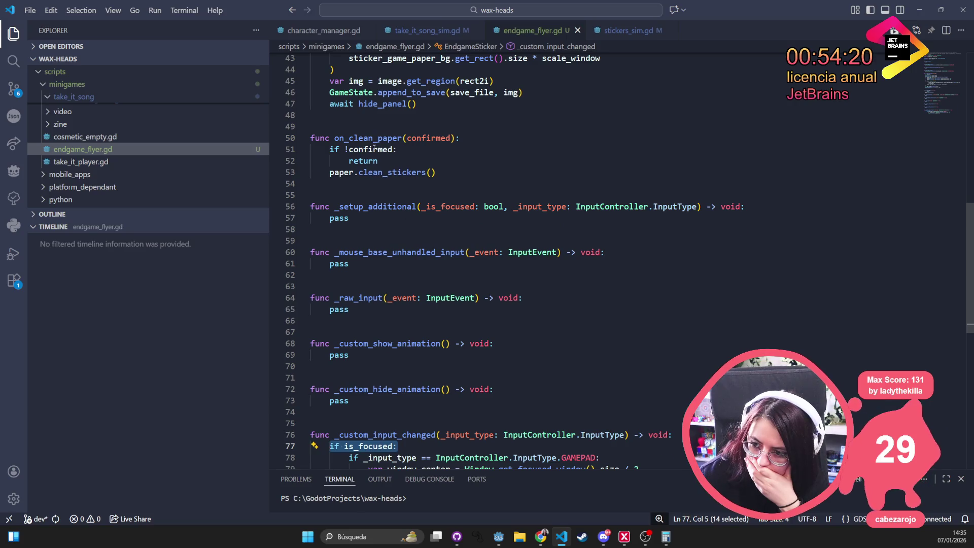
pyautogui.scroll(6, 375, 148)
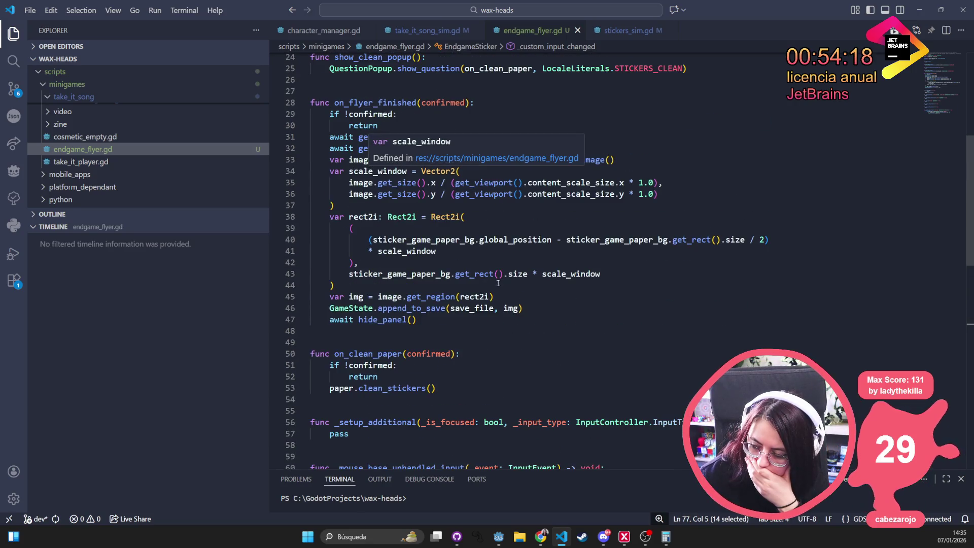
pyautogui.scroll(8, 425, 303)
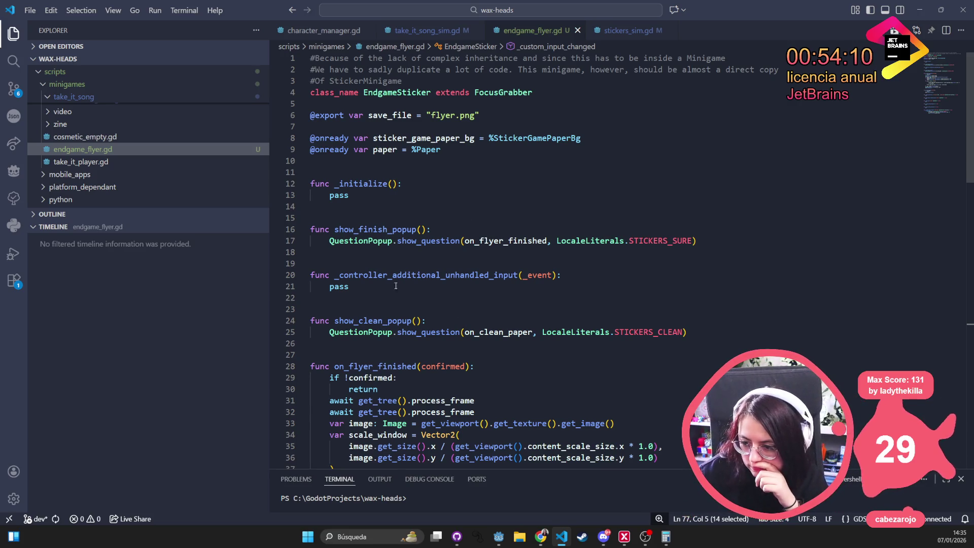
pyautogui.scroll(-10, 407, 354)
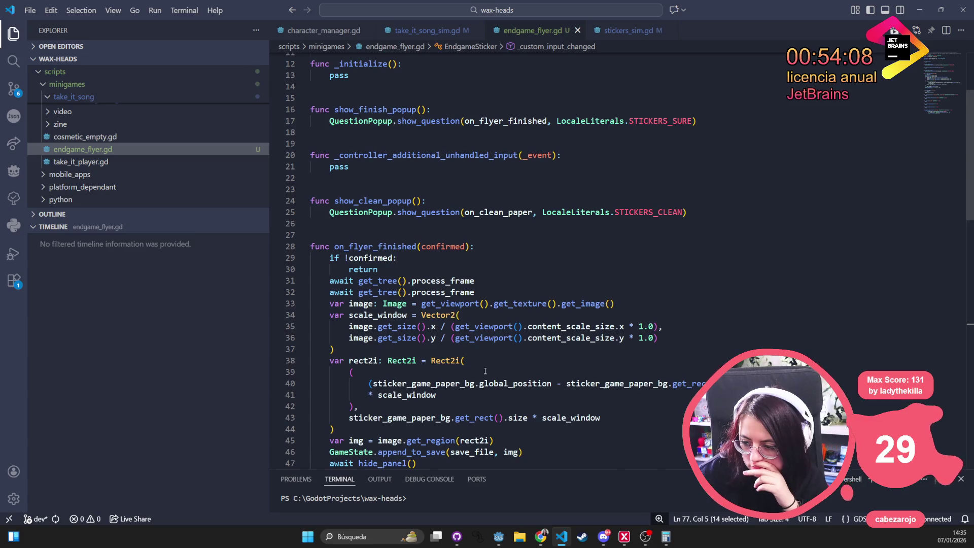
pyautogui.scroll(-7, 486, 368)
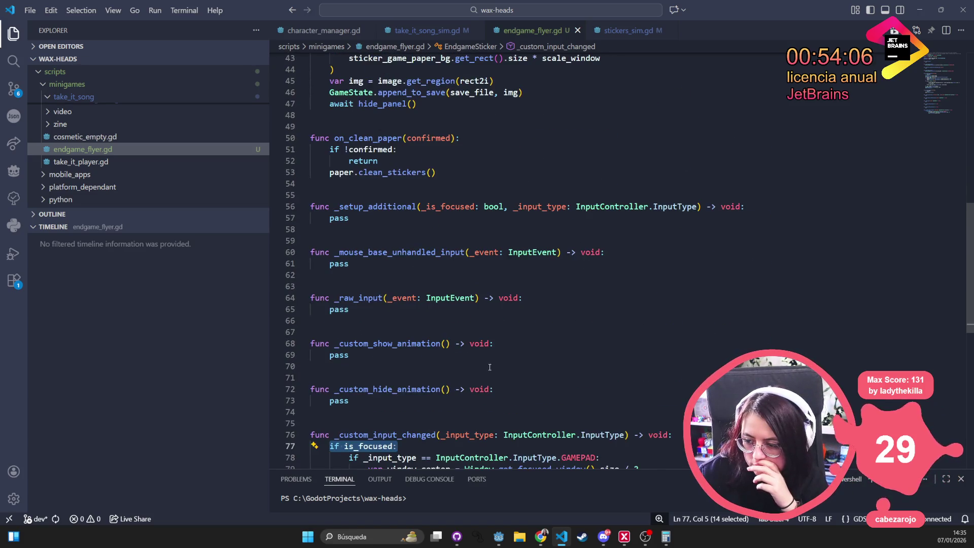
pyautogui.click(484, 360)
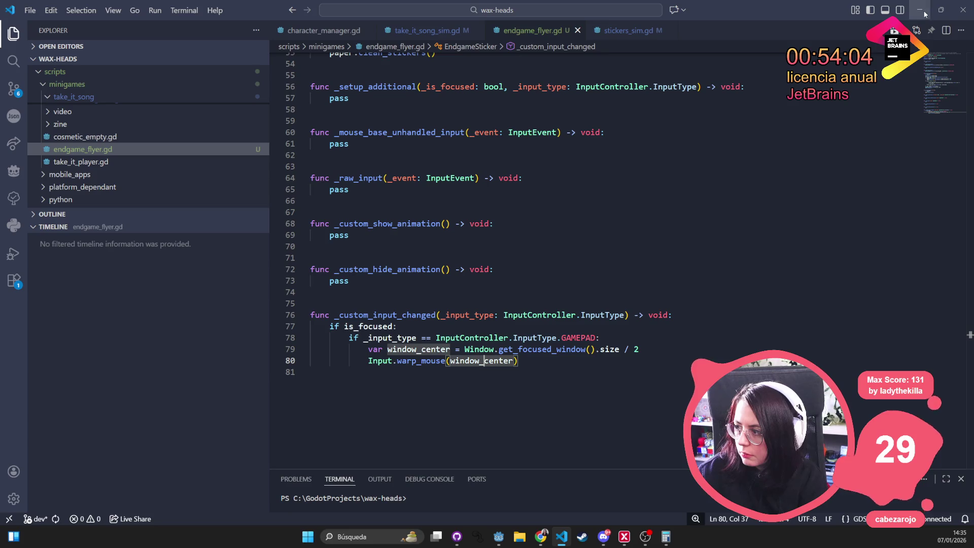
pyautogui.hotkey('alt', 'Tab')
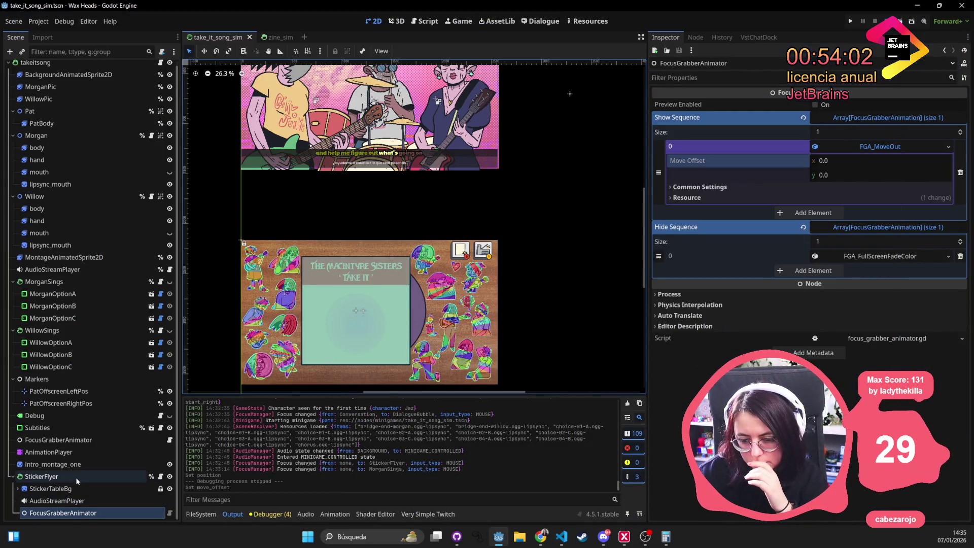
# Inspect StickerFlyer's Transform size and position, reframe the canvas, and run the project
pyautogui.click(76, 478)
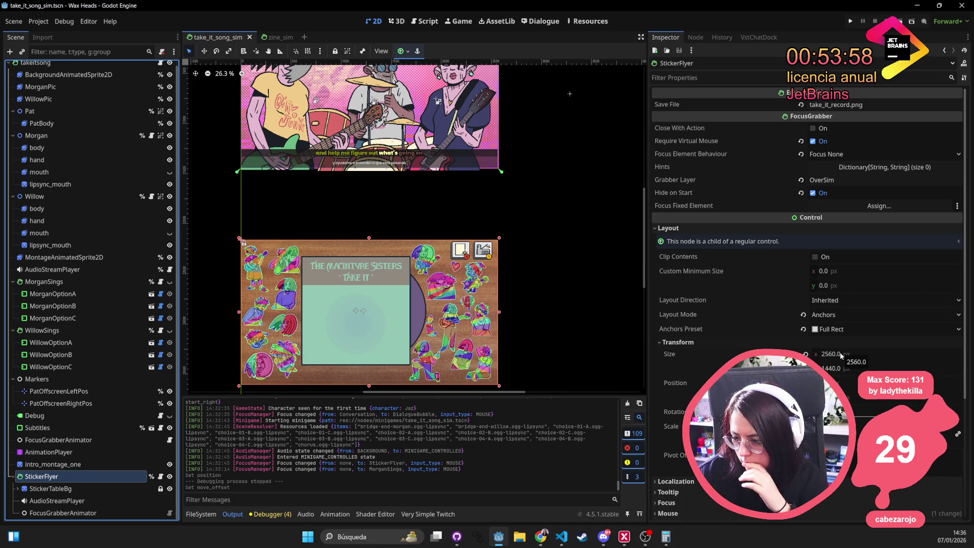
pyautogui.scroll(-2, 484, 307)
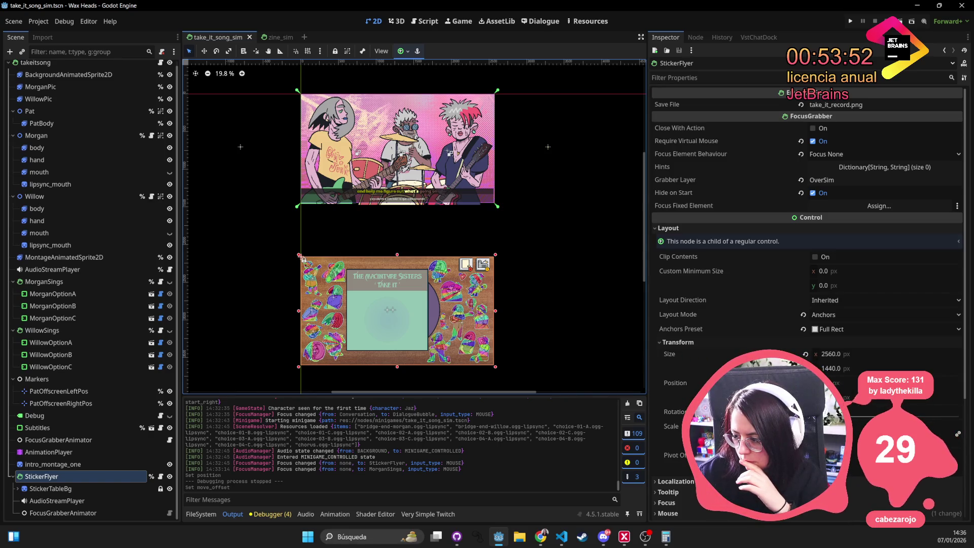
pyautogui.click(857, 399)
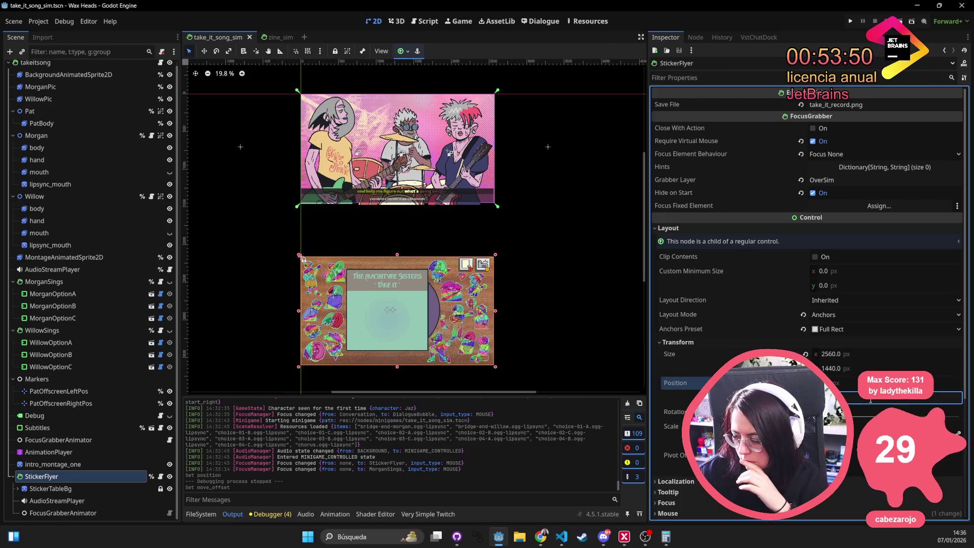
pyautogui.moveTo(565, 271); pyautogui.dragTo(560, 254)
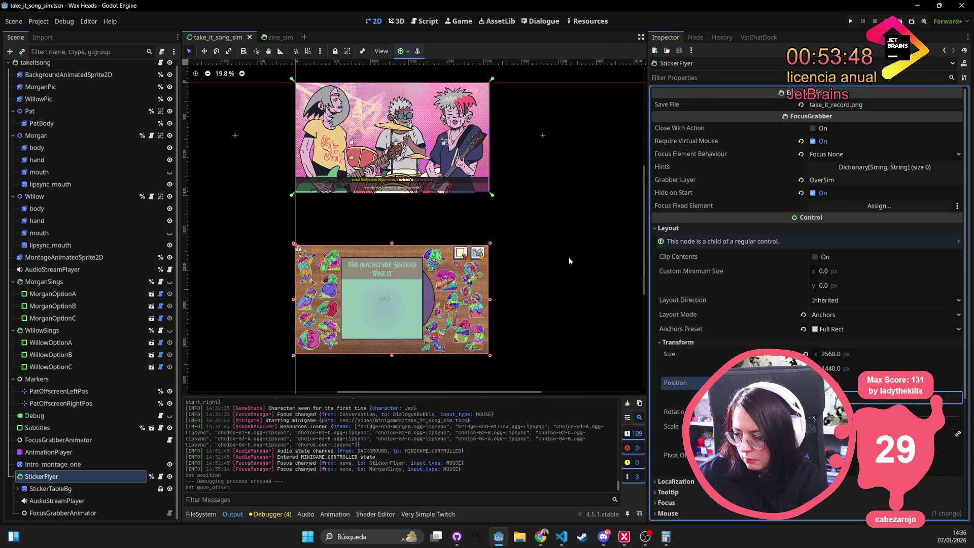
pyautogui.click(852, 22)
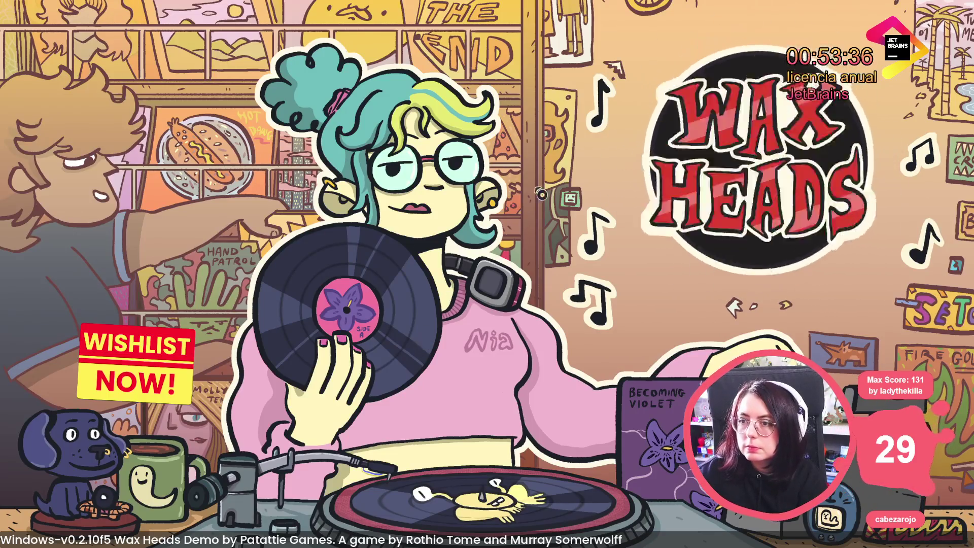
# Continue the save, load minigame_take_it_song_sim, and set input debug mode focused_grabber_visible
pyautogui.press('Return')
pyautogui.press('Return')
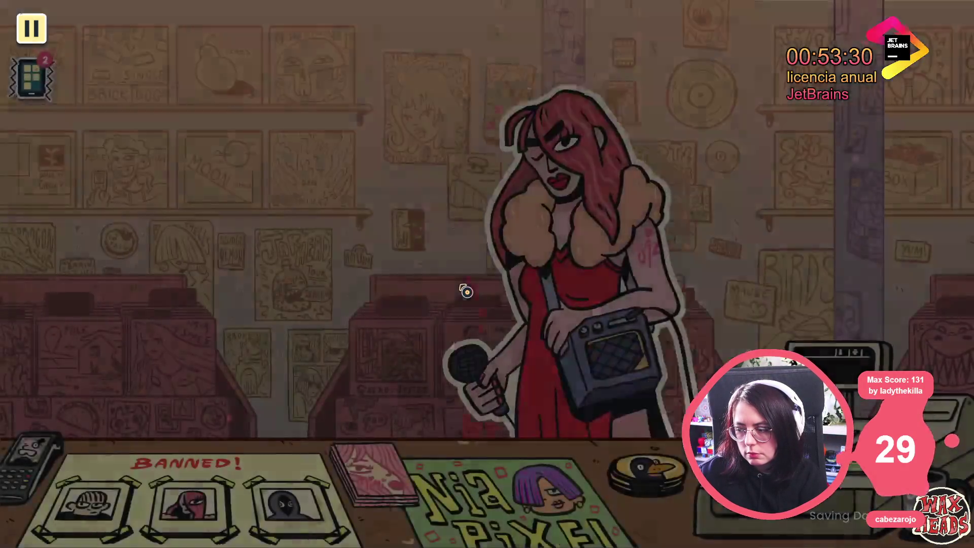
pyautogui.press('`')
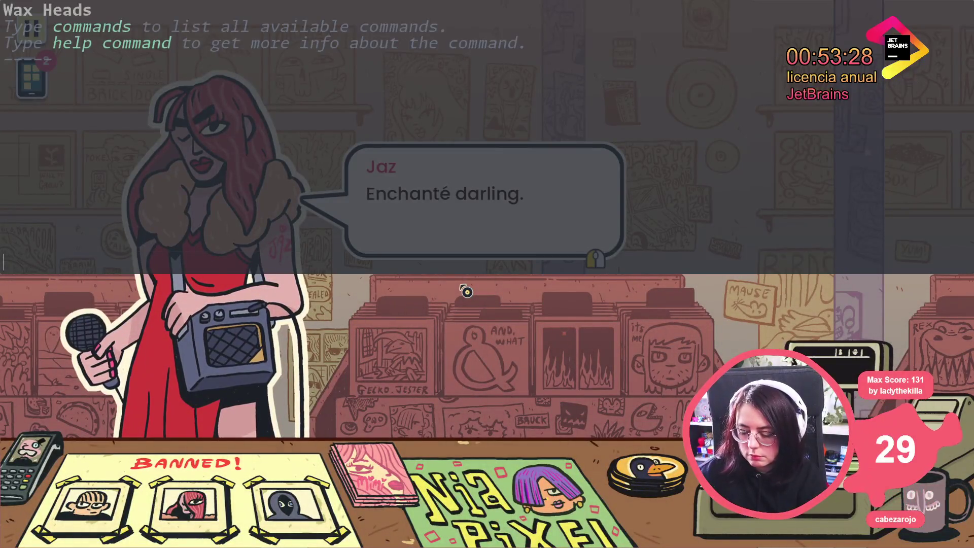
pyautogui.press('Return')
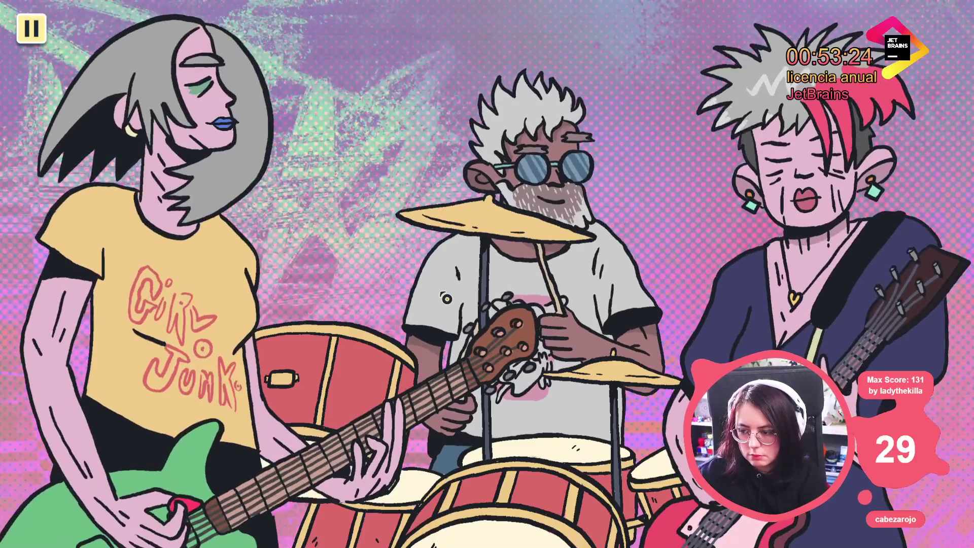
pyautogui.press('`')
pyautogui.write('set_input_debug_mode focused_grabber_visible')
pyautogui.press('Return')
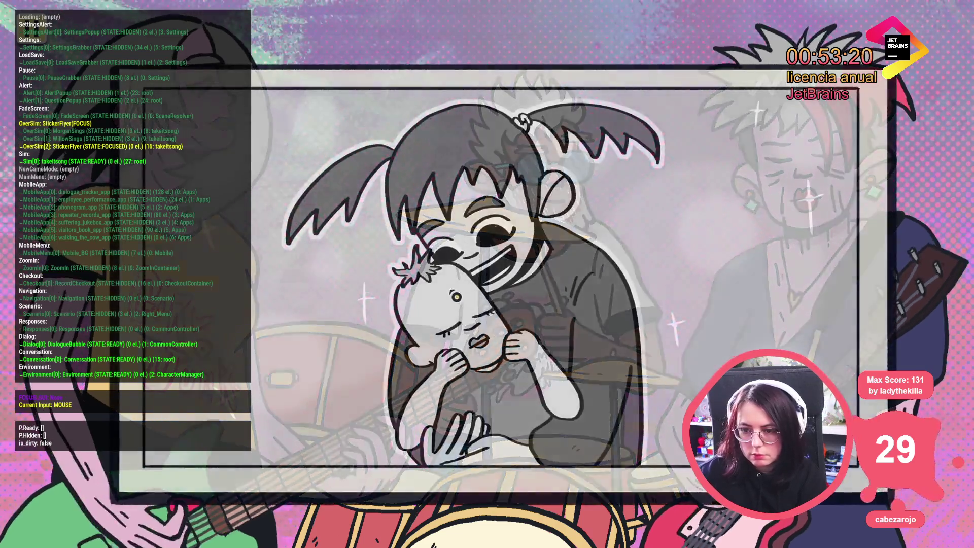
# Set FocusGrabberAnimator's FGA_MoveOut Move Offset y to -2160, then save and rerun with F5
pyautogui.press('F8')
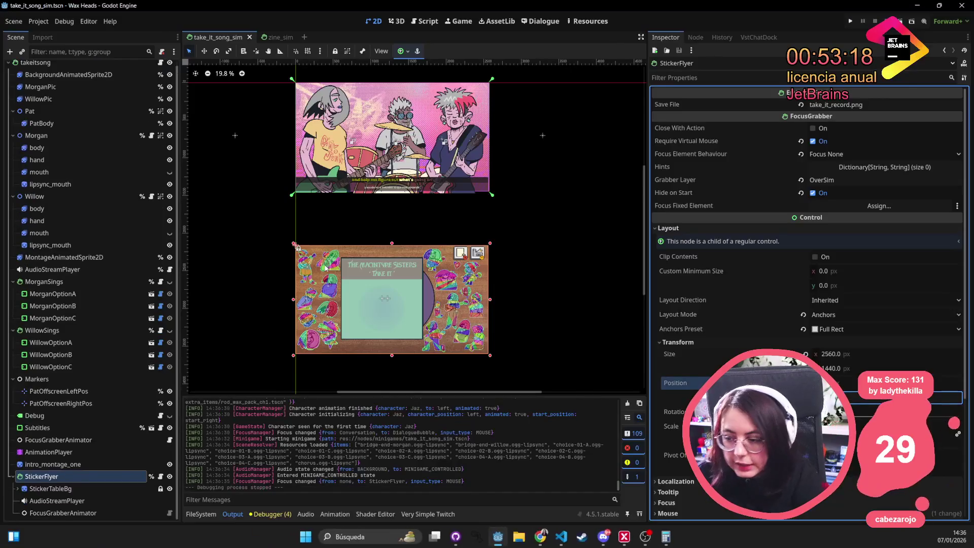
pyautogui.click(63, 513)
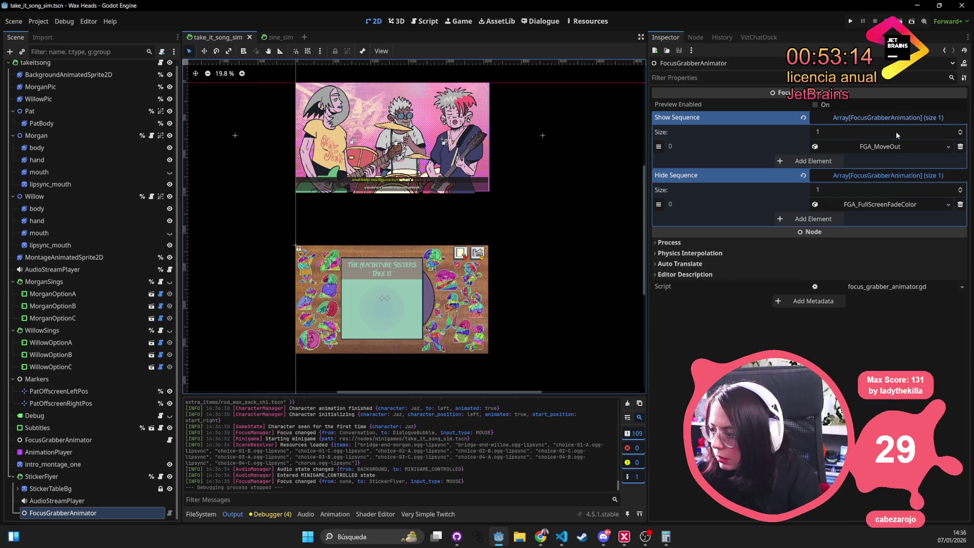
pyautogui.click(887, 148)
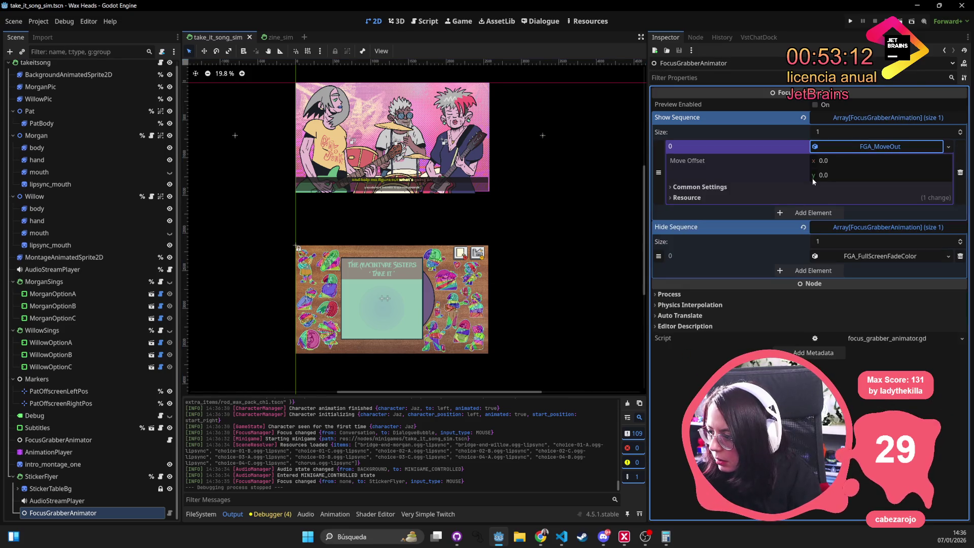
pyautogui.moveTo(813, 176); pyautogui.dragTo(836, 175)
pyautogui.write('-2160')
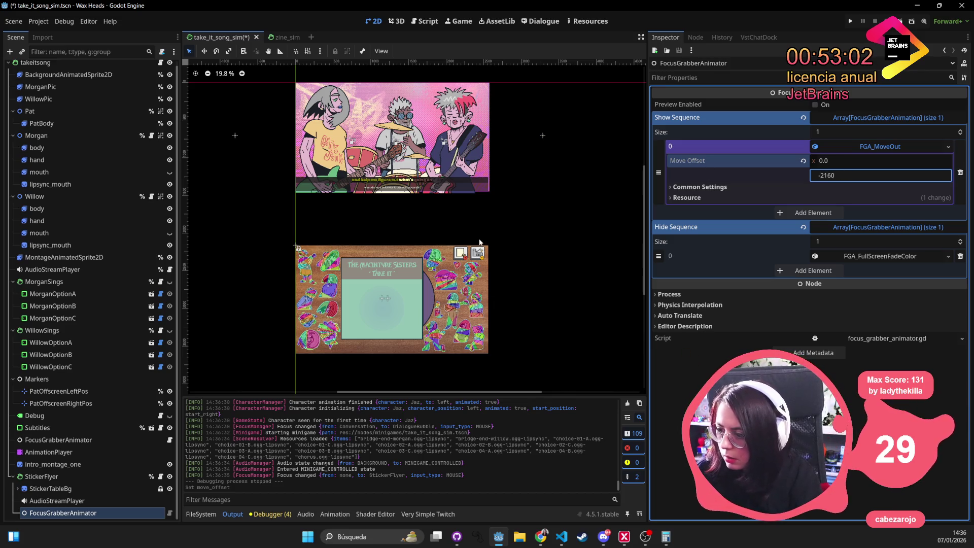
pyautogui.press('F5')
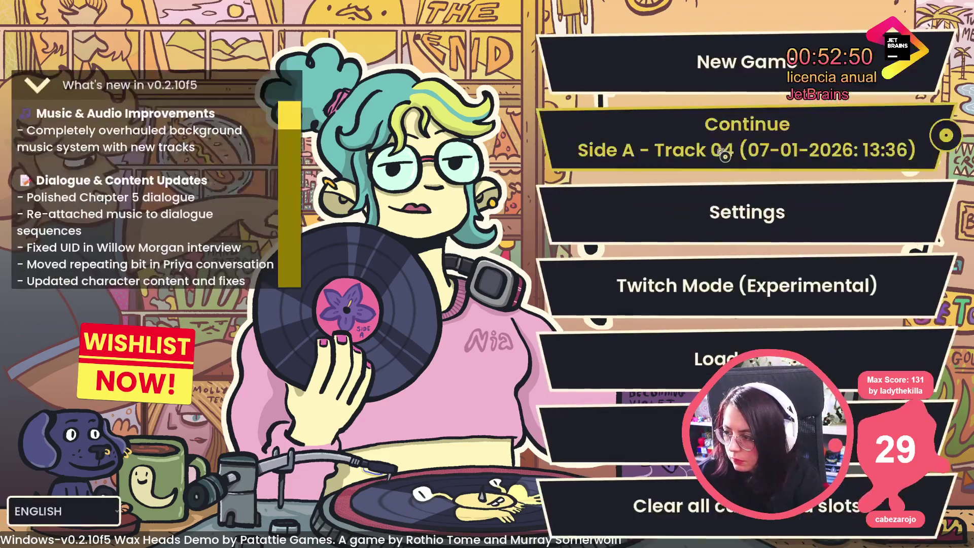
# Continue, rerun the debug-mode and Take It minigame commands from console history, then close the game
pyautogui.click(725, 156)
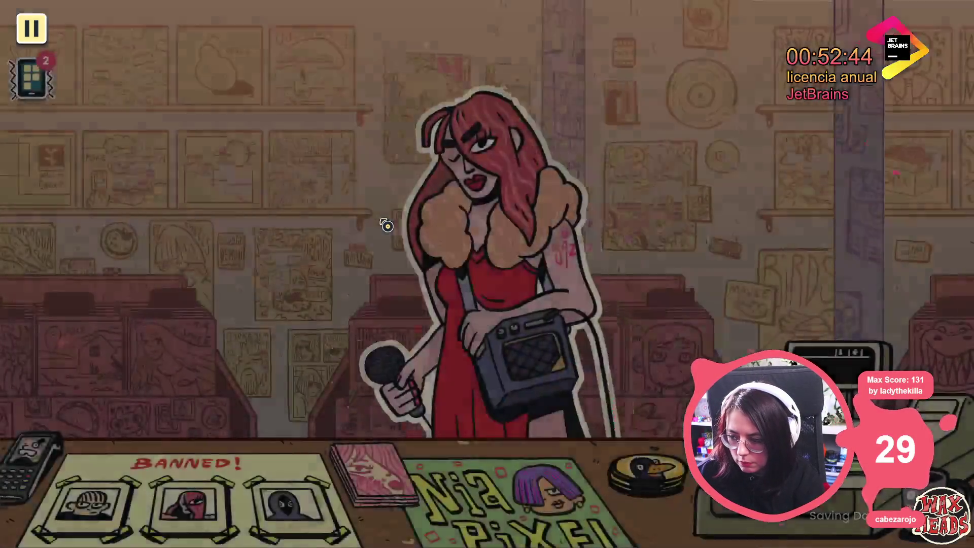
pyautogui.press('`')
pyautogui.press('Up')
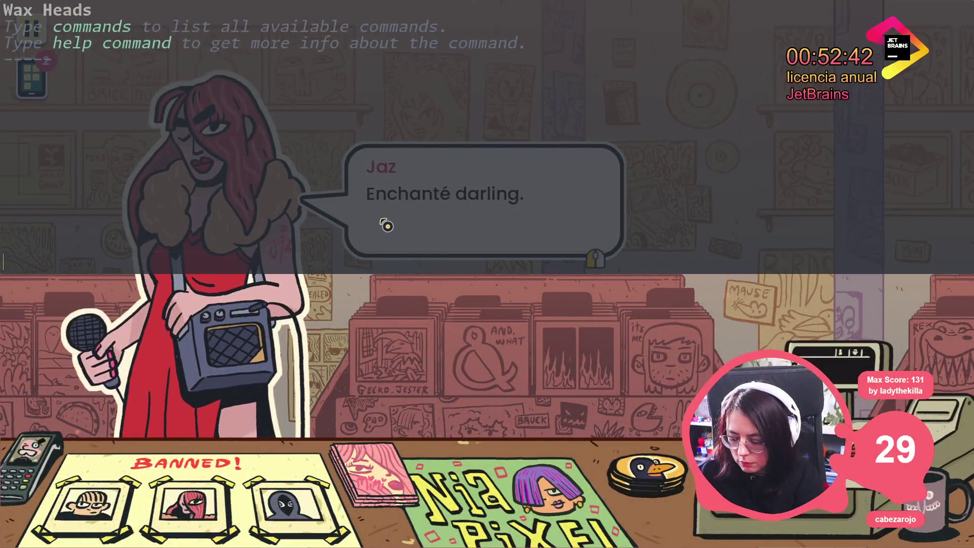
pyautogui.press('Return')
pyautogui.press('Up')
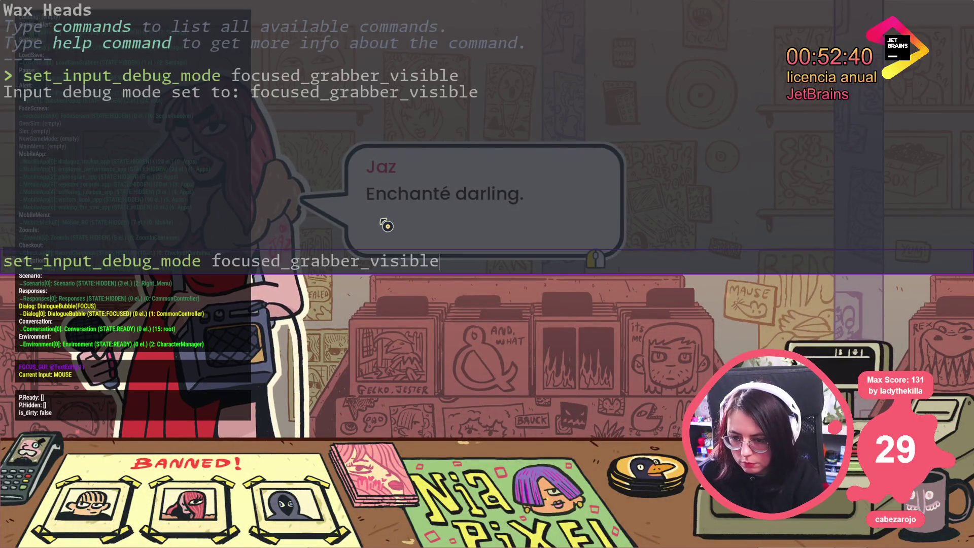
pyautogui.press('Up')
pyautogui.press('Return')
pyautogui.press('`')
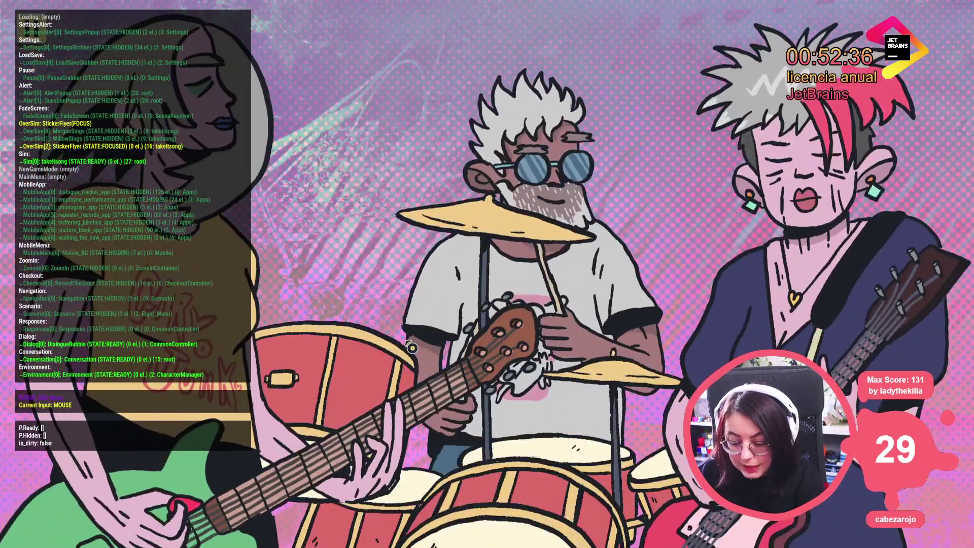
pyautogui.hotkey('alt', 'F4')
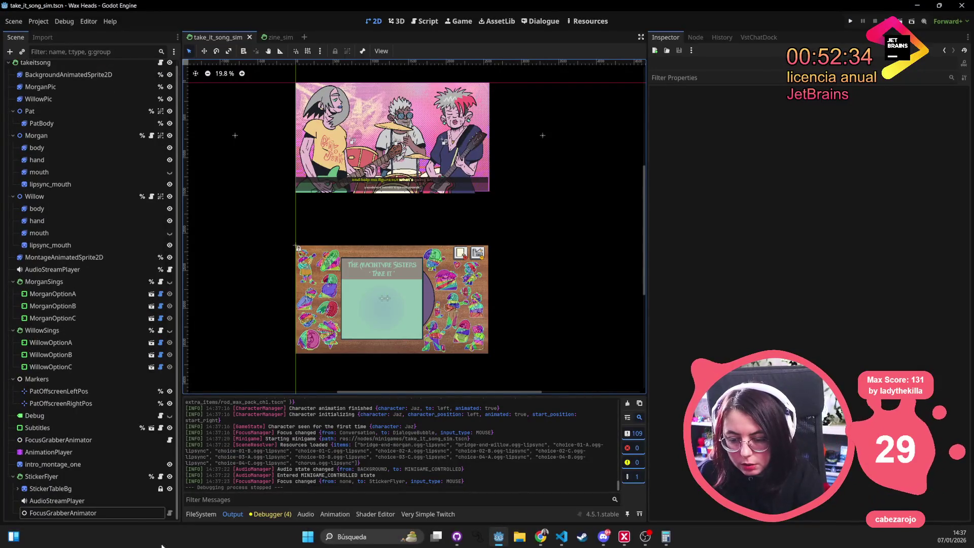
# Change FocusGrabberAnimator's FGA_MoveOut Move Offset y value to positive 2160
pyautogui.click(131, 508)
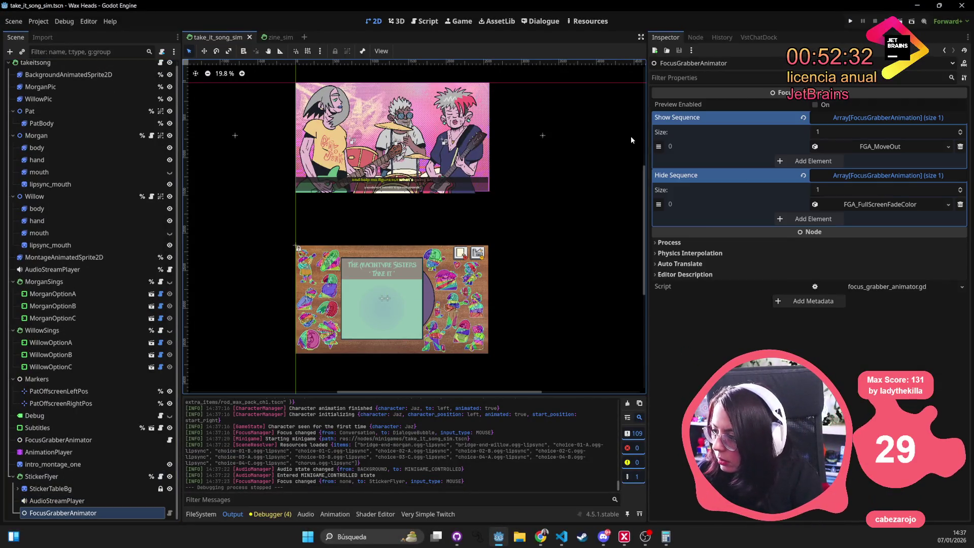
pyautogui.click(925, 150)
pyautogui.click(838, 176)
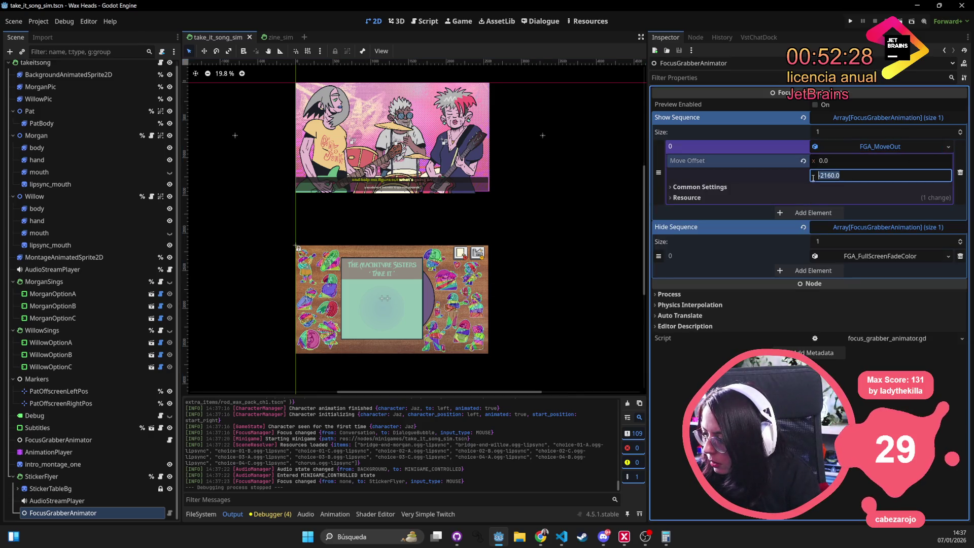
pyautogui.click(825, 175)
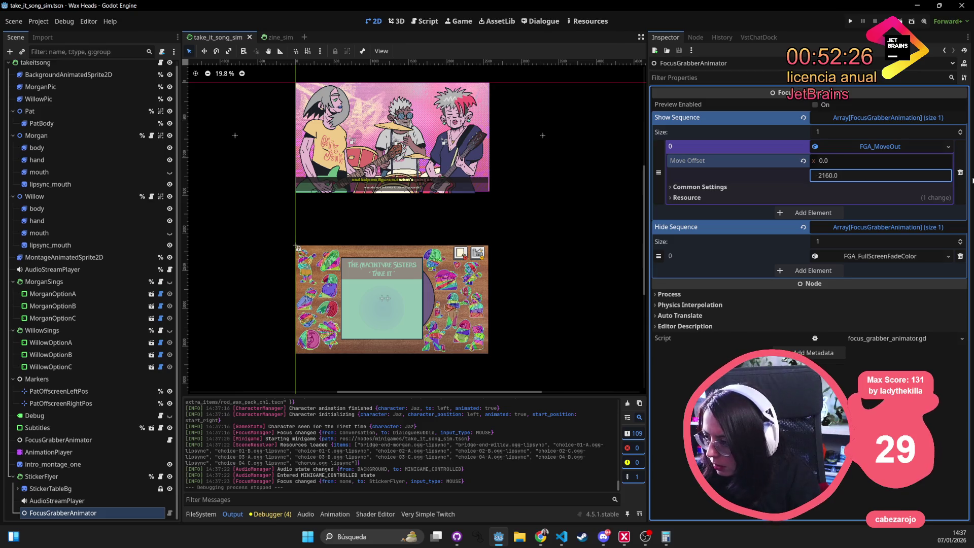
pyautogui.hotkey('ctrl', 's')
pyautogui.click(845, 149)
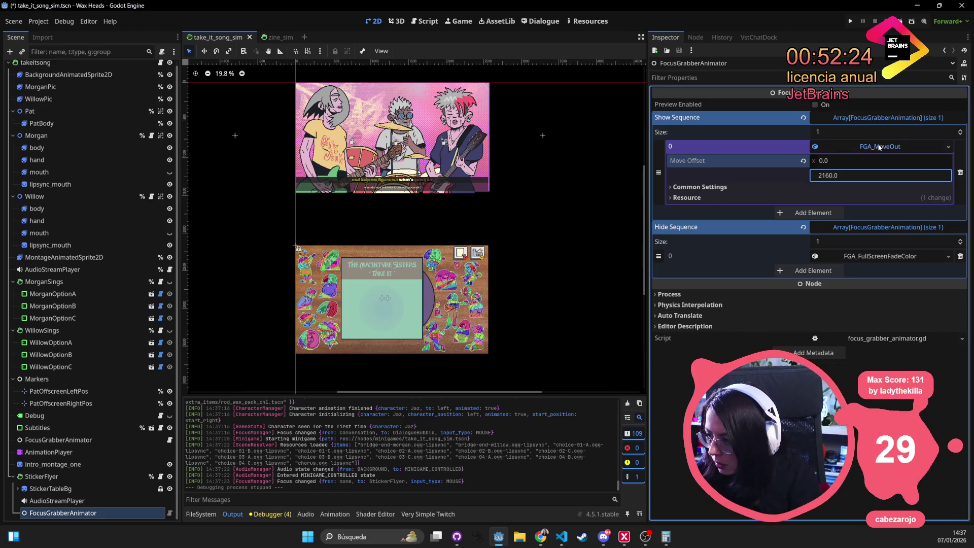
# Toggle StickerFlyer's Hide on Start off and back on, save take_it_song_sim, and run the game
pyautogui.click(43, 477)
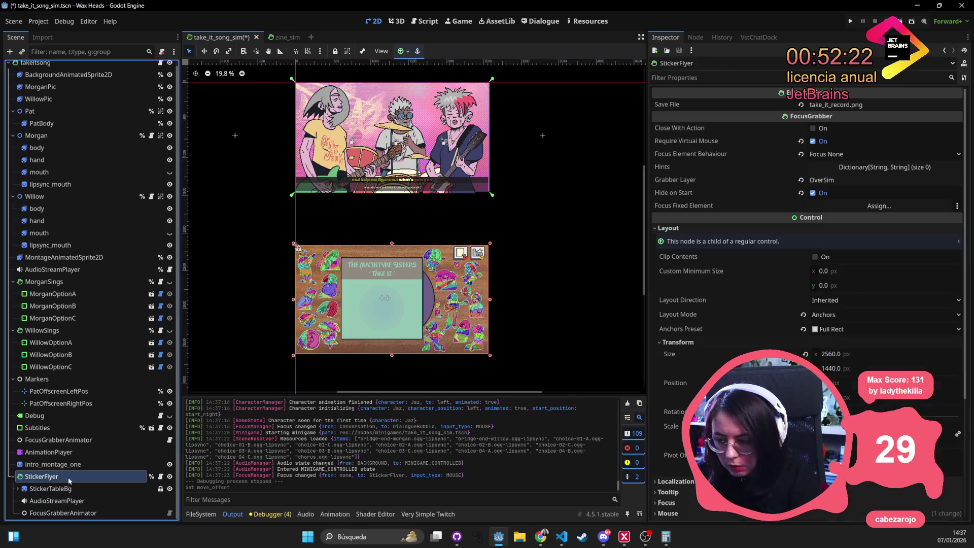
pyautogui.click(813, 193)
pyautogui.click(813, 193)
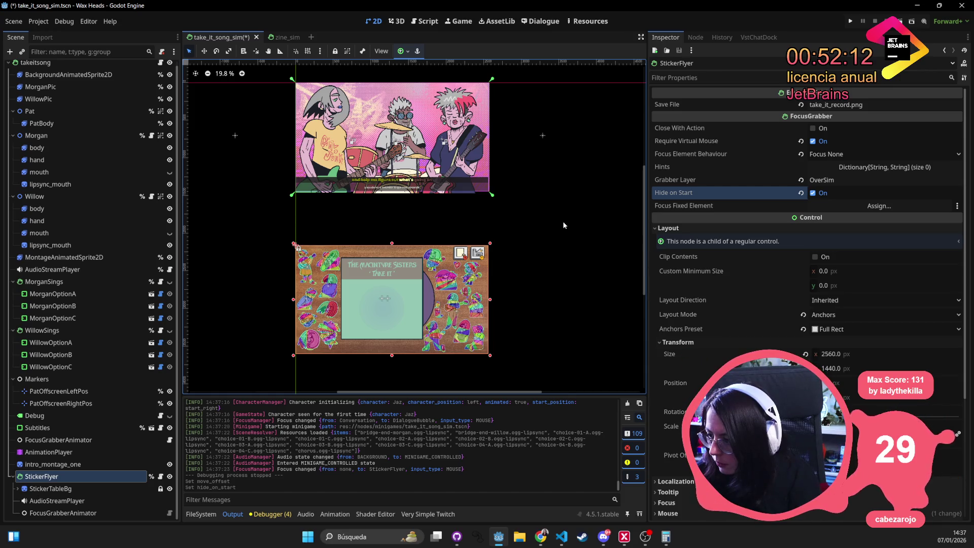
pyautogui.click(565, 221)
pyautogui.hotkey('ctrl', 's')
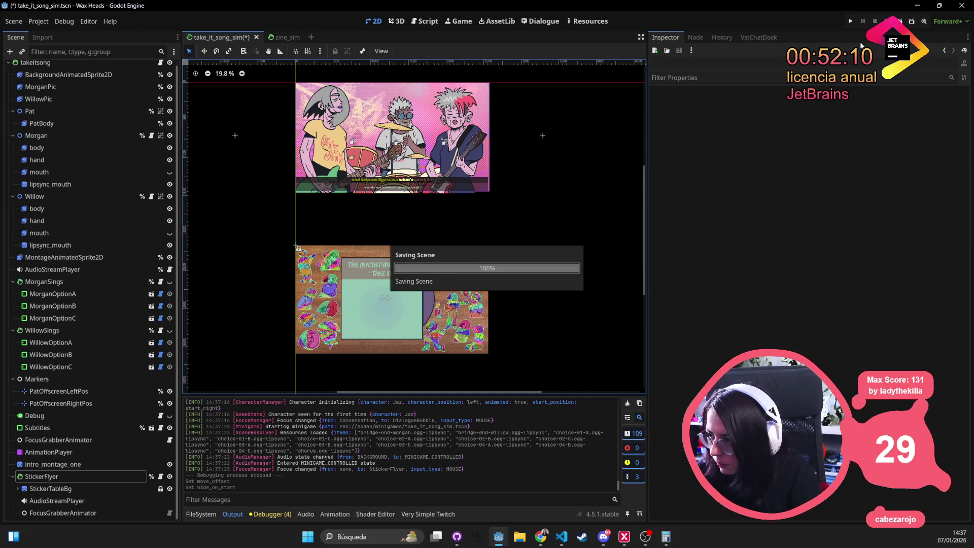
pyautogui.click(847, 23)
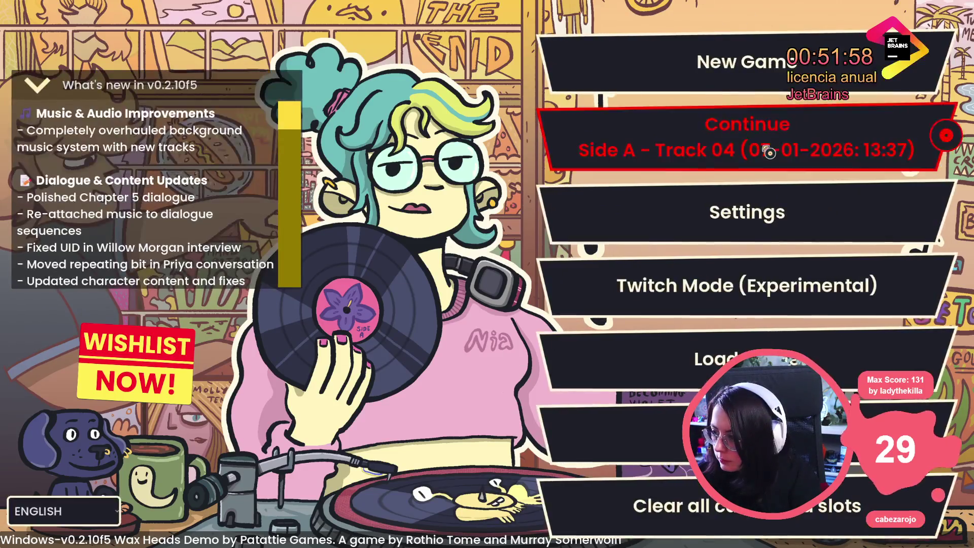
# Continue the game, run minigame_take_it_song_sim from the console, watch it, then quit with F8
pyautogui.click(776, 160)
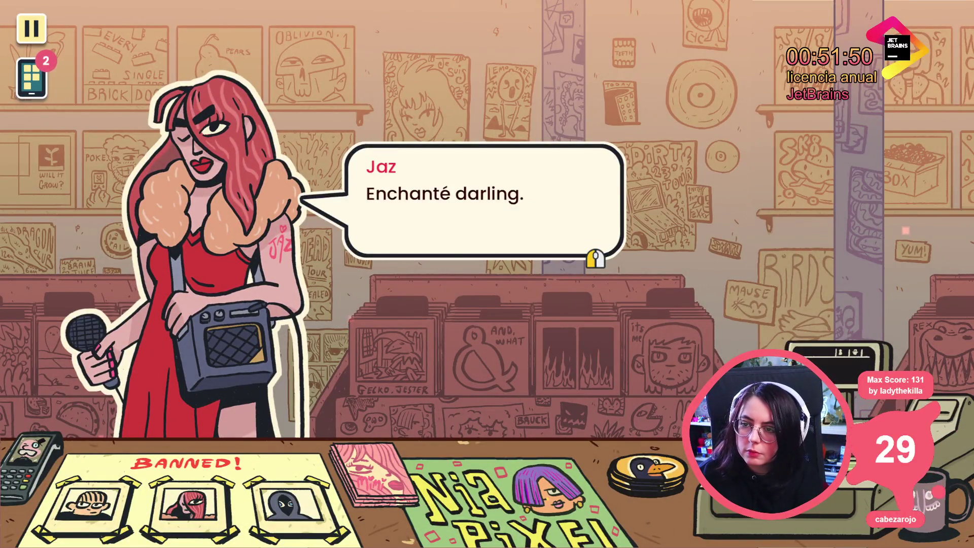
pyautogui.click(269, 107)
pyautogui.press('`')
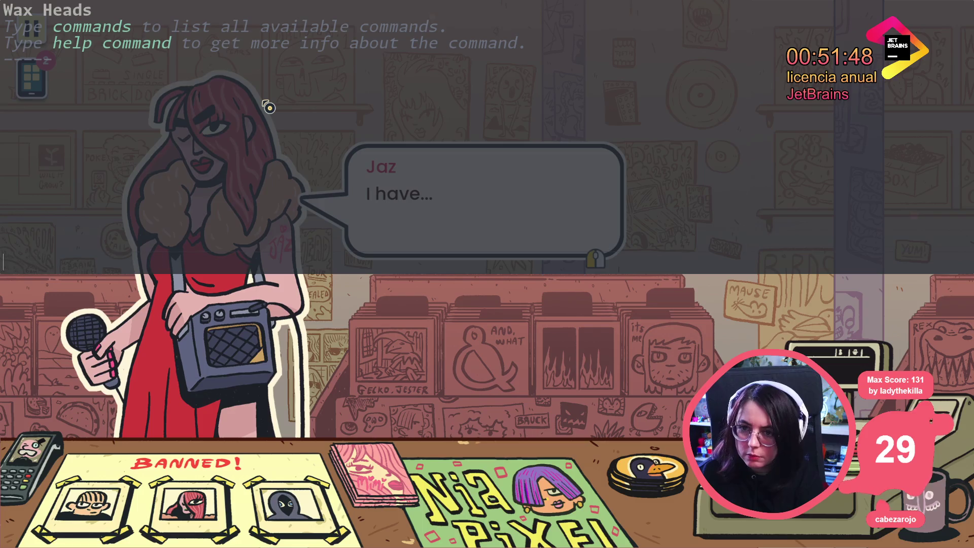
pyautogui.write('minigame_take_it_song_sim')
pyautogui.press('Return')
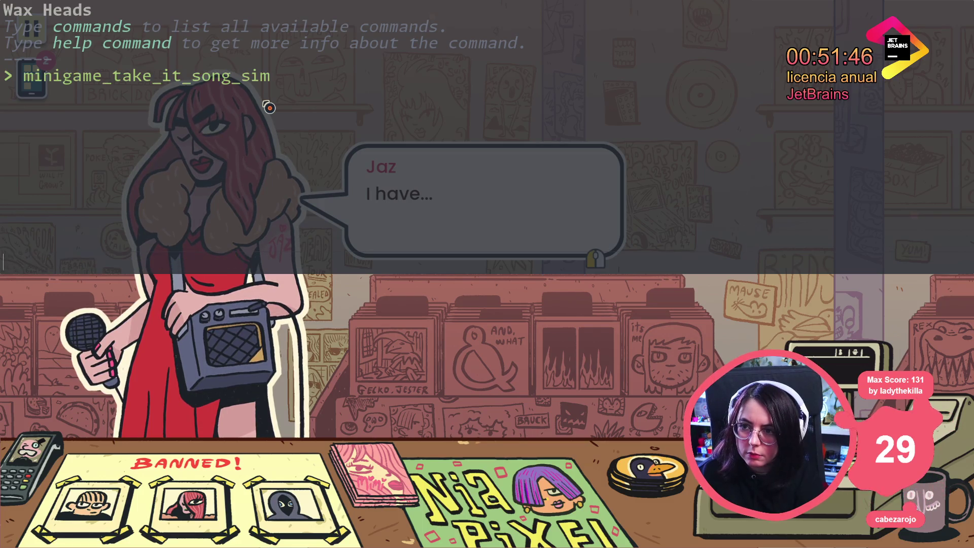
pyautogui.press('`')
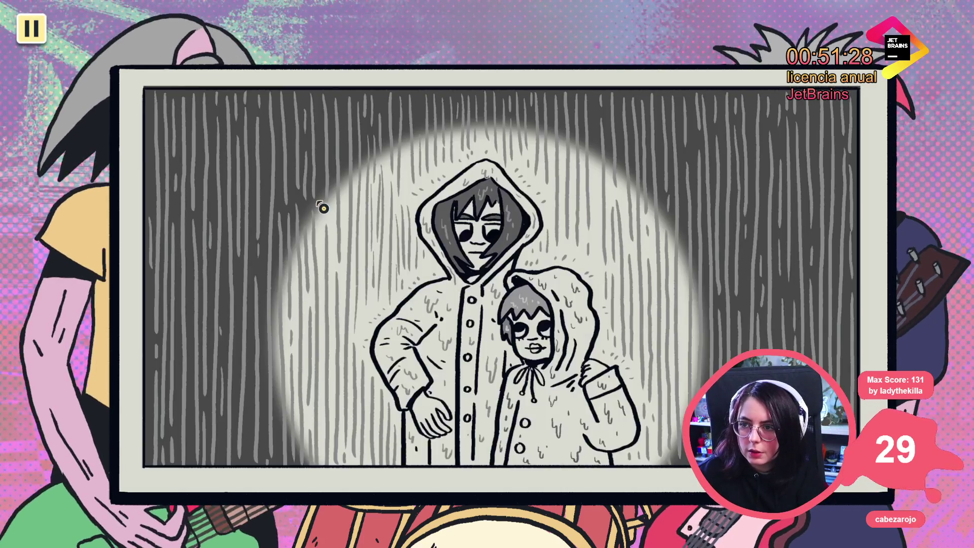
pyautogui.press('F8')
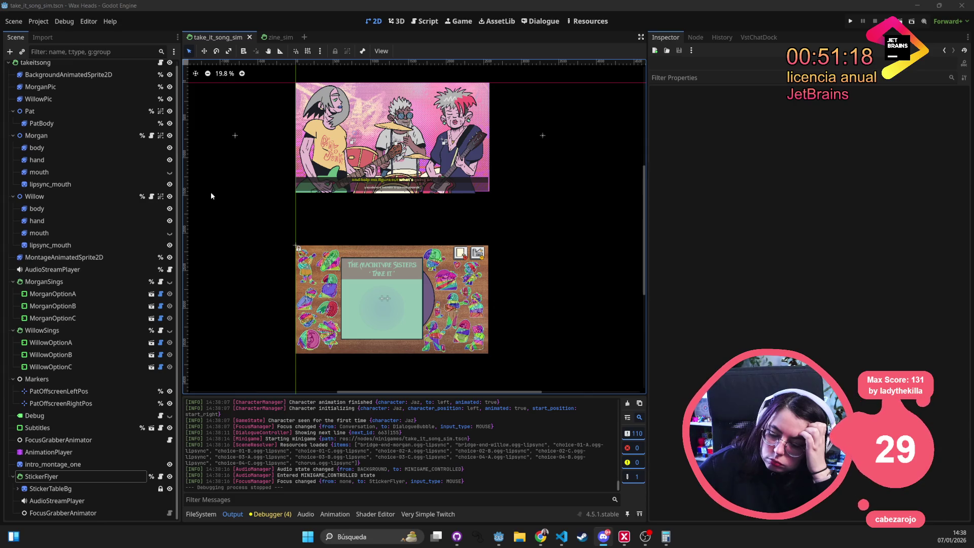
# Replace StickerFlyer's FocusGrabberAnimator with a freshly added FocusGrabberAnimator child
pyautogui.click(78, 515)
pyautogui.press('Delete')
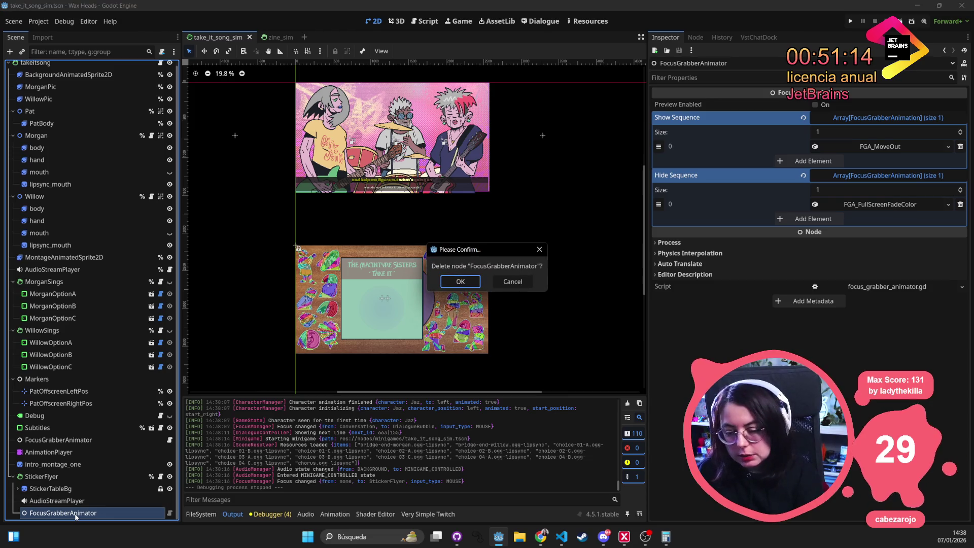
pyautogui.press('Return')
pyautogui.rightClick(60, 481)
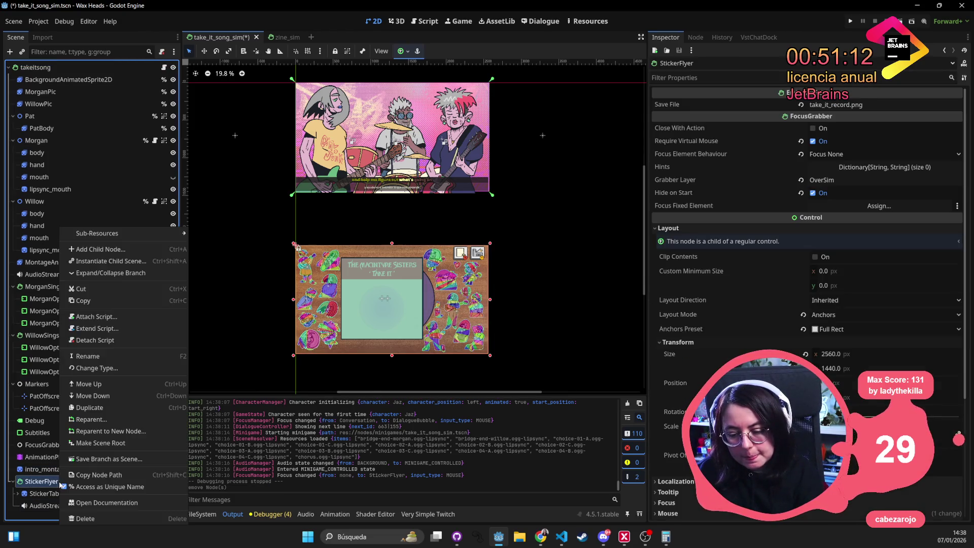
pyautogui.click(153, 250)
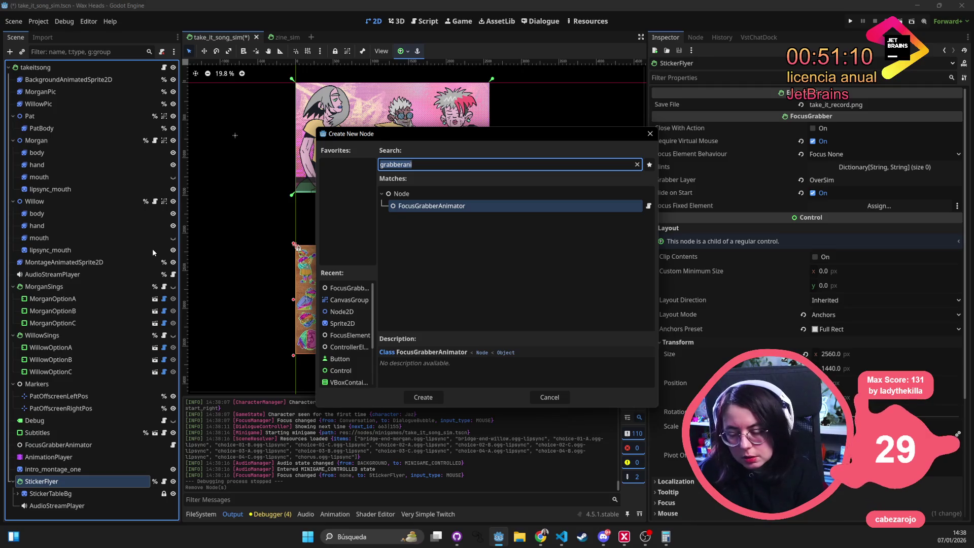
pyautogui.press('Return')
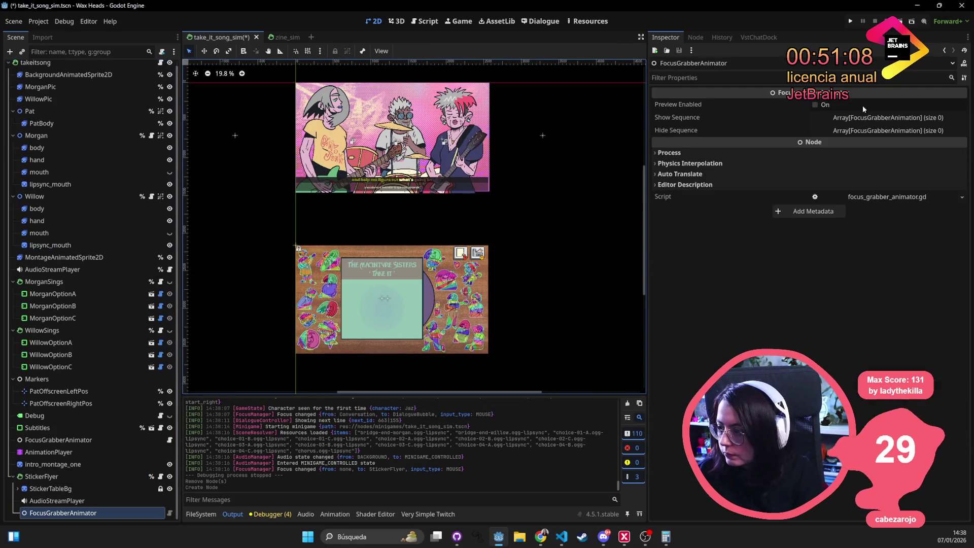
# Resize the new animator's Show Sequence, ending with a single show element
pyautogui.click(868, 117)
pyautogui.click(869, 132)
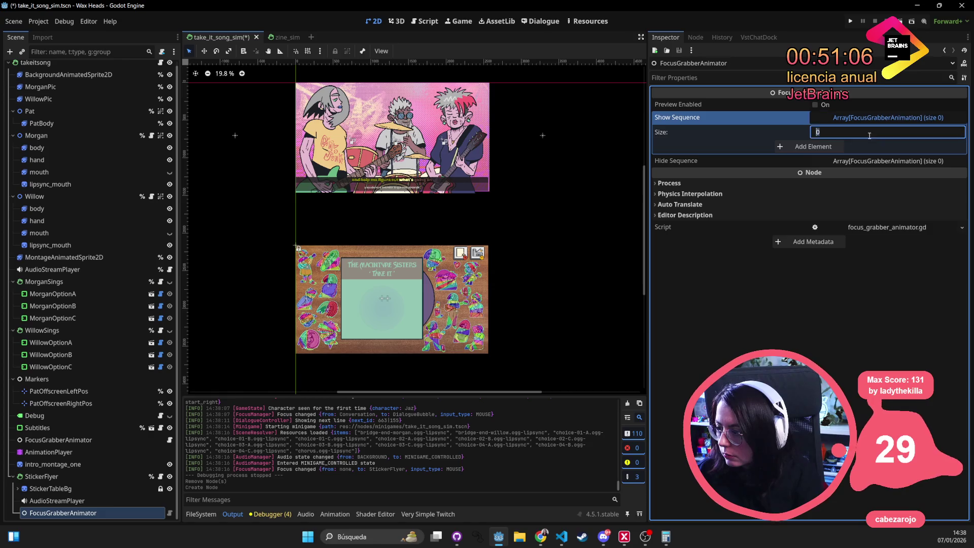
pyautogui.press('Return')
pyautogui.click(812, 161)
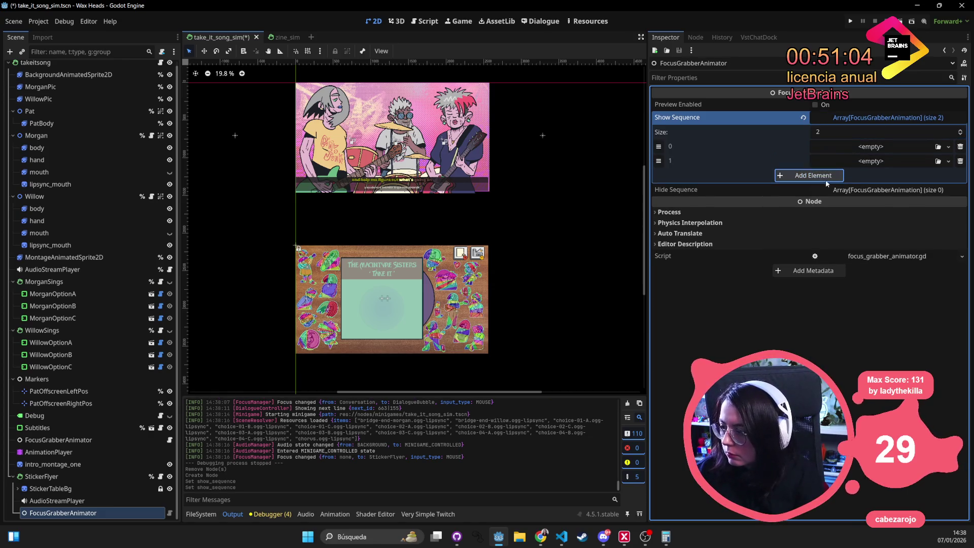
pyautogui.click(879, 164)
pyautogui.click(881, 163)
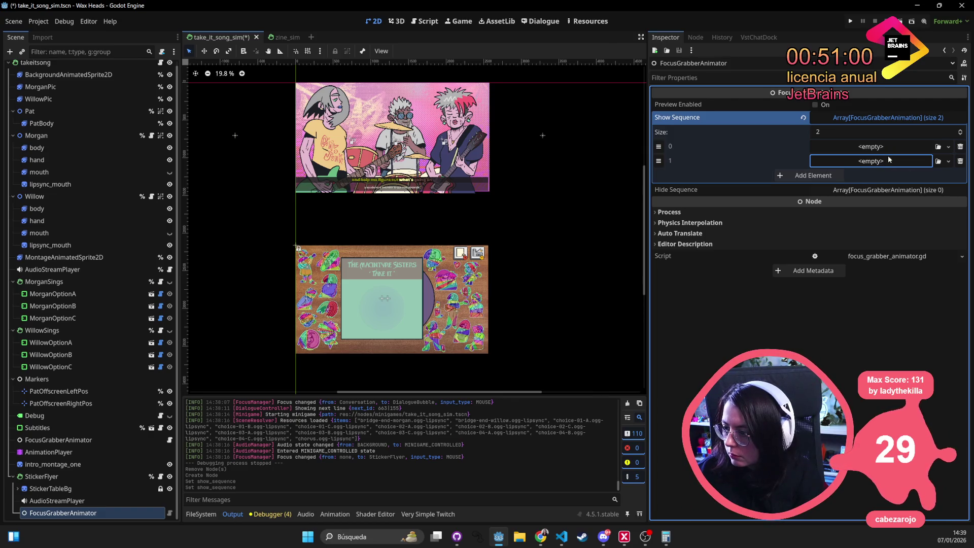
pyautogui.click(961, 162)
pyautogui.click(840, 162)
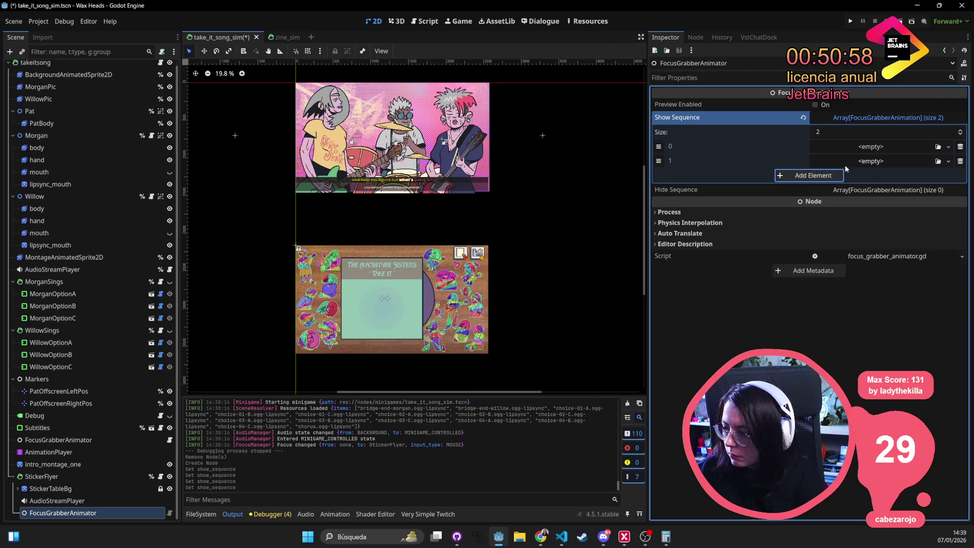
pyautogui.click(961, 161)
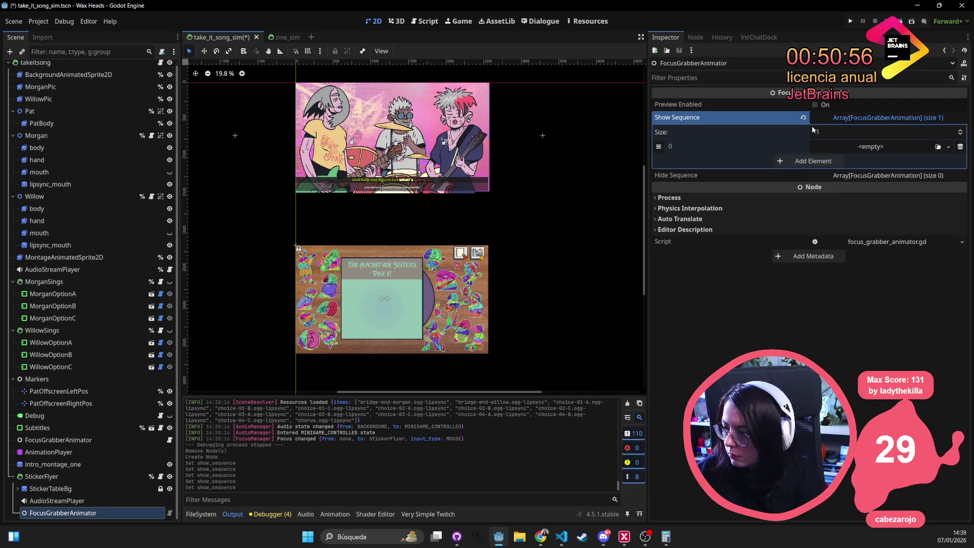
# Add one Hide Sequence element as an FGA_FullScreenFadeColor with a black fade colour
pyautogui.click(831, 175)
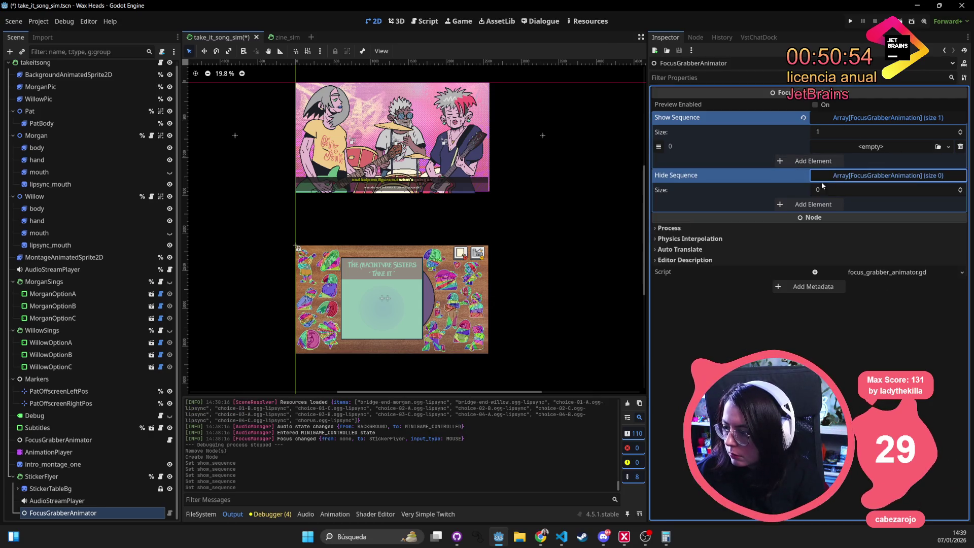
pyautogui.click(776, 205)
pyautogui.click(862, 204)
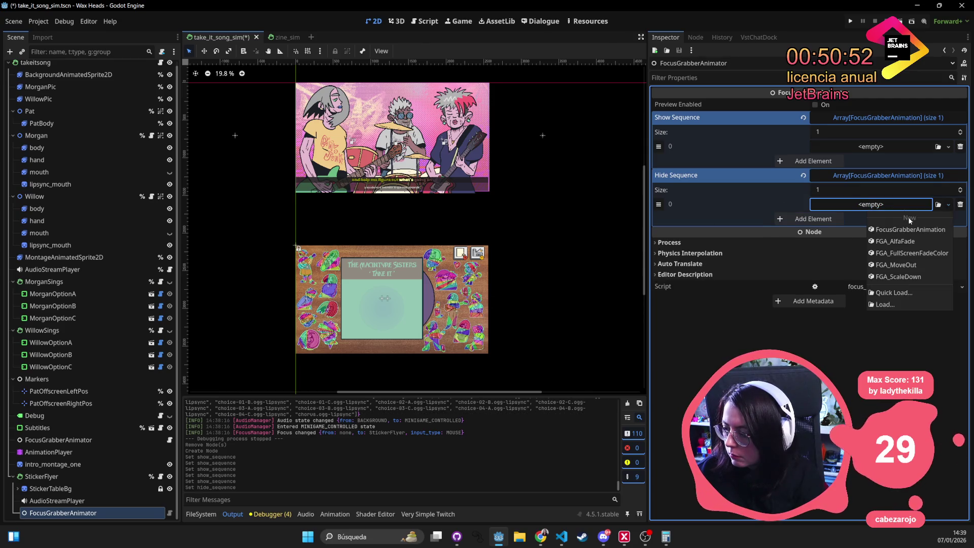
pyautogui.click(938, 253)
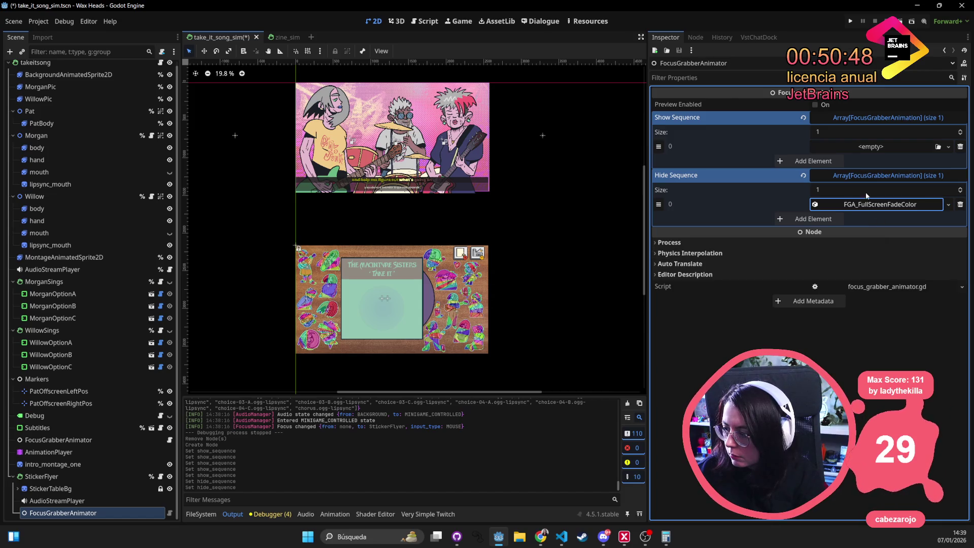
pyautogui.click(880, 204)
pyautogui.click(880, 217)
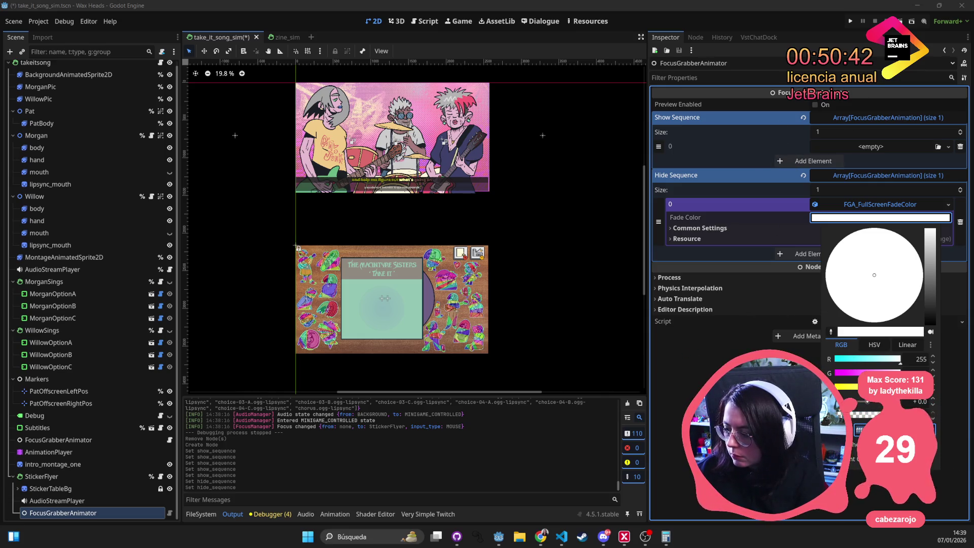
pyautogui.click(930, 320)
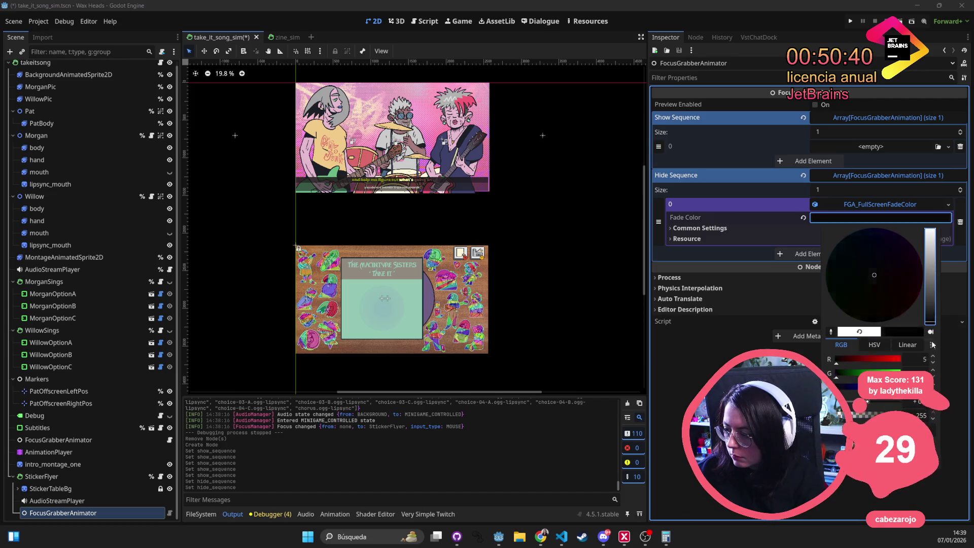
pyautogui.click(717, 128)
# Make the show element an FGA_MoveOut with Move Offset y 2160, then save and run
pyautogui.click(874, 150)
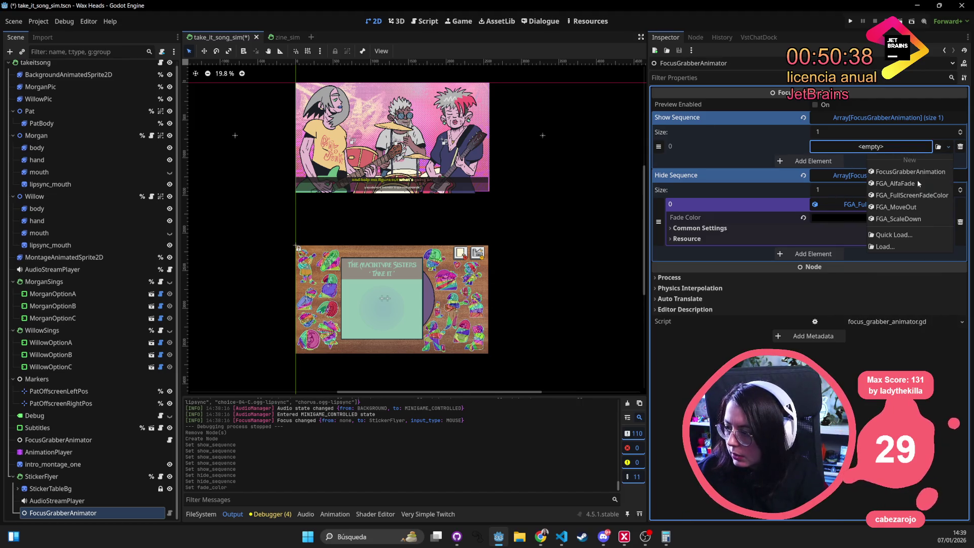
pyautogui.click(933, 209)
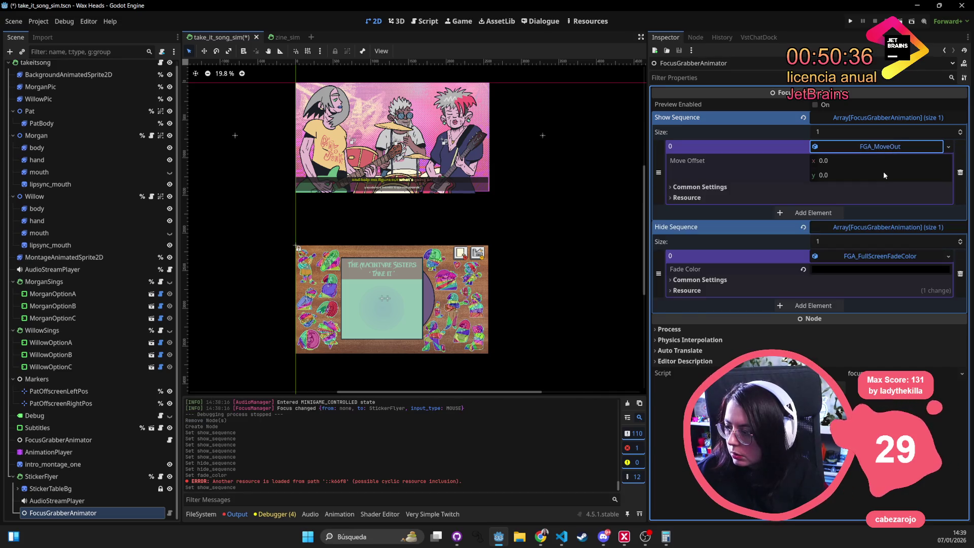
pyautogui.click(846, 175)
pyautogui.write('21')
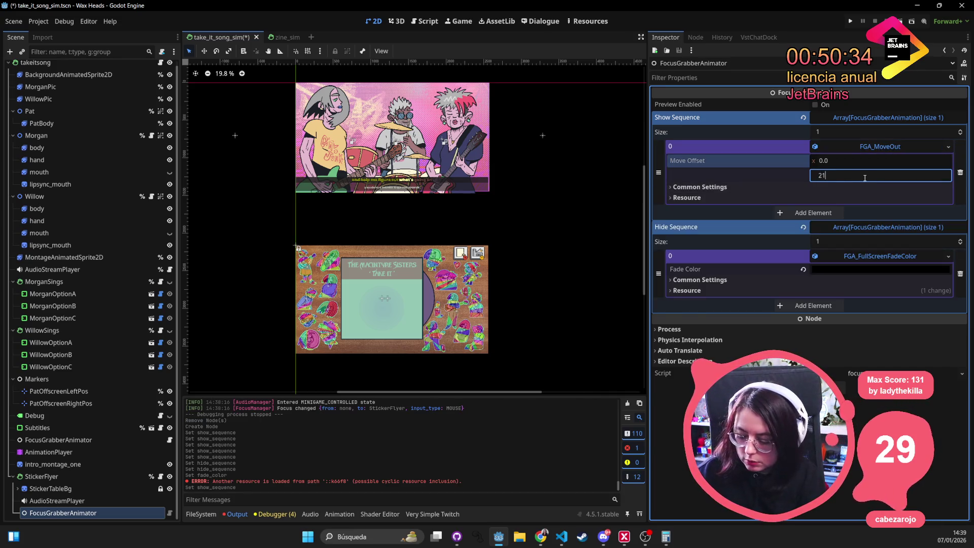
pyautogui.write('60')
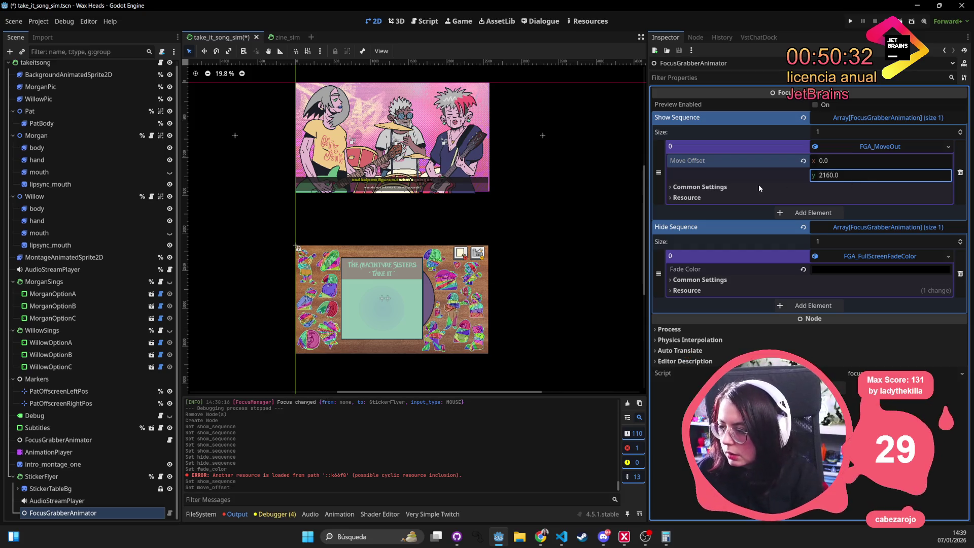
pyautogui.click(750, 186)
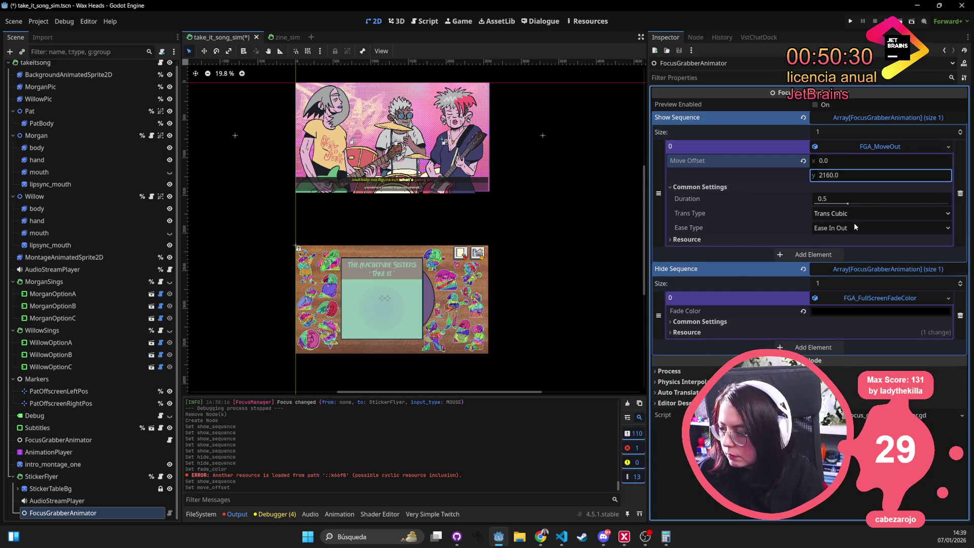
pyautogui.press('F5')
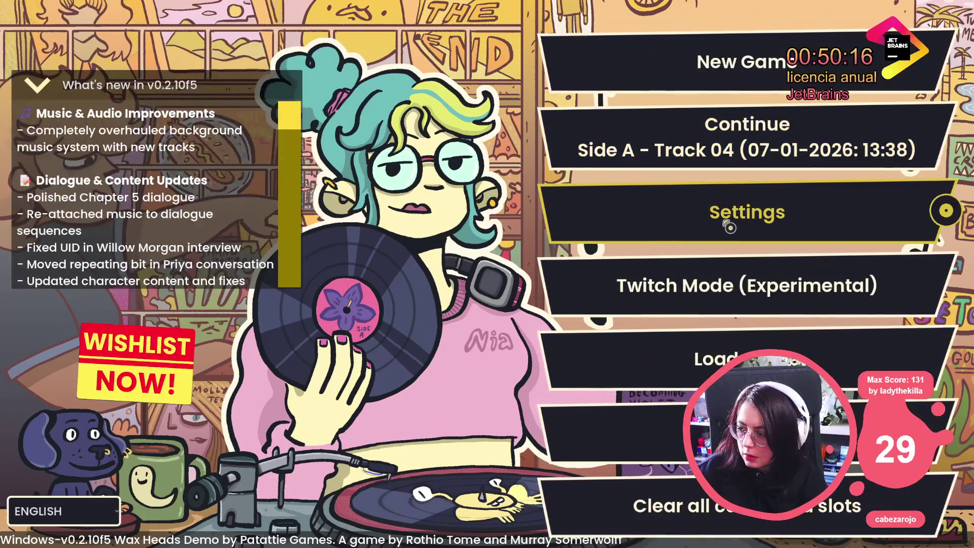
# Turn the game's background music volume to zero, apply it, and continue the saved game
pyautogui.click(881, 211)
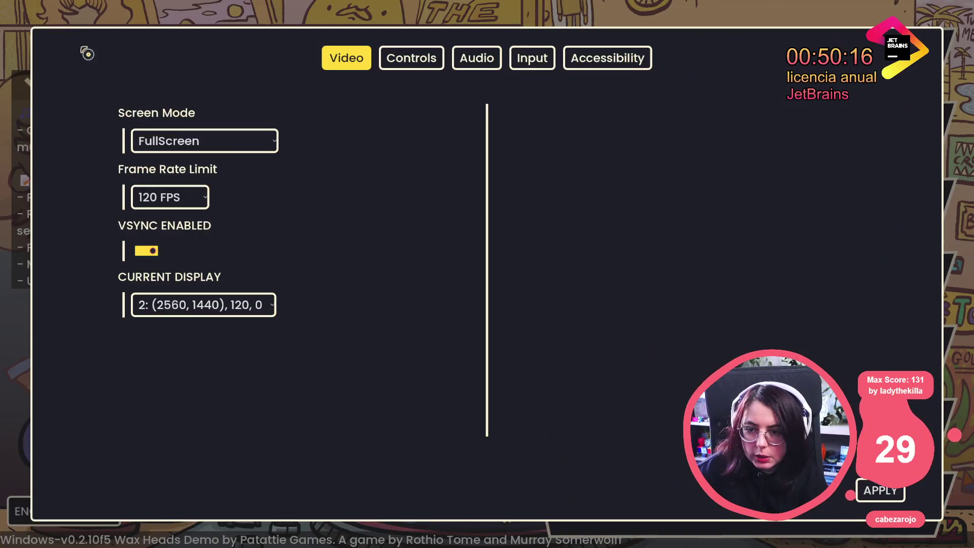
pyautogui.click(499, 64)
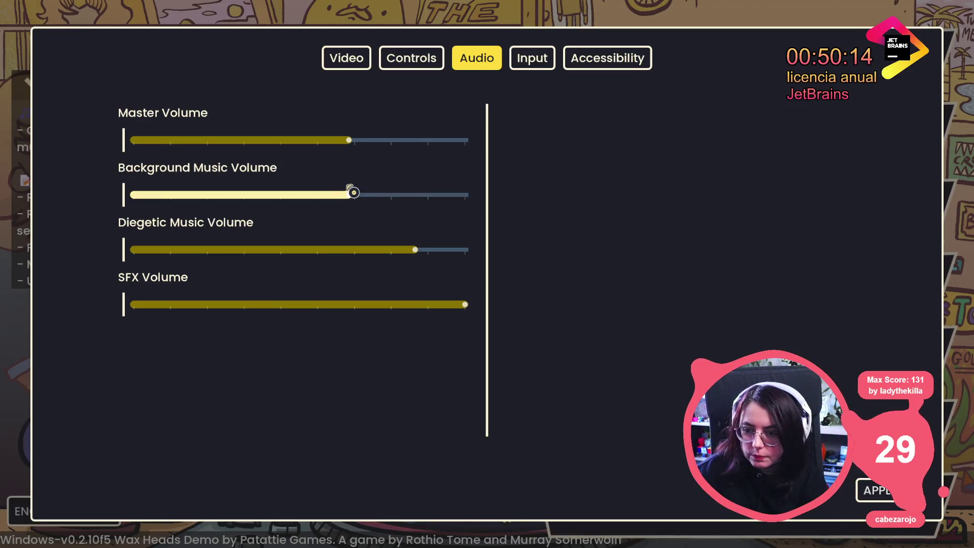
pyautogui.moveTo(354, 192); pyautogui.dragTo(131, 195)
pyautogui.click(875, 490)
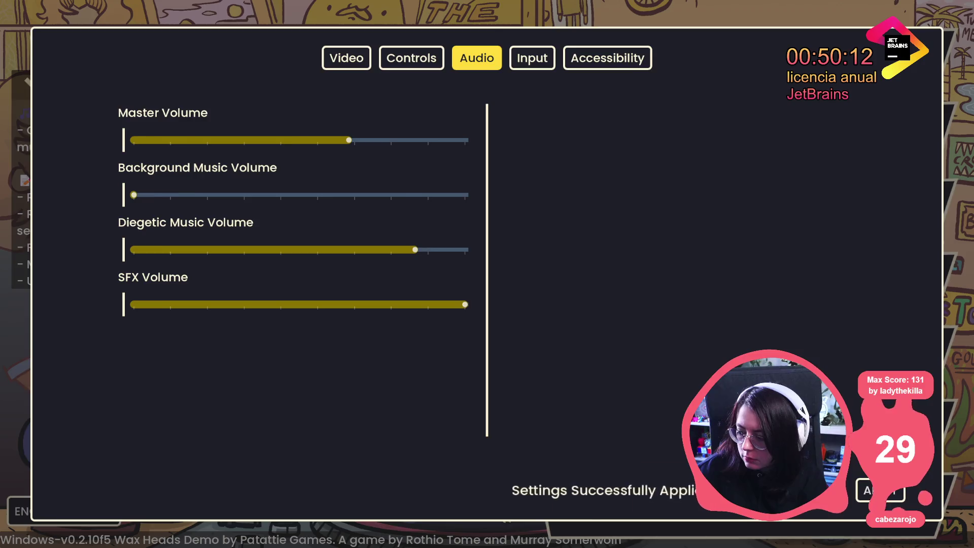
pyautogui.press('Escape')
pyautogui.click(938, 135)
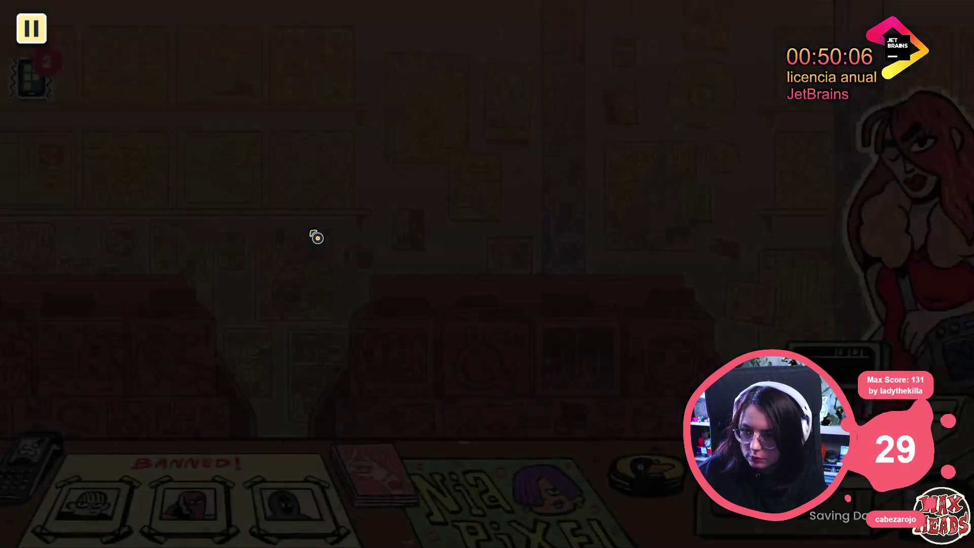
# Launch the Take It song minigame from the developer console and pause it
pyautogui.press('`')
pyautogui.write('minigame_take_it_song_sin')
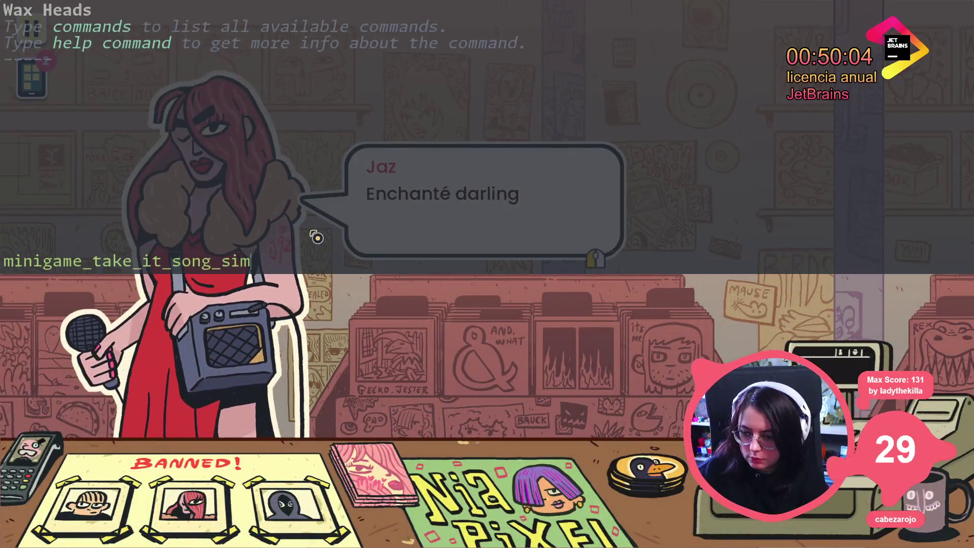
pyautogui.press('Return')
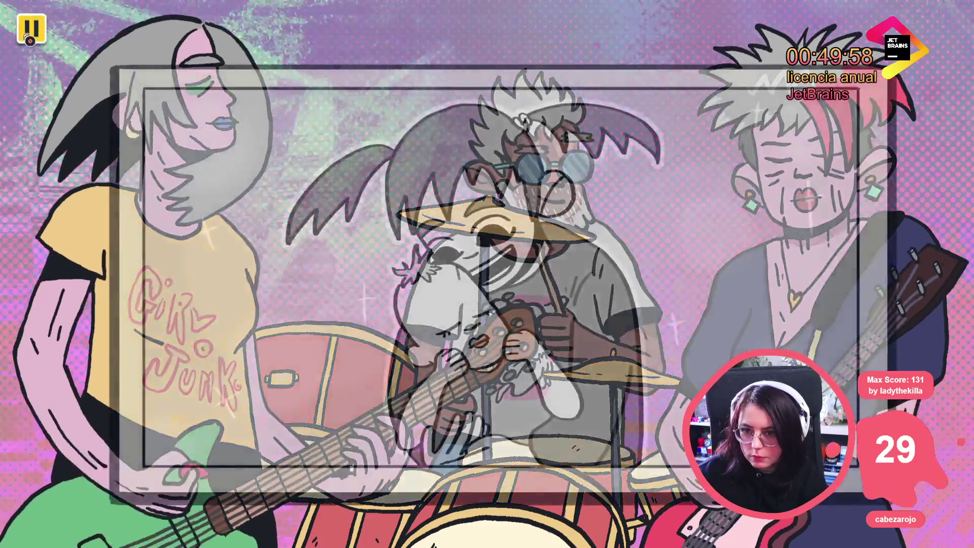
pyautogui.click(31, 40)
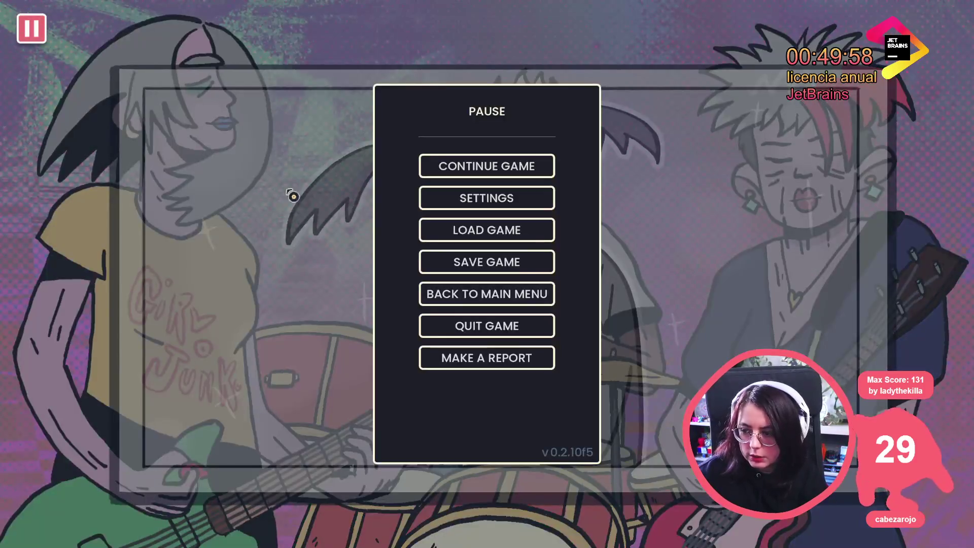
# Set master volume to zero, background music to about two-thirds, lower diegetic music, then quit the game
pyautogui.click(431, 197)
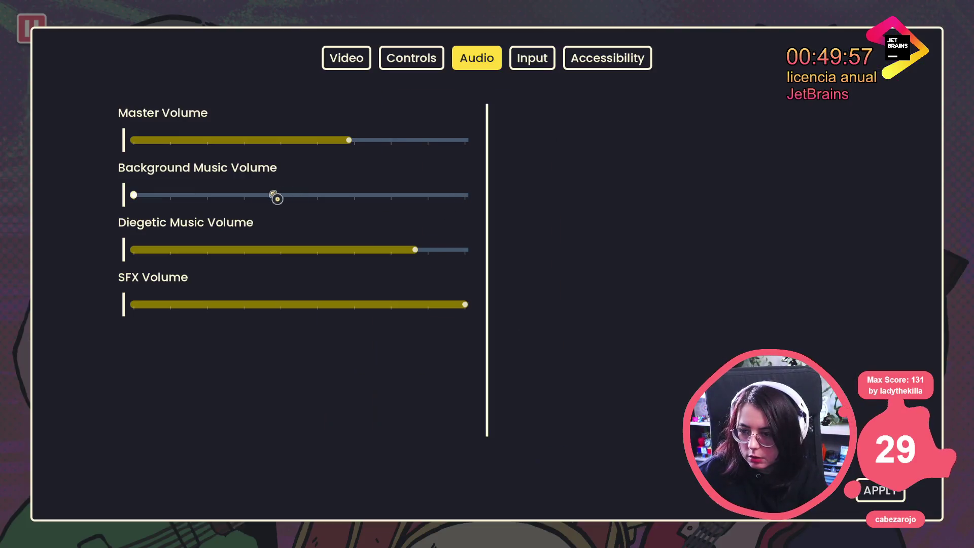
pyautogui.click(382, 250)
pyautogui.moveTo(147, 197)
pyautogui.mouseDown()
pyautogui.moveTo(380, 195)
pyautogui.moveTo(349, 196)
pyautogui.mouseUp()
pyautogui.moveTo(349, 140); pyautogui.dragTo(133, 140)
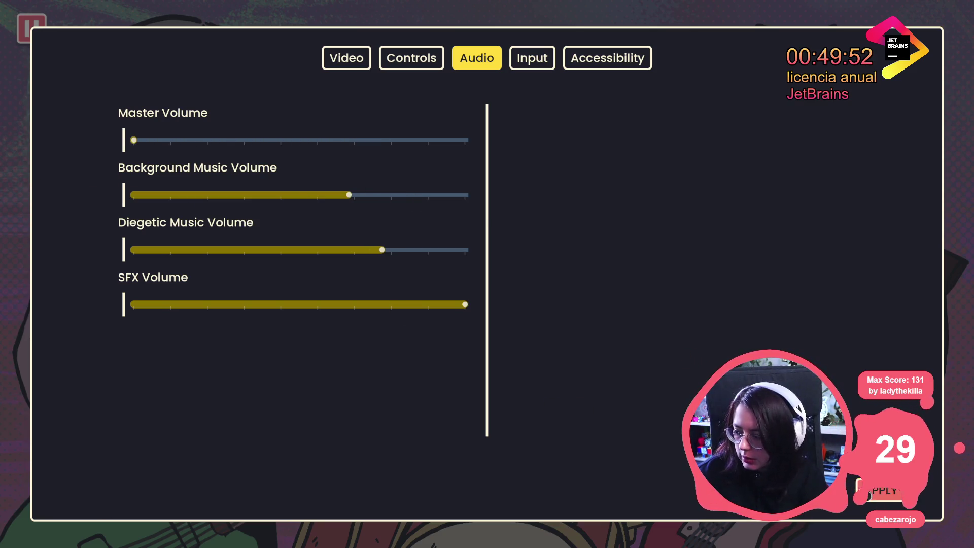
pyautogui.click(880, 490)
pyautogui.press('Escape')
pyautogui.click(507, 203)
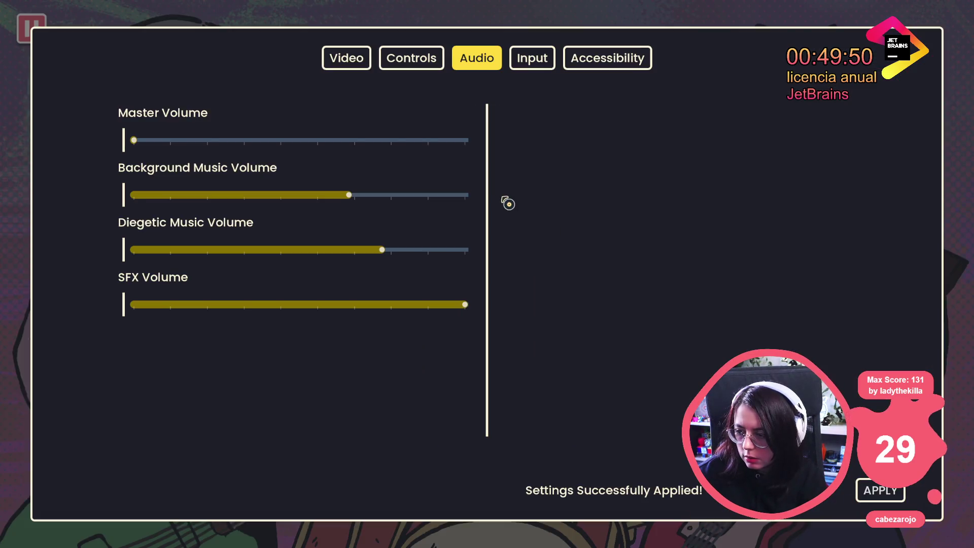
pyautogui.press('Escape')
pyautogui.press('Escape')
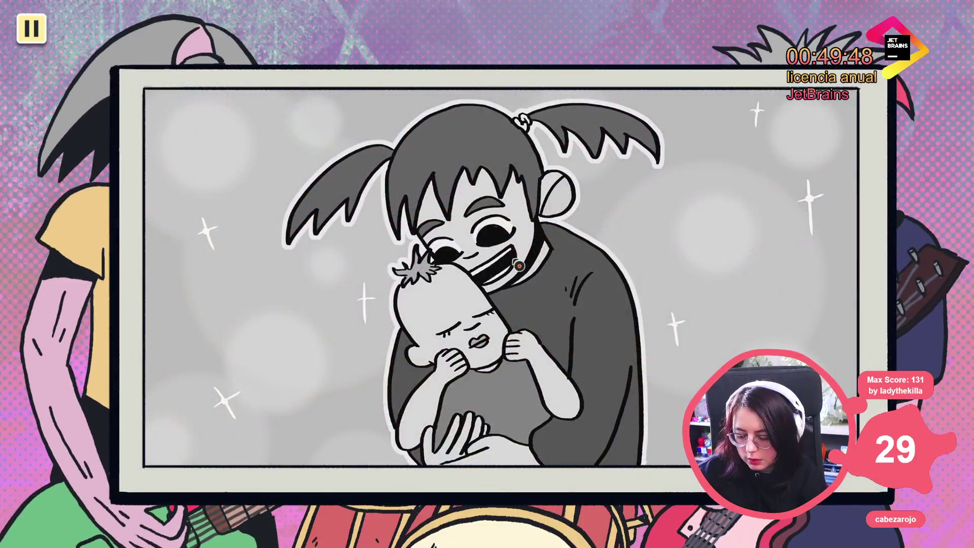
pyautogui.hotkey('alt', 'F4')
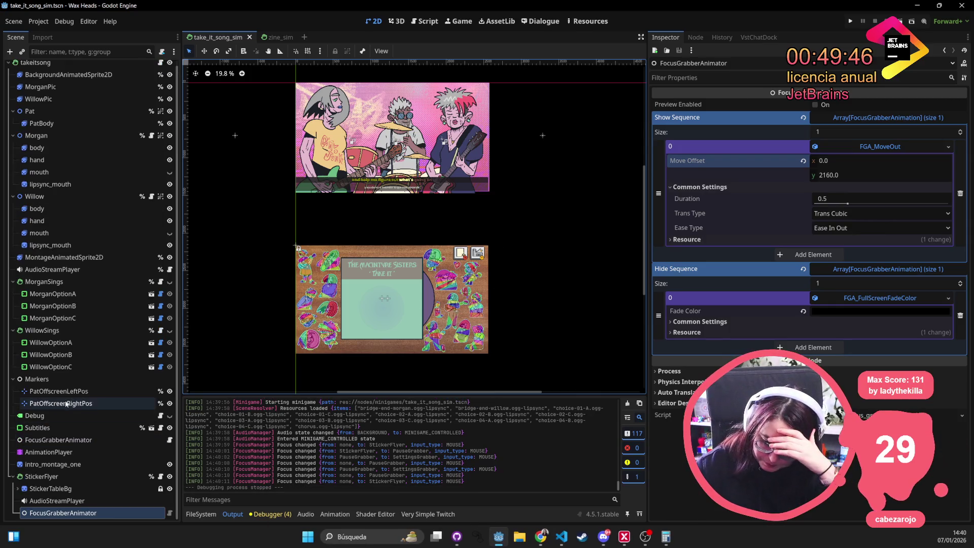
# Open focus_grabber_animator.gd from FocusGrabberAnimator's script icon and scroll down to show_anim
pyautogui.click(170, 513)
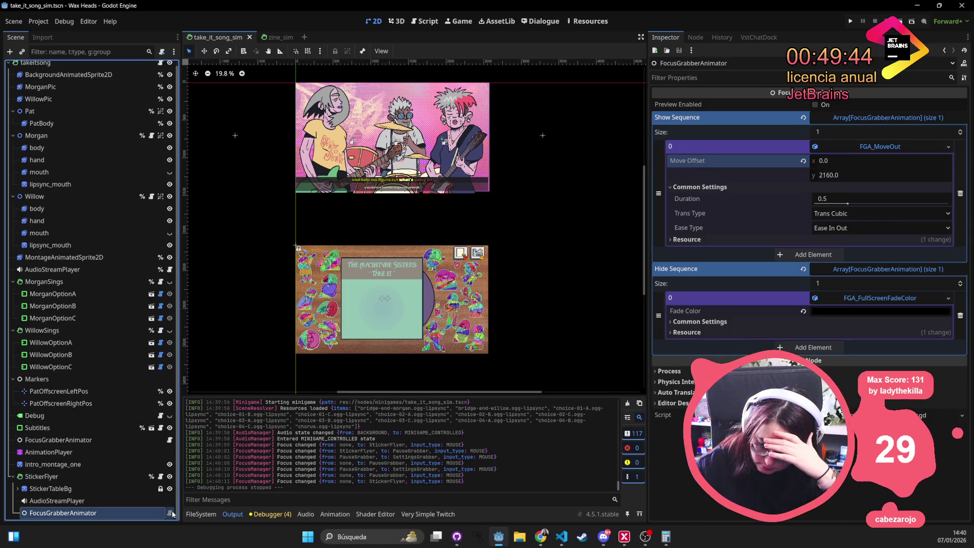
pyautogui.scroll(-2, 344, 250)
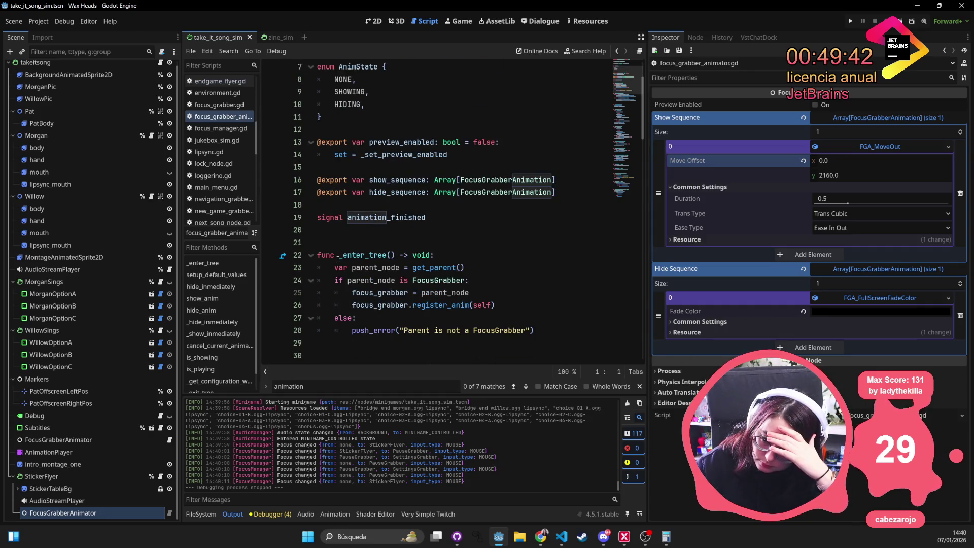
pyautogui.scroll(-3, 454, 243)
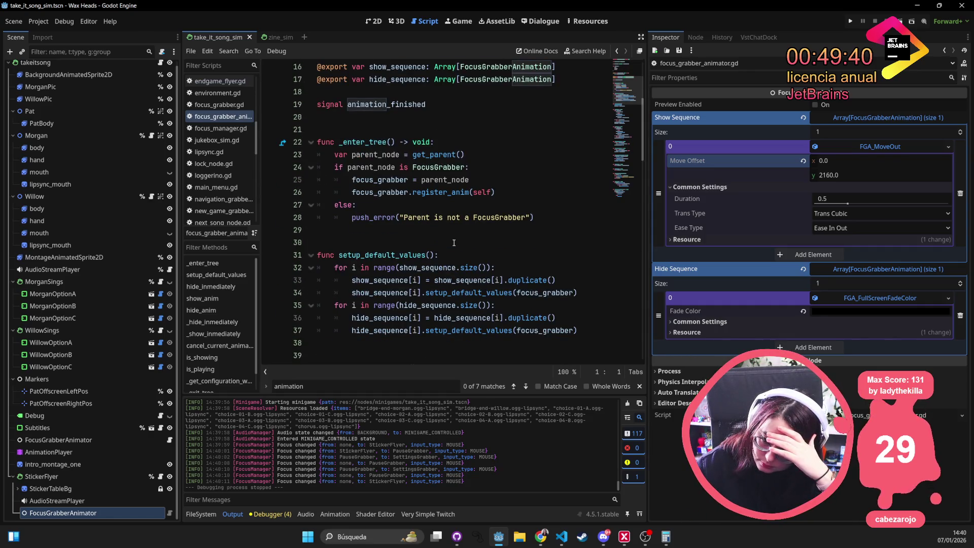
pyautogui.scroll(-4, 454, 243)
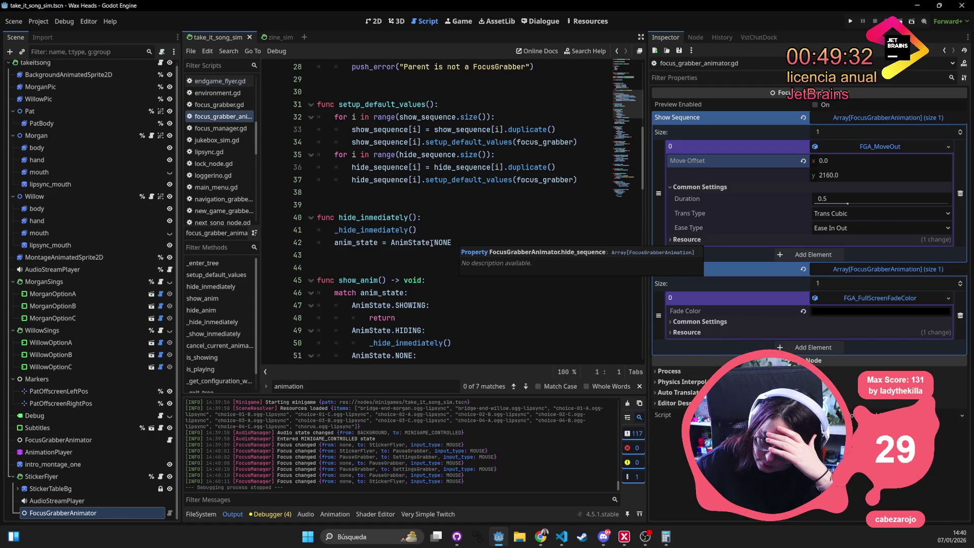
pyautogui.scroll(-3, 431, 243)
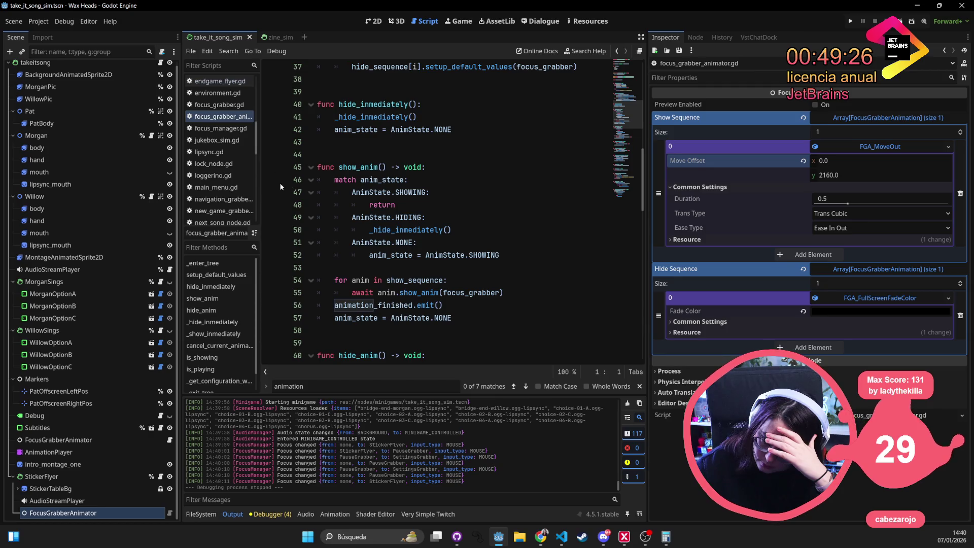
# Set a breakpoint on show_anim's line 46, run the project, and continue the saved game
pyautogui.click(549, 231)
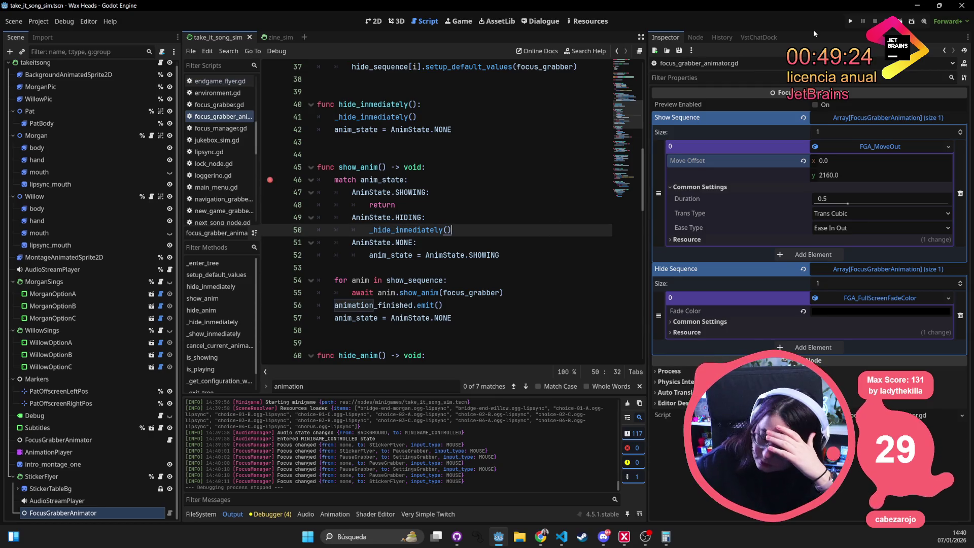
pyautogui.click(850, 23)
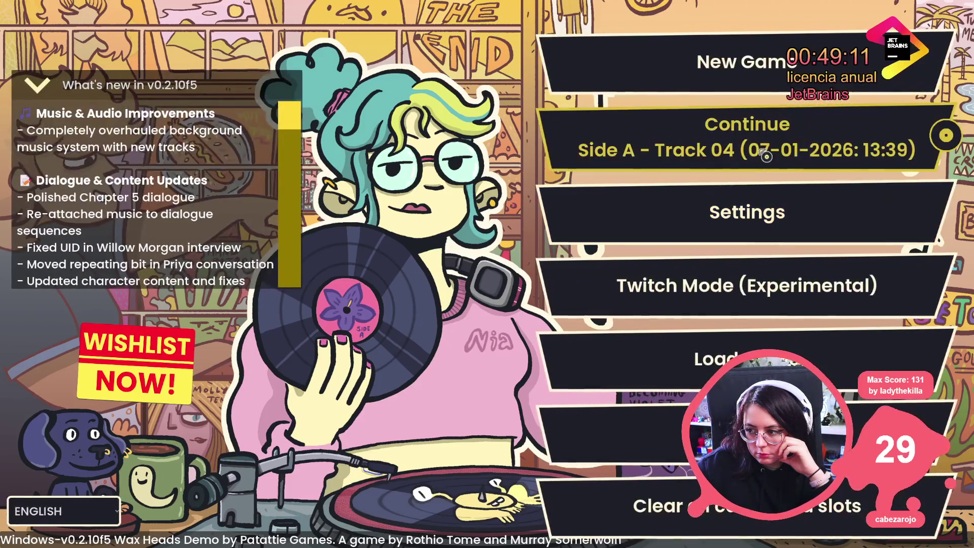
pyautogui.click(766, 157)
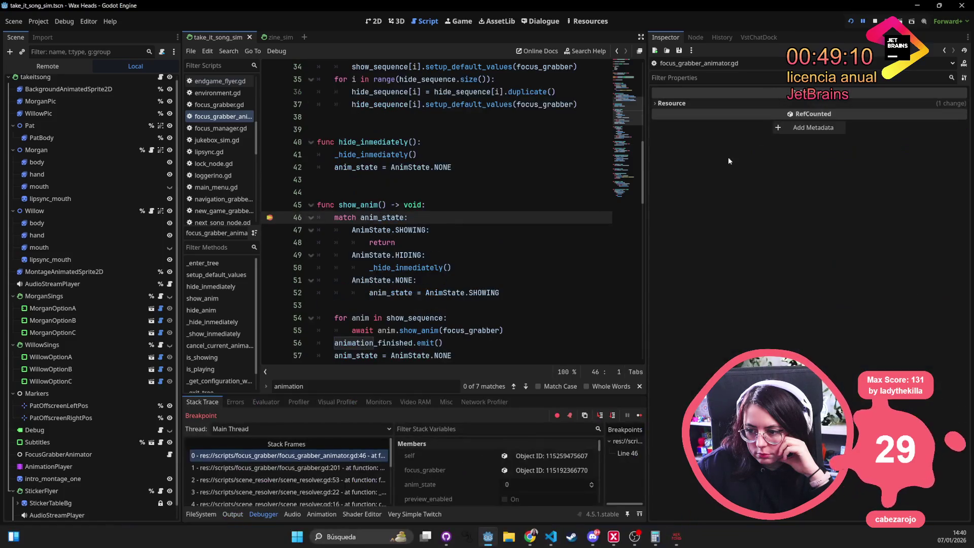
pyautogui.click(639, 414)
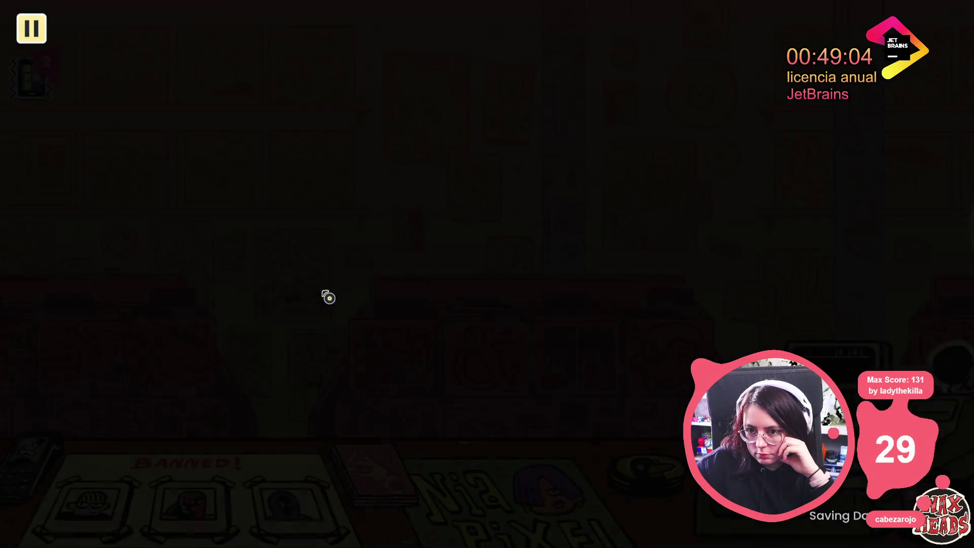
# Launch minigame_take_it_song_sim from the in-game console so execution stops at the breakpoint
pyautogui.press('`')
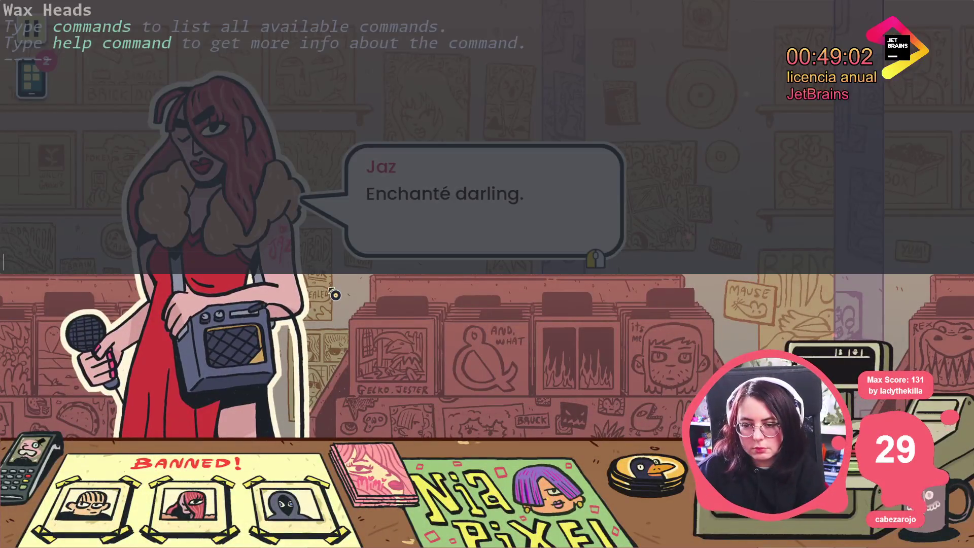
pyautogui.write('minigame_take_it_song_sim')
pyautogui.press('Return')
pyautogui.press('`')
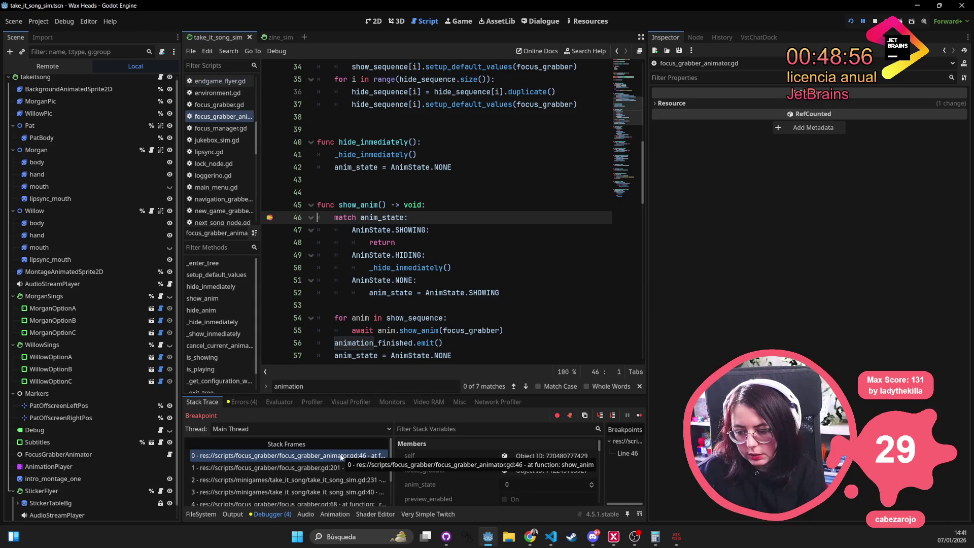
# Inspect the call stack frames and the animator and focus grabber's live properties
pyautogui.click(371, 468)
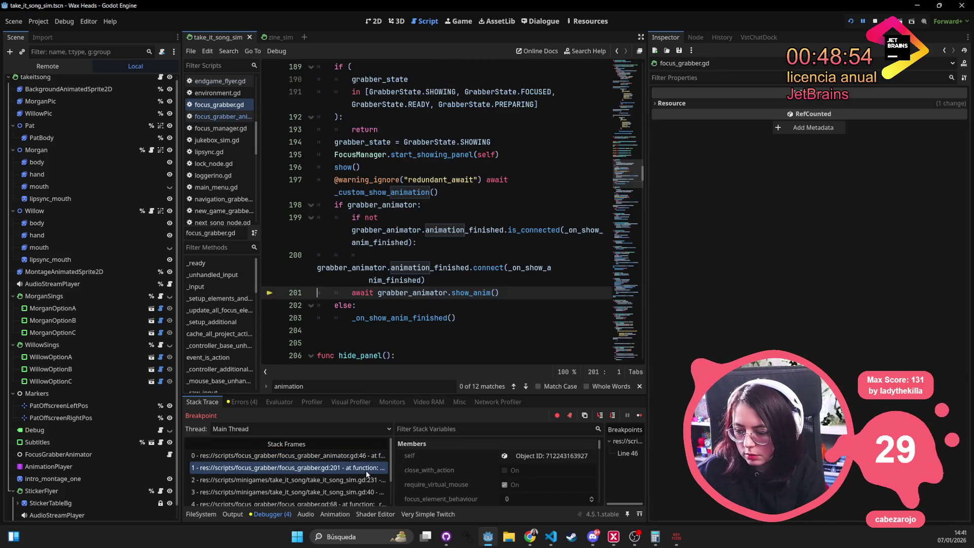
pyautogui.click(363, 460)
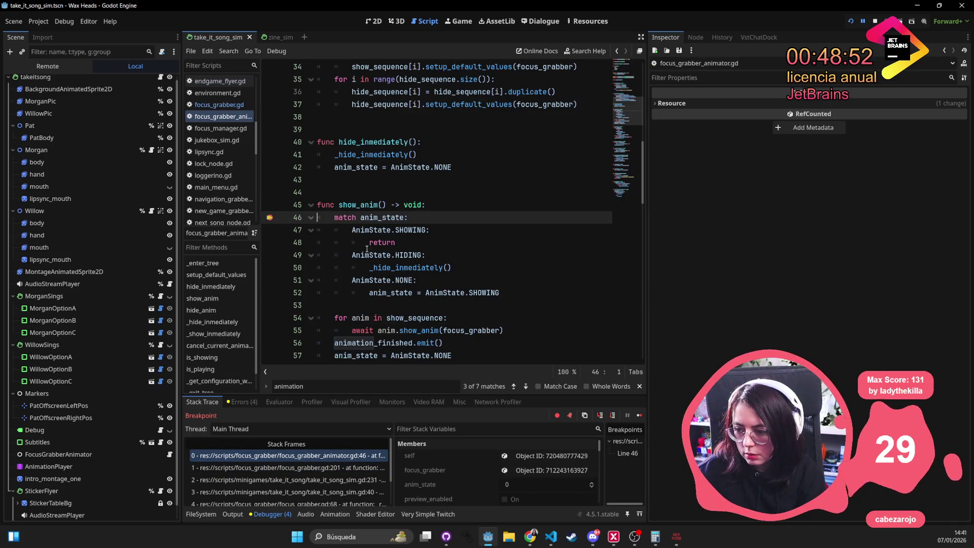
pyautogui.moveTo(383, 217)
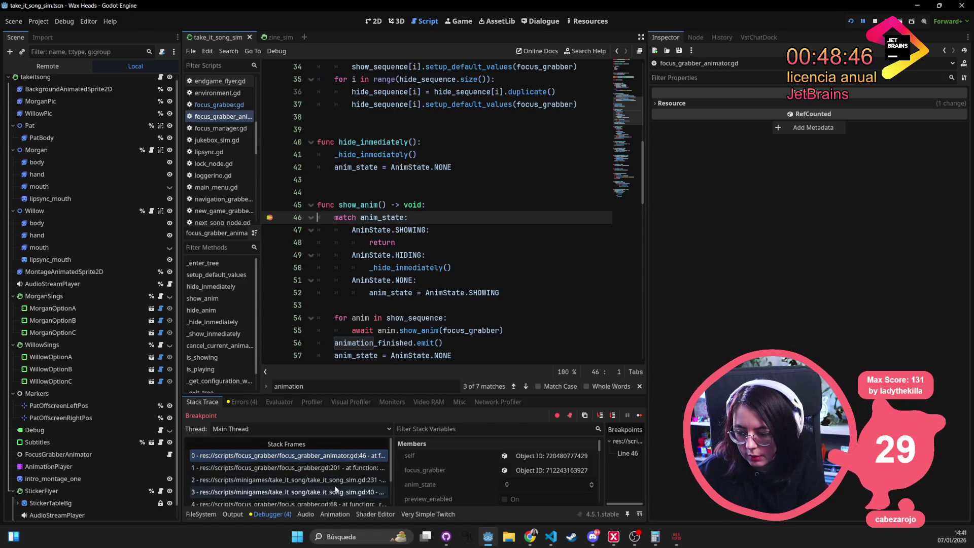
pyautogui.click(538, 456)
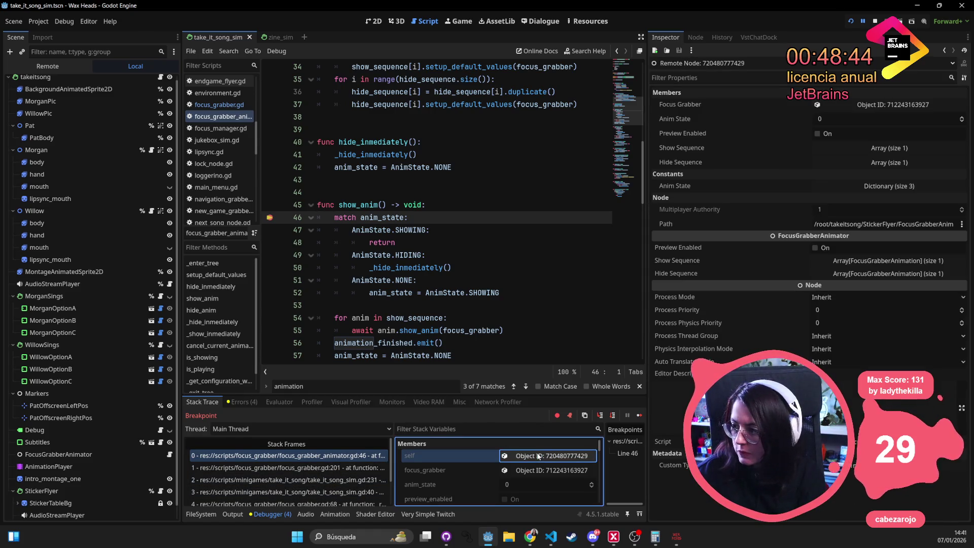
pyautogui.click(868, 105)
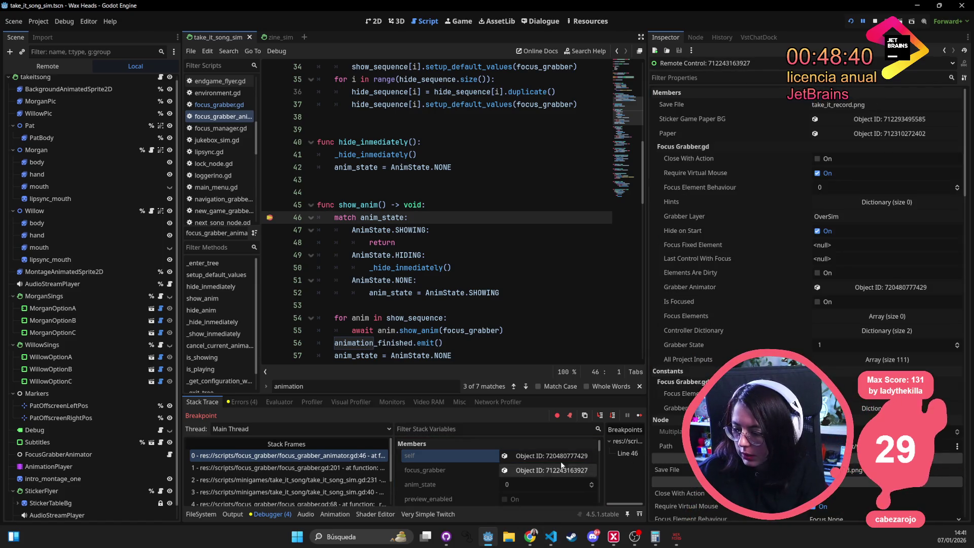
pyautogui.click(575, 456)
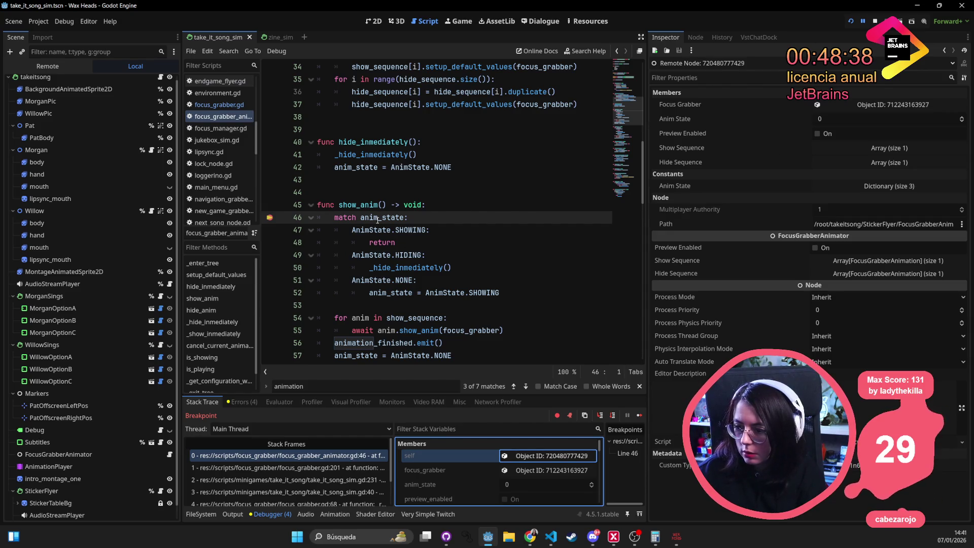
# Step over to the show_sequence loop and jump to the base show_anim definition
pyautogui.click(430, 330)
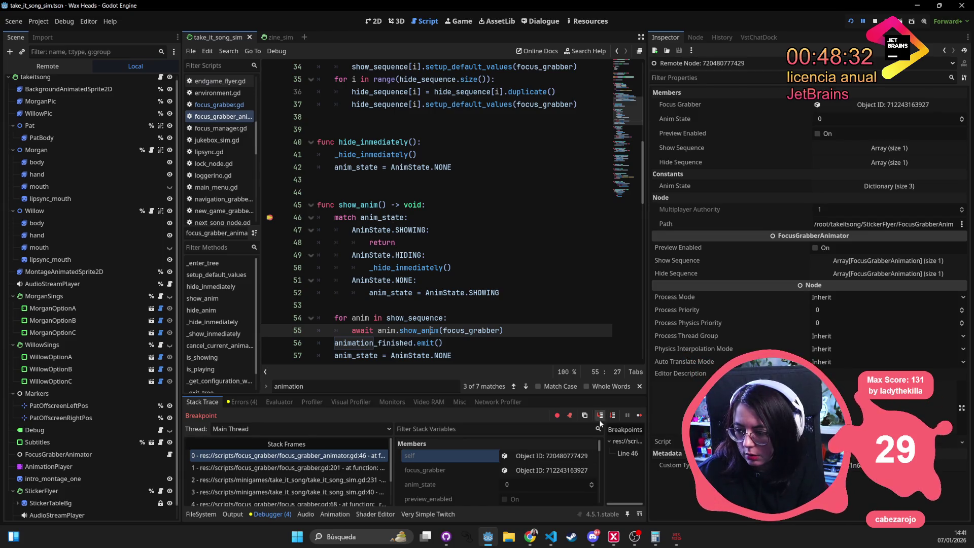
pyautogui.click(613, 415)
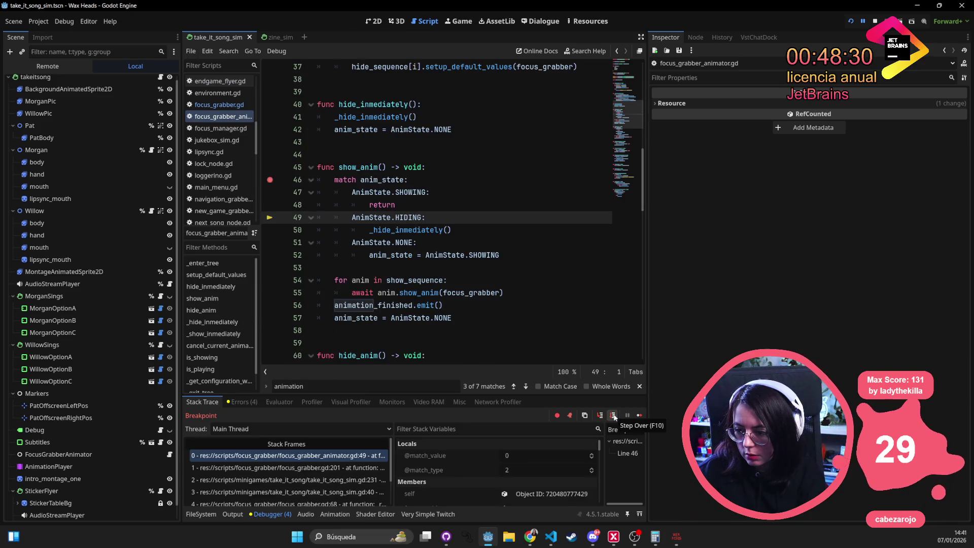
pyautogui.click(613, 415)
pyautogui.click(613, 415)
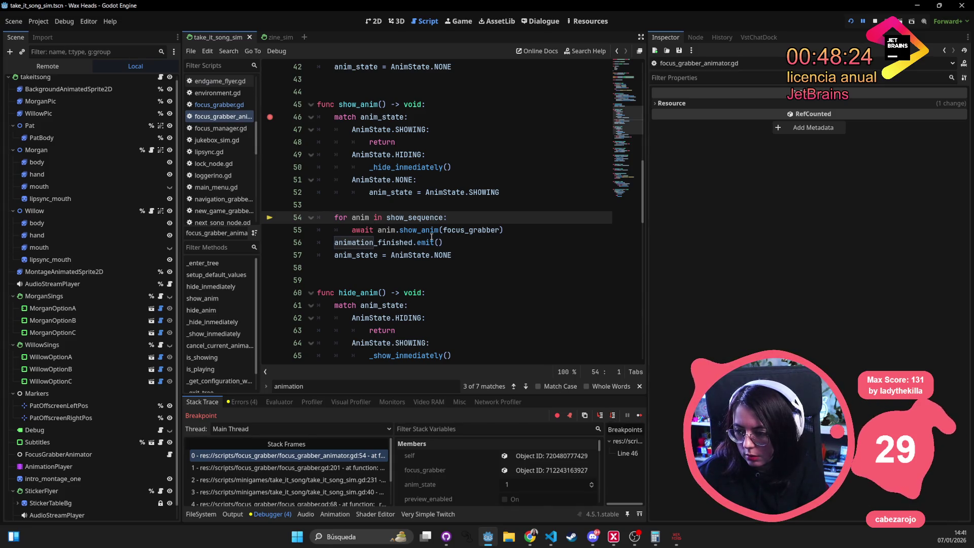
pyautogui.keyDown('ctrl'); pyautogui.click(422, 230); pyautogui.keyUp('ctrl')
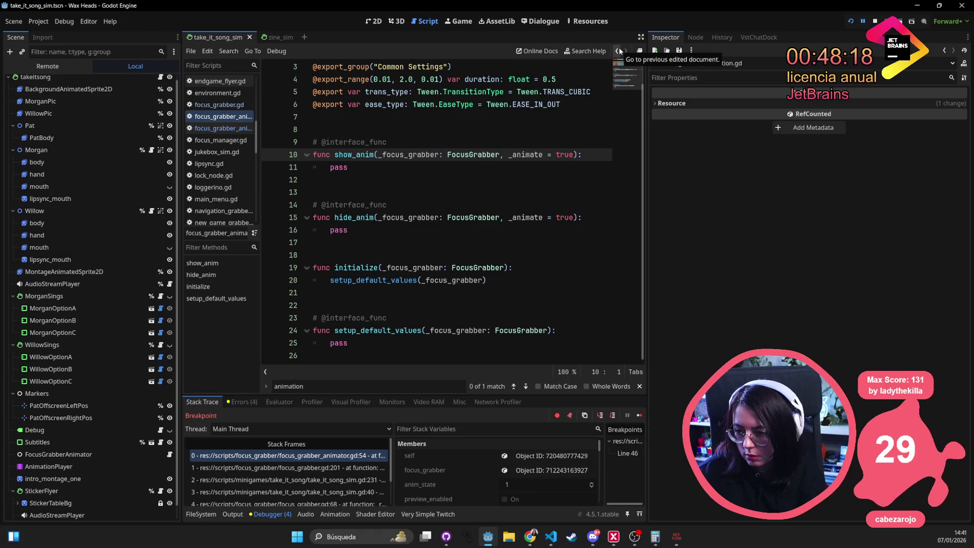
# Quick-open move_out.gd and set a breakpoint on line 10 of show_anim
pyautogui.scroll(2, 513, 245)
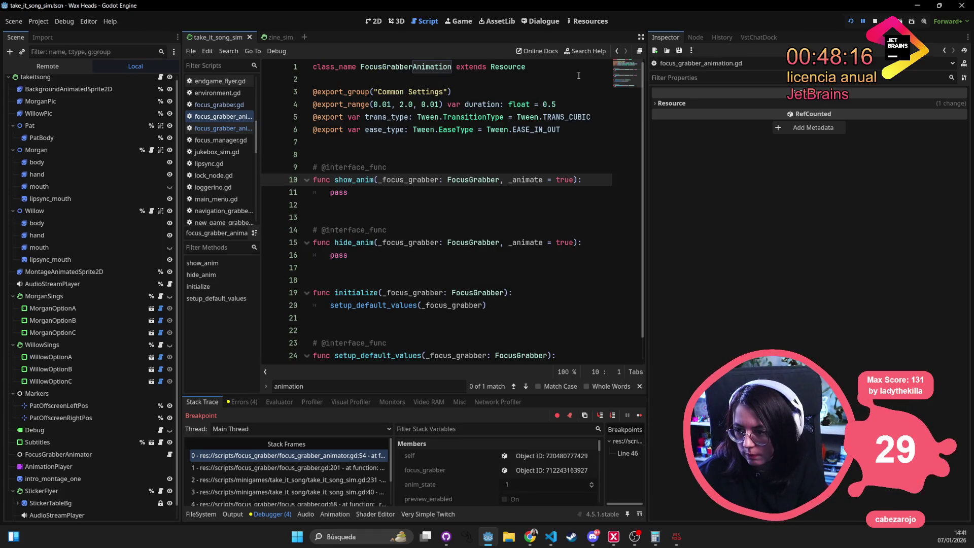
pyautogui.click(617, 53)
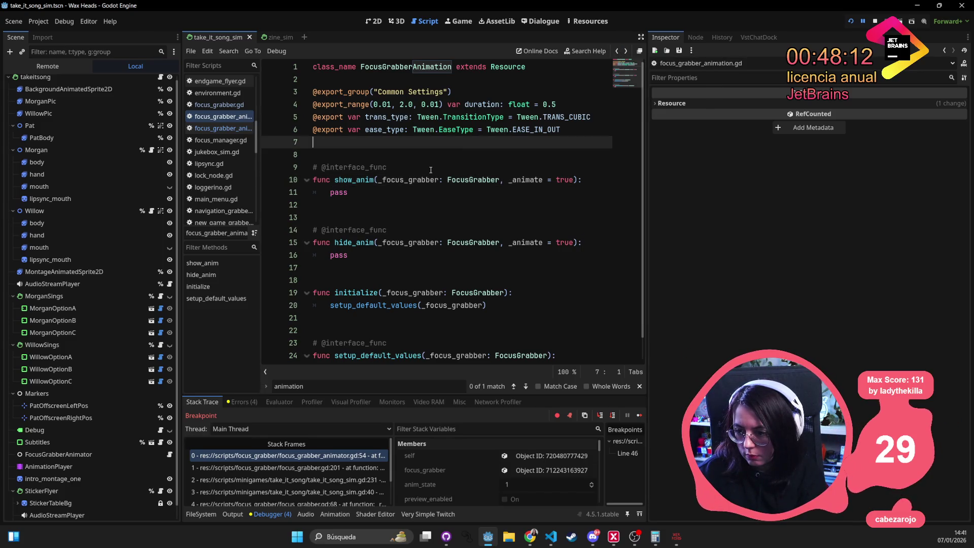
pyautogui.hotkey('shift', 'alt', 'o')
pyautogui.write('move_out')
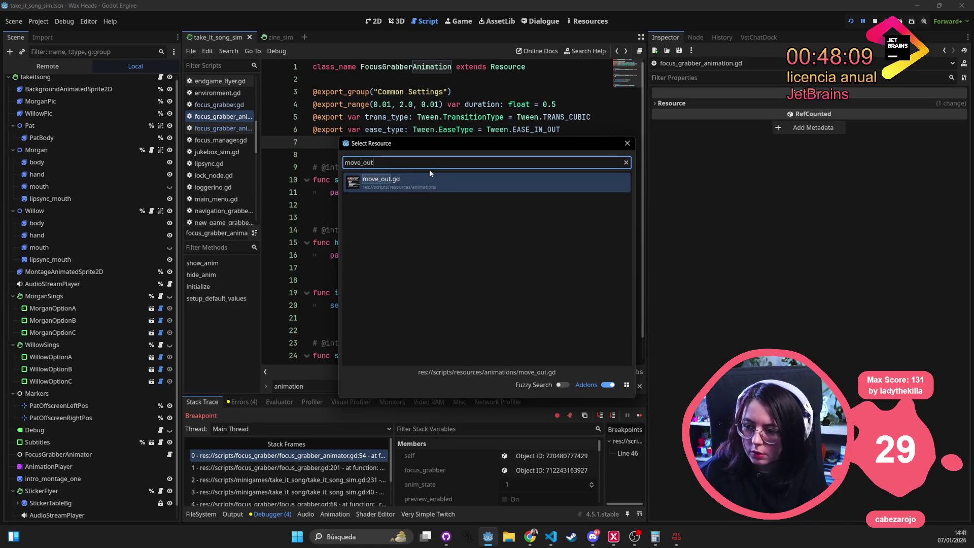
pyautogui.press('Return')
pyautogui.click(426, 167)
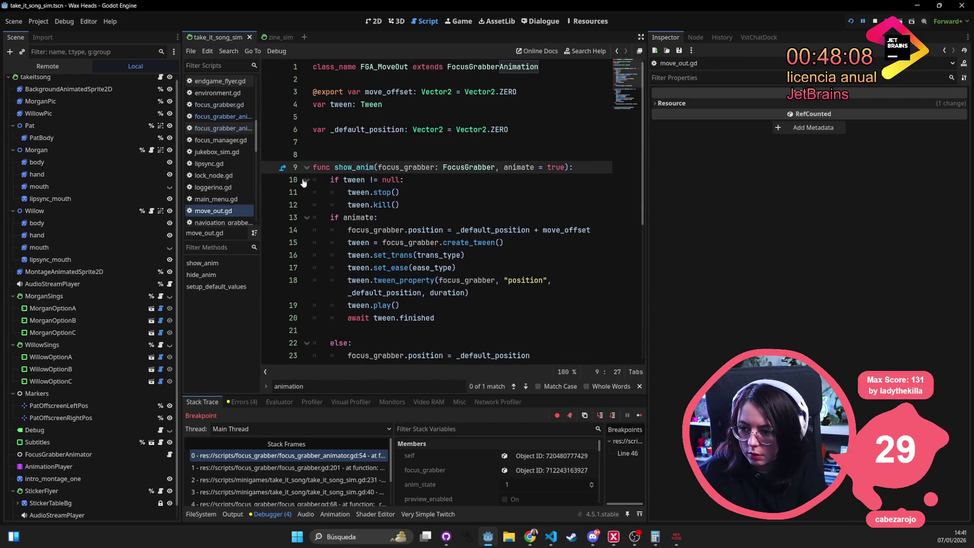
pyautogui.click(270, 179)
# Continue to the line 10 breakpoint and step over to line 14, checking variable values
pyautogui.click(406, 217)
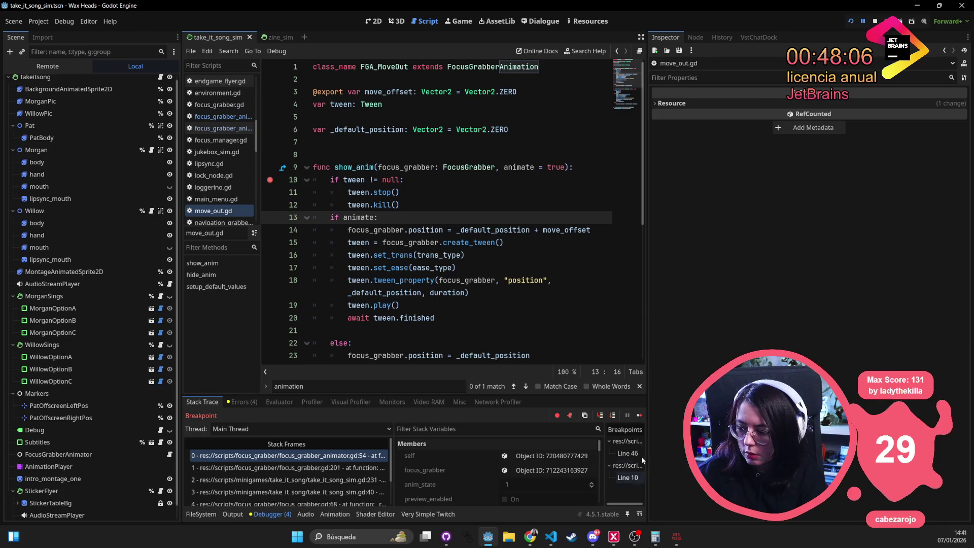
pyautogui.click(639, 415)
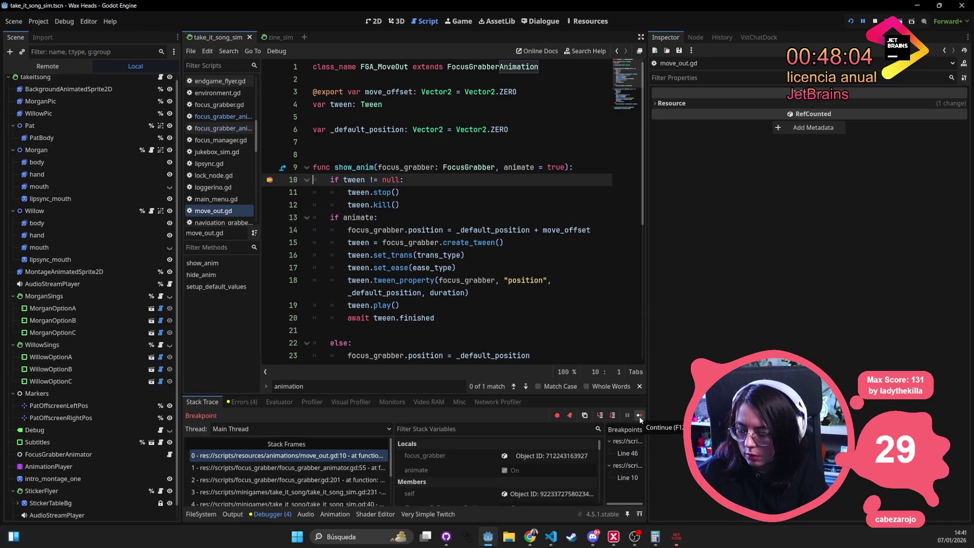
pyautogui.click(612, 416)
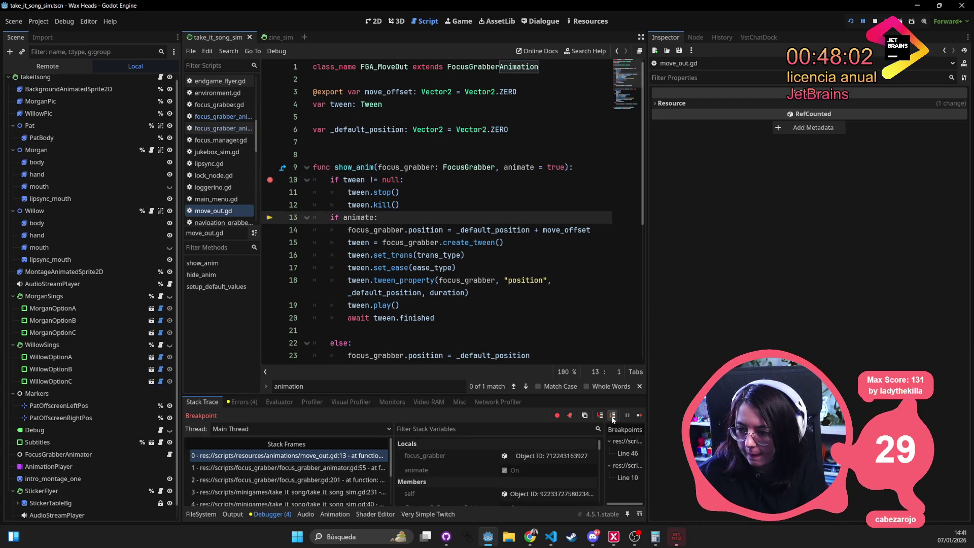
pyautogui.click(612, 416)
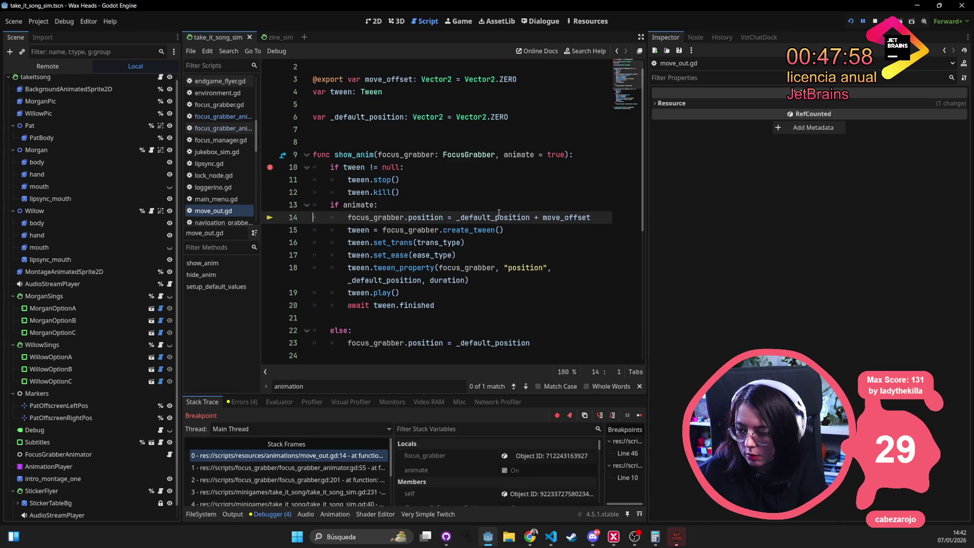
pyautogui.moveTo(498, 213)
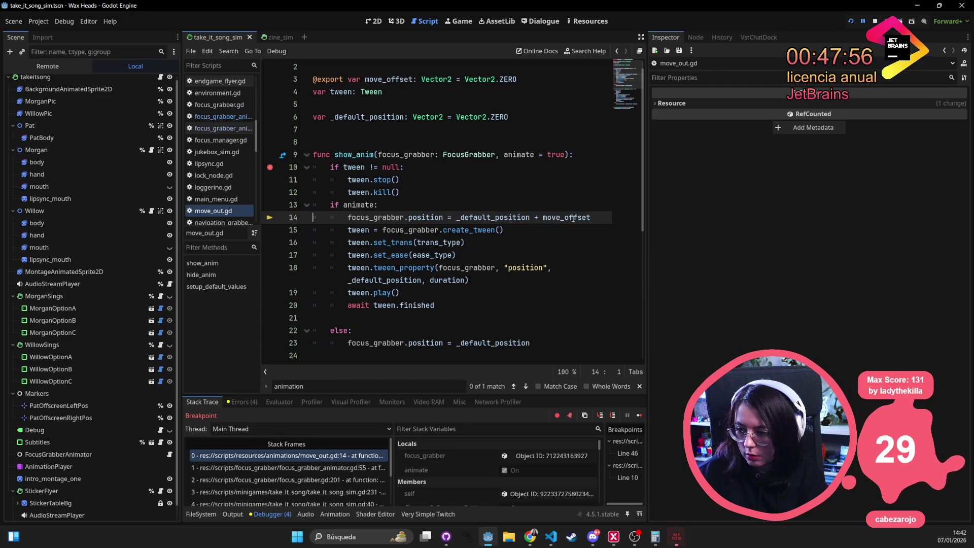
pyautogui.moveTo(573, 219)
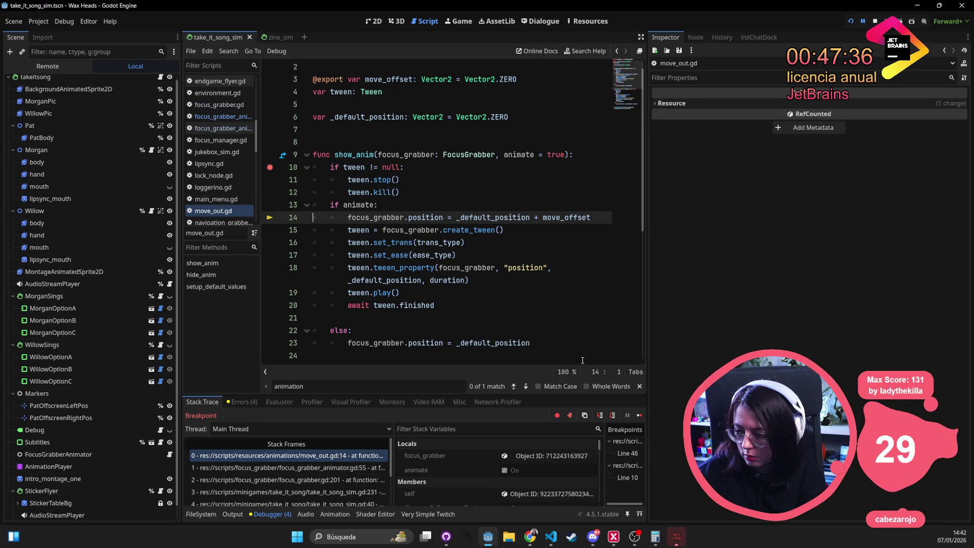
# Step to line 17, confirm _default_position is (0.0, 2160.0), and stop debugging
pyautogui.click(614, 416)
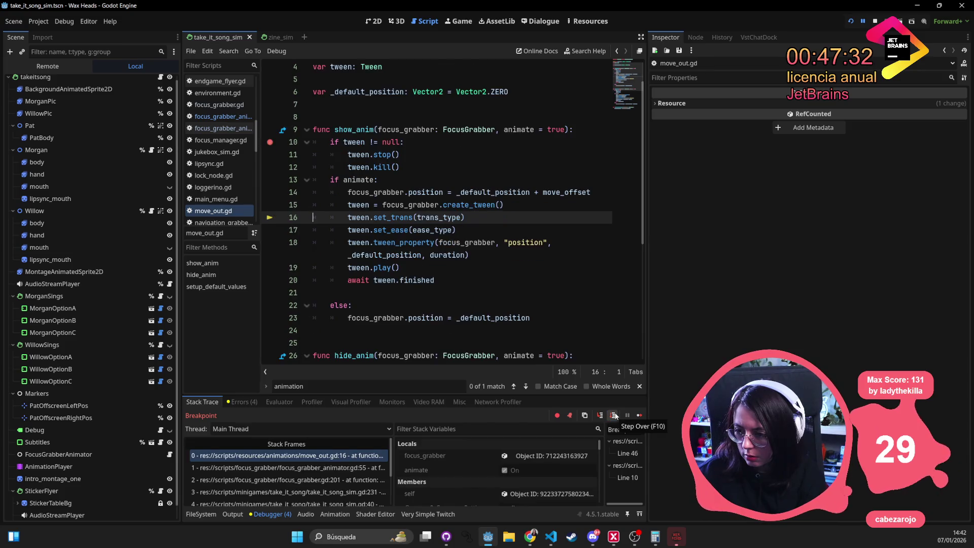
pyautogui.click(613, 415)
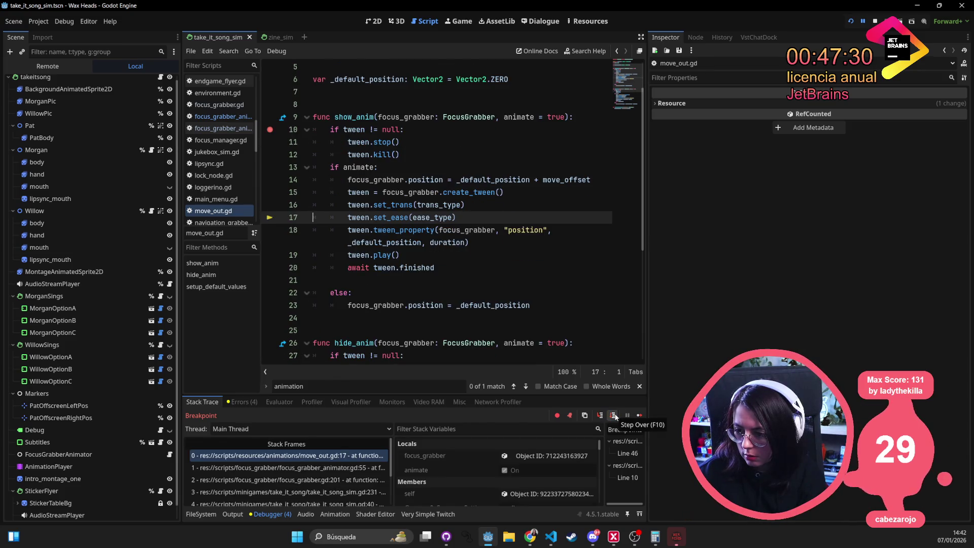
pyautogui.moveTo(413, 244)
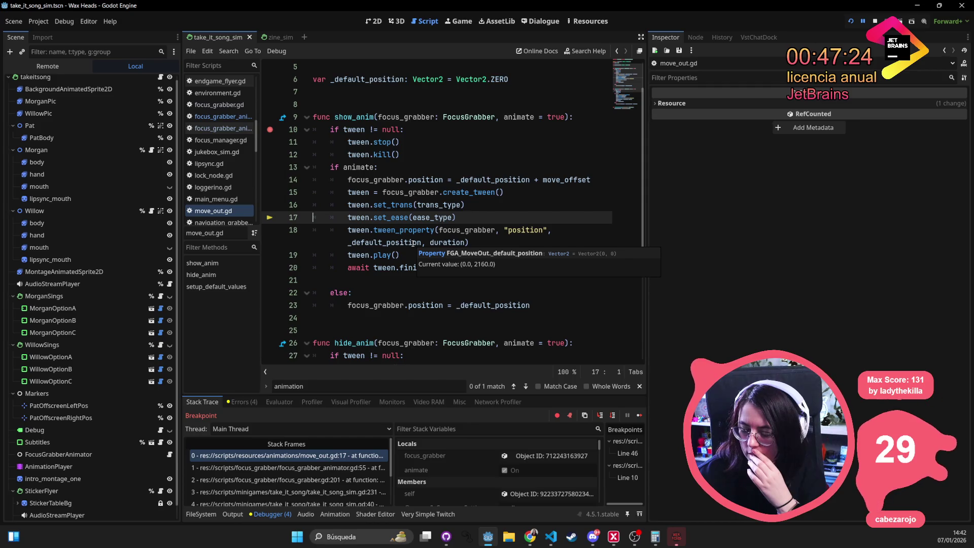
pyautogui.doubleClick(413, 243)
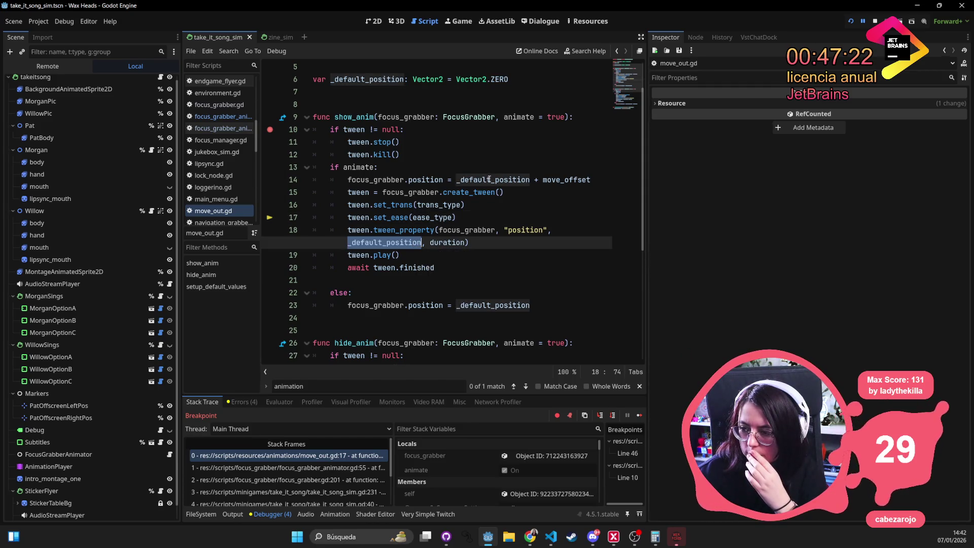
pyautogui.moveTo(490, 180)
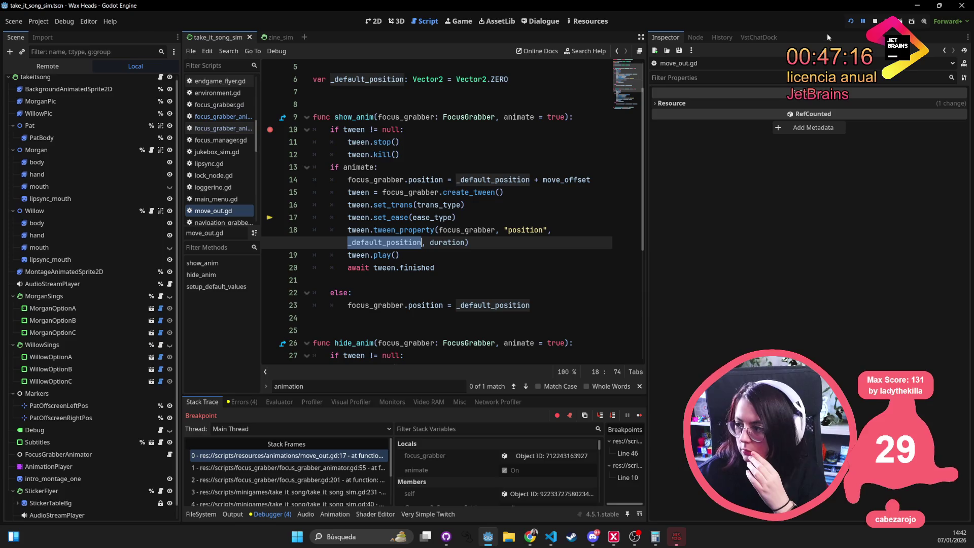
pyautogui.click(875, 20)
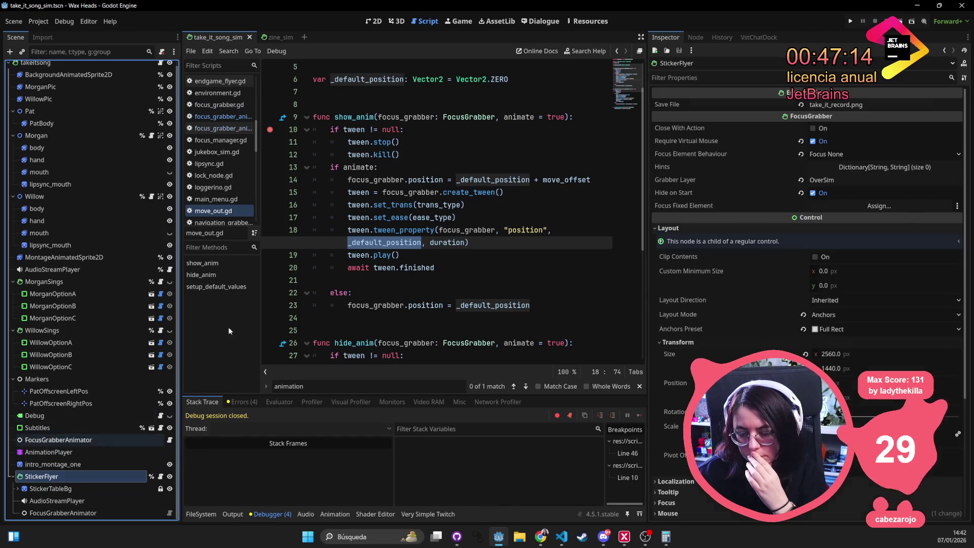
# In the 2D view, change StickerFlyer's Transform Position y to move it up, save, and run
pyautogui.click(374, 21)
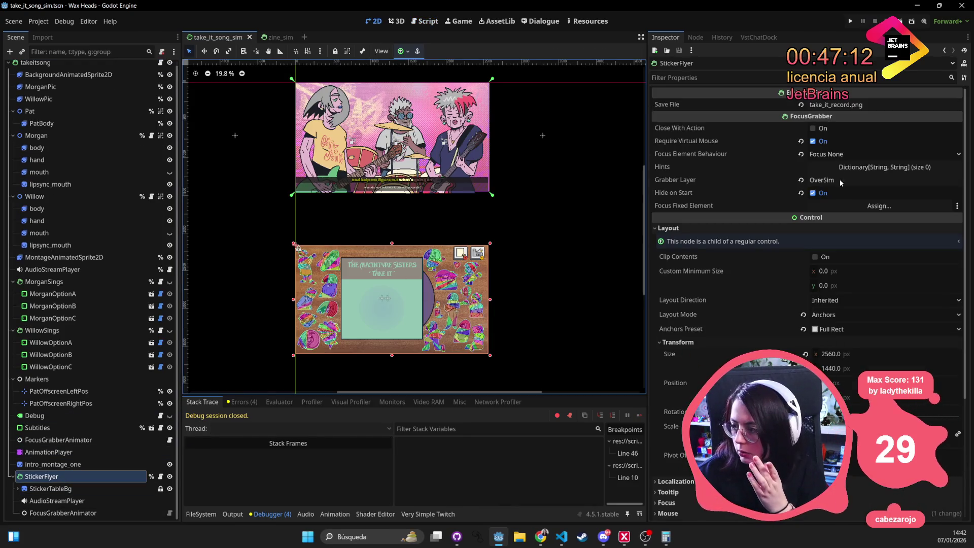
pyautogui.click(133, 465)
pyautogui.click(132, 476)
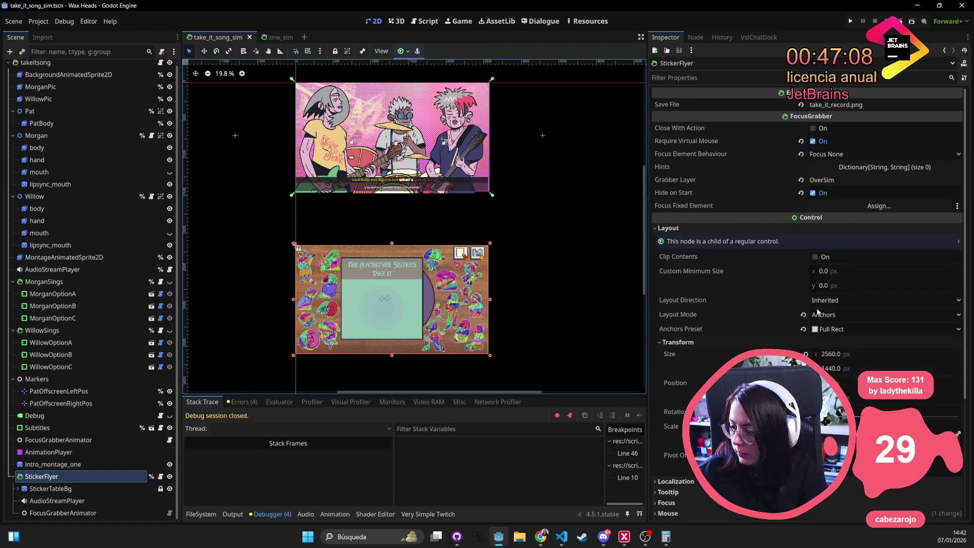
pyautogui.click(873, 354)
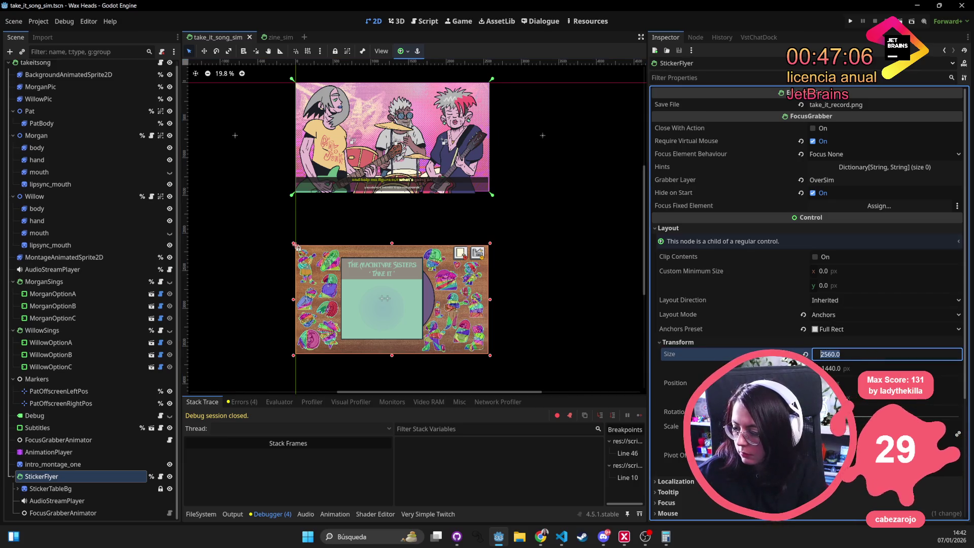
pyautogui.click(844, 396)
pyautogui.press('Return')
pyautogui.hotkey('ctrl', 's')
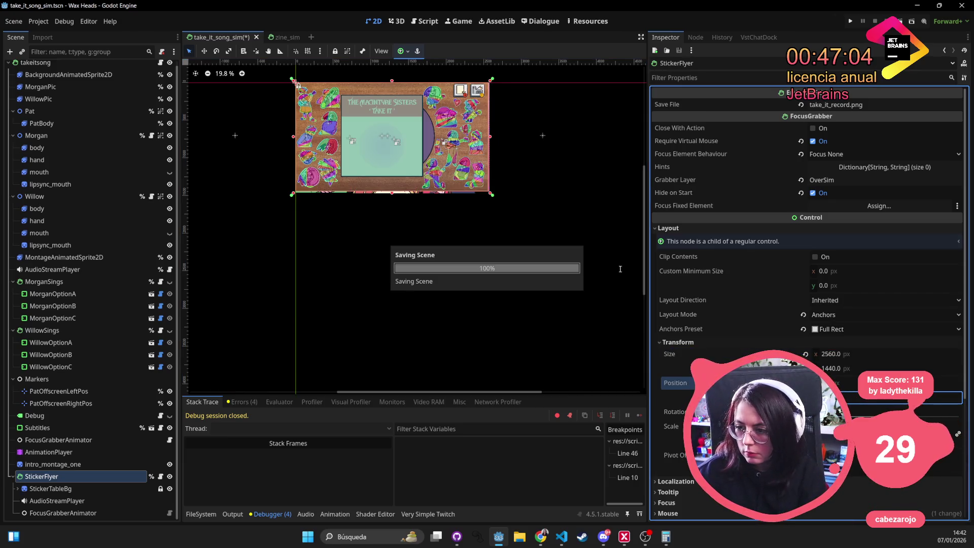
pyautogui.click(852, 23)
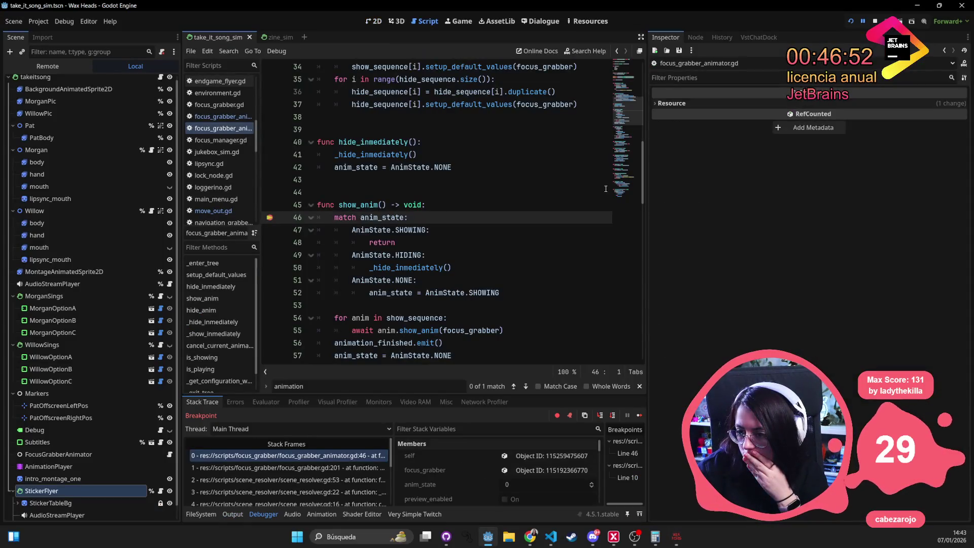
# Remove the line 46 breakpoint, resume, and rerun minigame_take_it_song_sim from the console
pyautogui.click(270, 218)
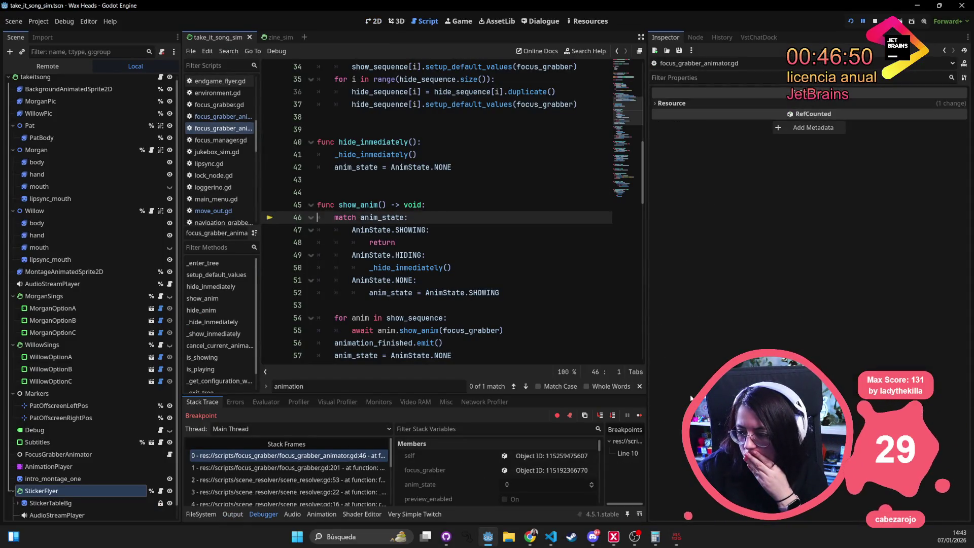
pyautogui.click(642, 415)
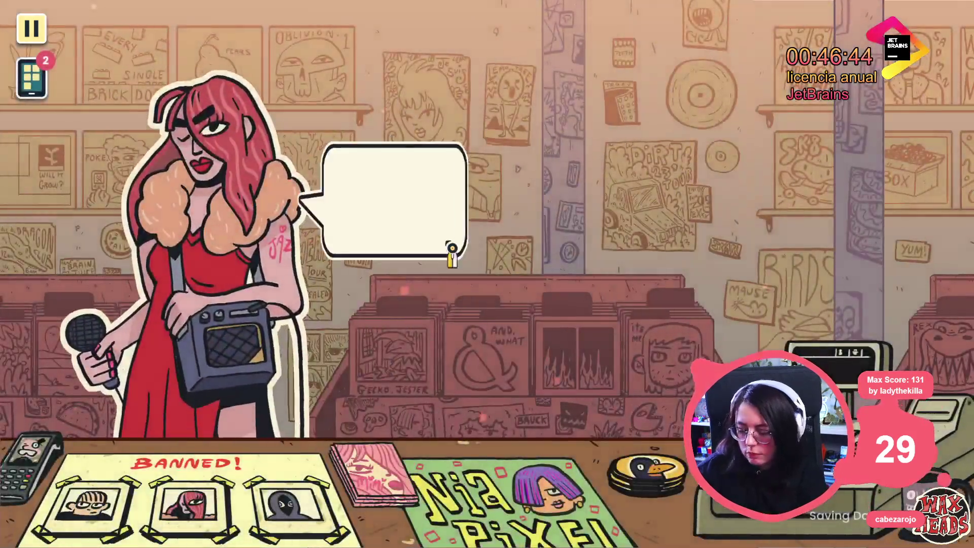
pyautogui.press('`')
pyautogui.press('Up')
pyautogui.press('Return')
pyautogui.press('`')
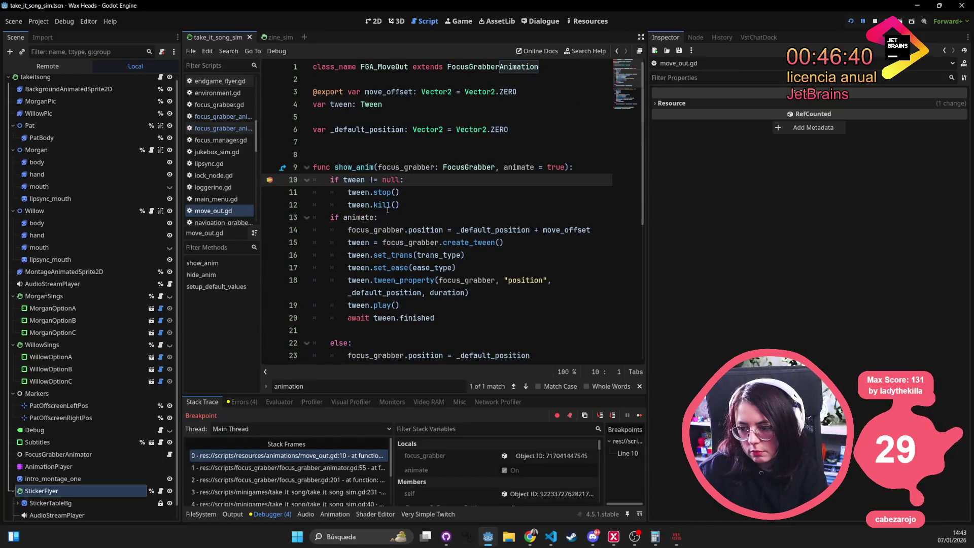
# Remove the line 10 breakpoint, resume, and run set_input_debug_mode focused_grabber_visible
pyautogui.press('F9')
pyautogui.click(640, 415)
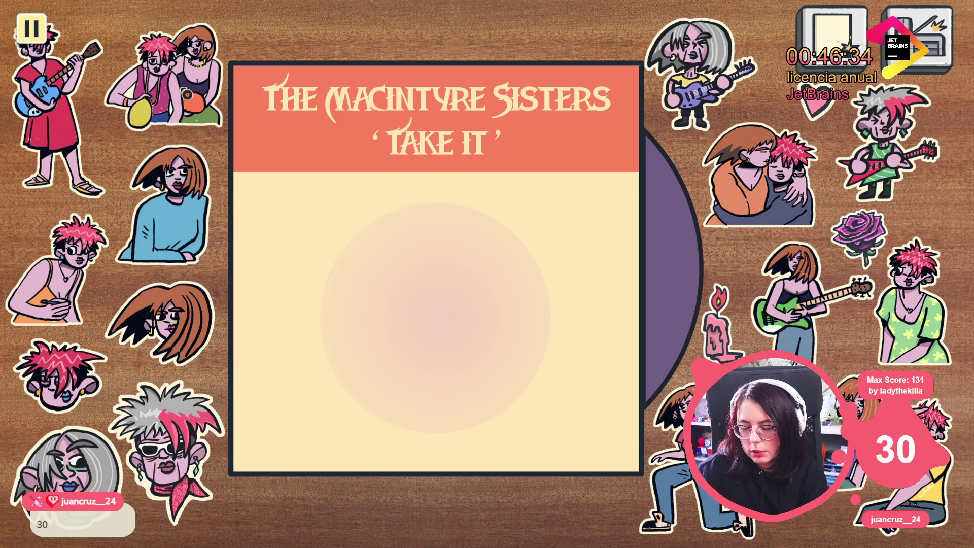
pyautogui.press('`')
pyautogui.press('Up')
pyautogui.press('Up')
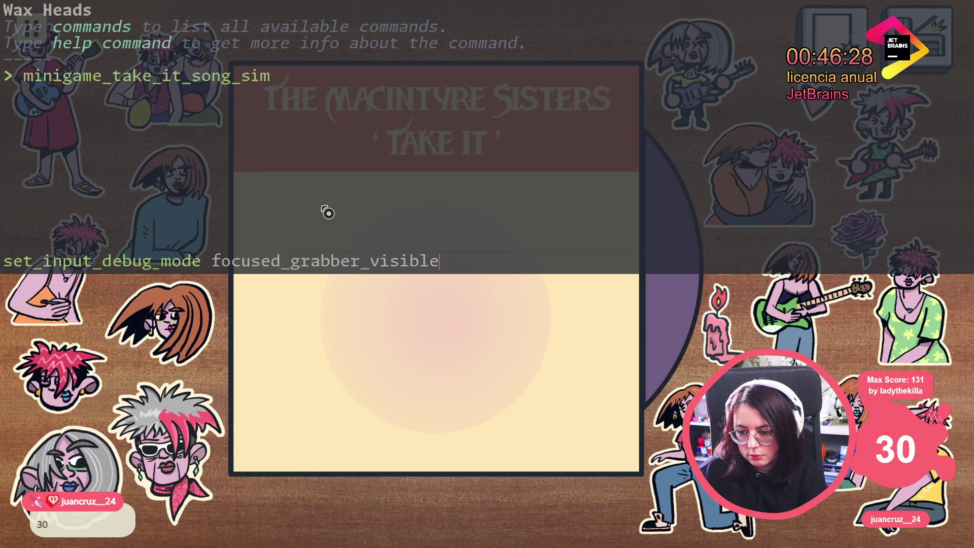
pyautogui.press('Return')
pyautogui.press('`')
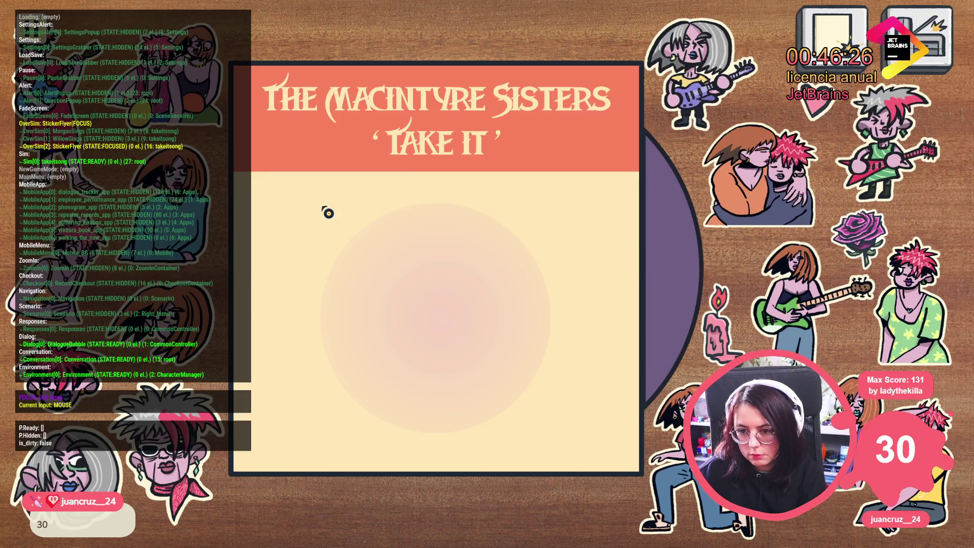
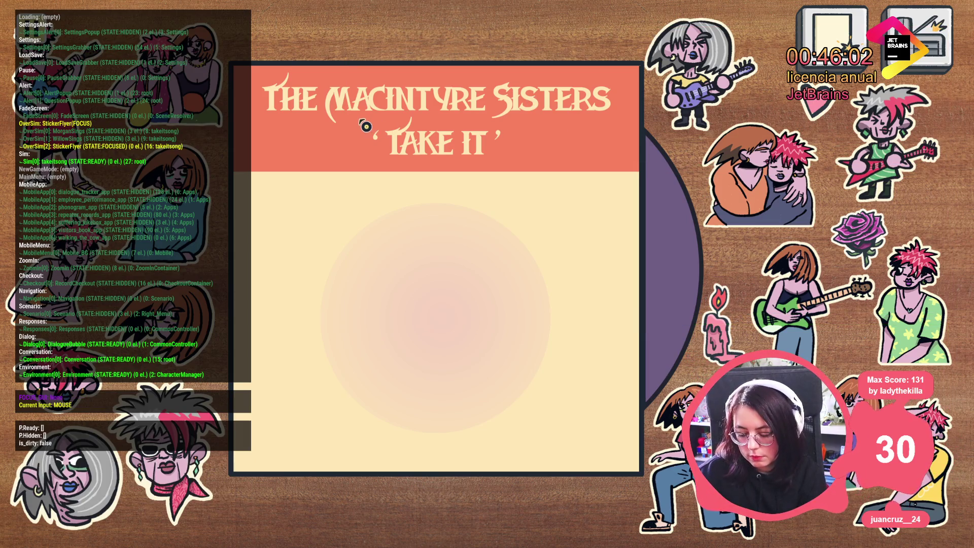
# Stop the Take It song test run with F8 and return to move_out.gd in the editor
pyautogui.press('F8')
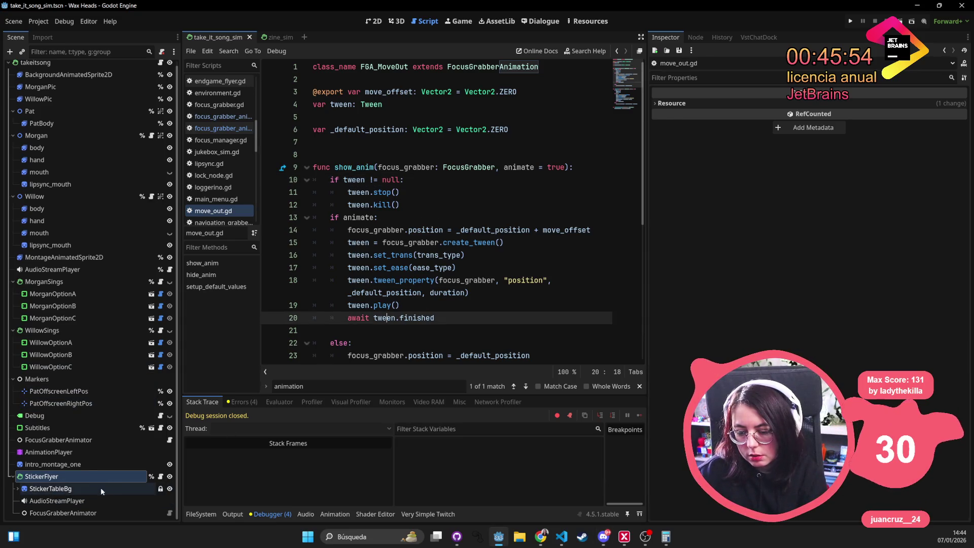
# Expand StickerTableBg and select EndStickerGameSticker01's sprite and collision polygon
pyautogui.click(24, 489)
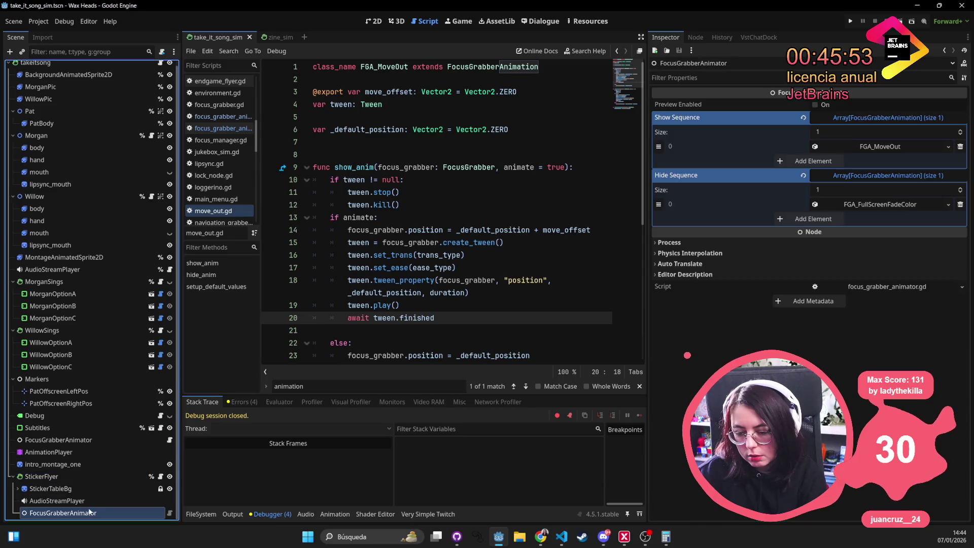
pyautogui.click(17, 489)
pyautogui.scroll(-5, 75, 463)
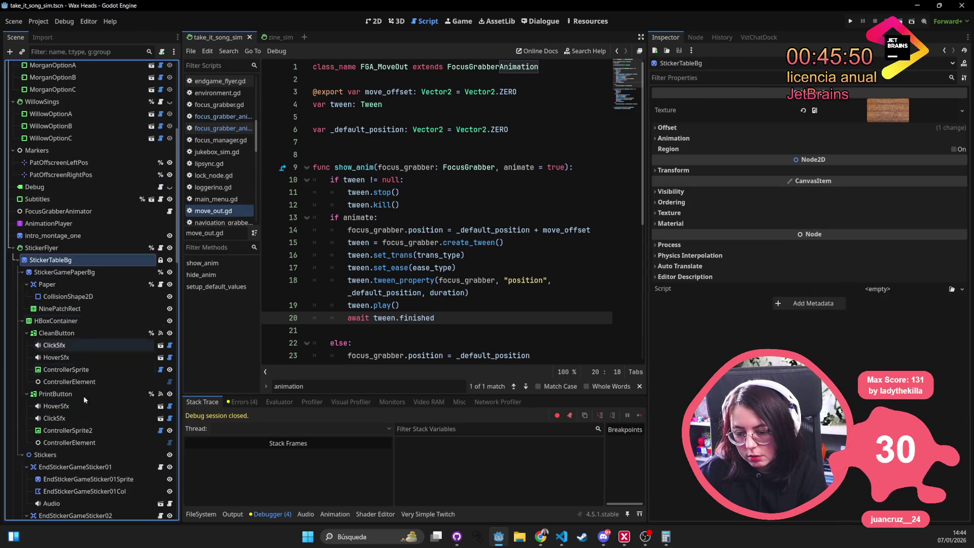
pyautogui.scroll(-4, 81, 454)
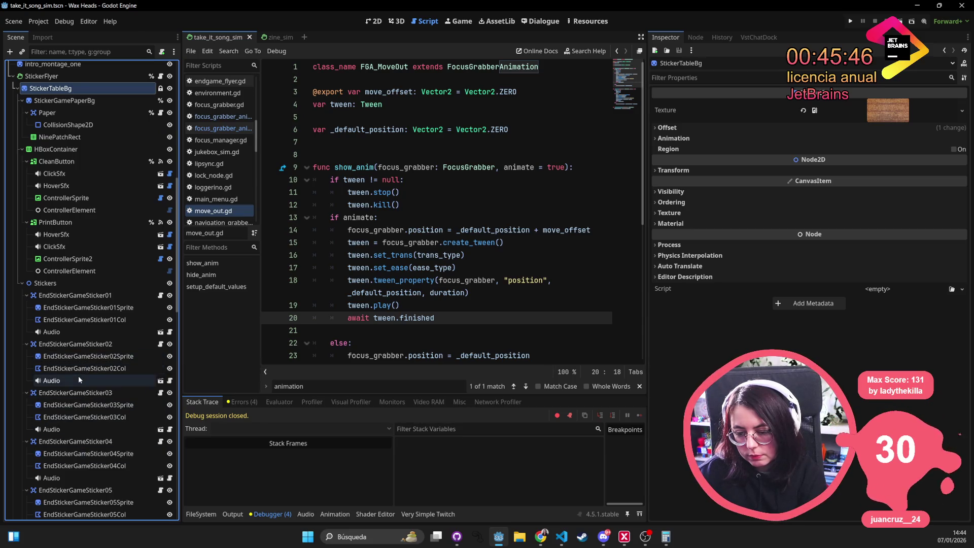
pyautogui.click(89, 345)
pyautogui.click(95, 297)
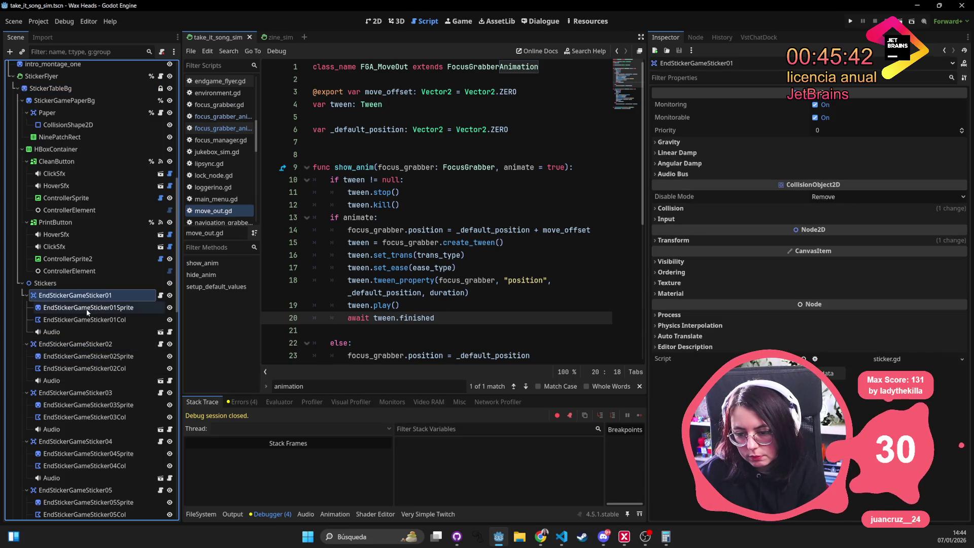
pyautogui.click(87, 309)
pyautogui.click(84, 320)
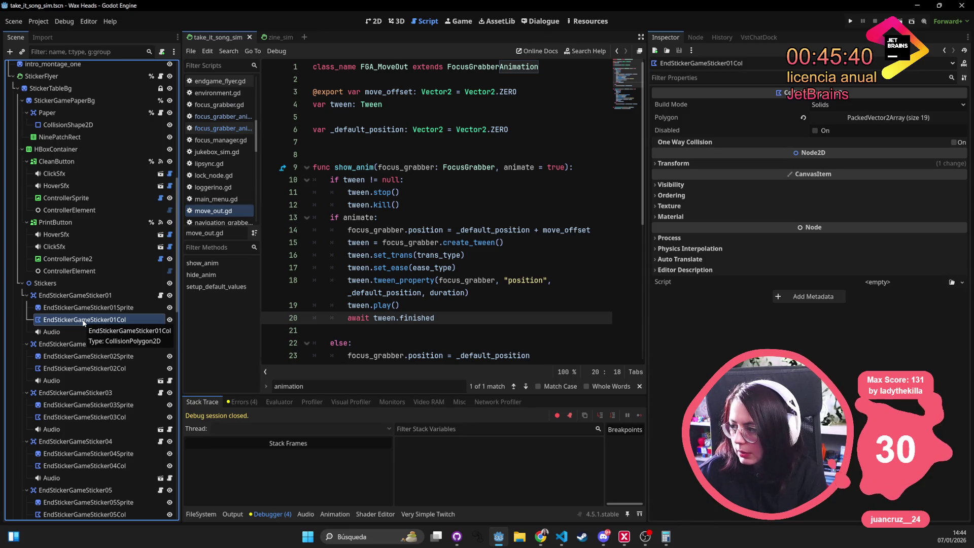
# Check the collision polygon's points, then fold EndStickerGameSticker01 and select Stickers
pyautogui.click(927, 117)
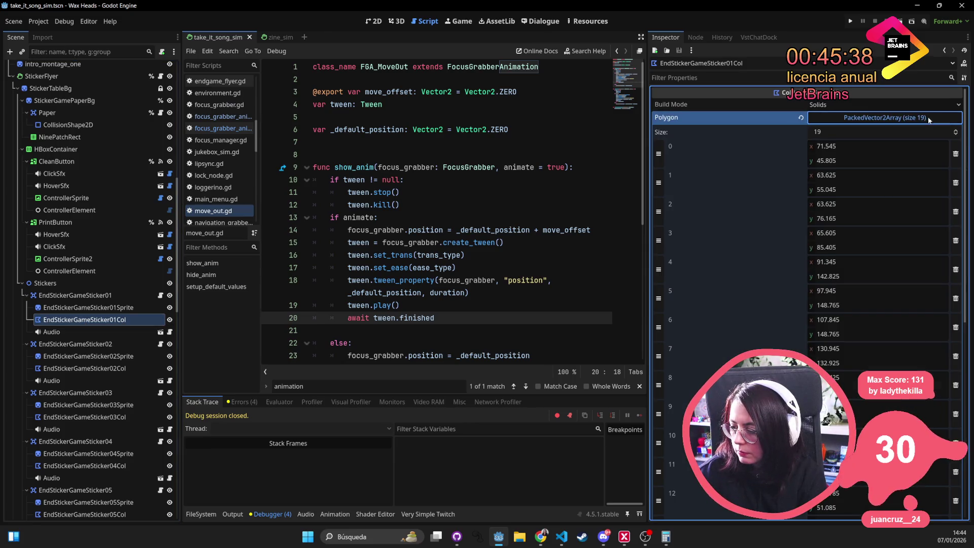
pyautogui.click(927, 118)
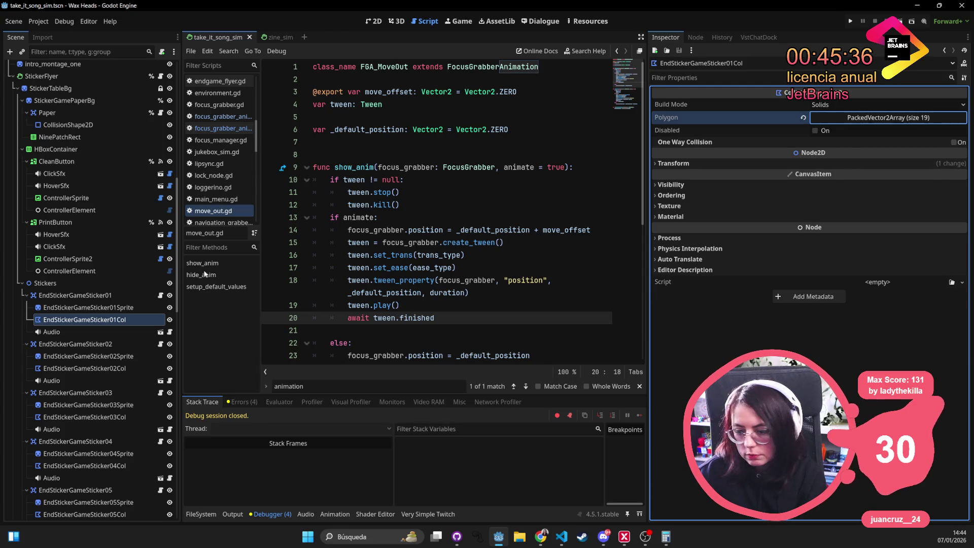
pyautogui.click(84, 296)
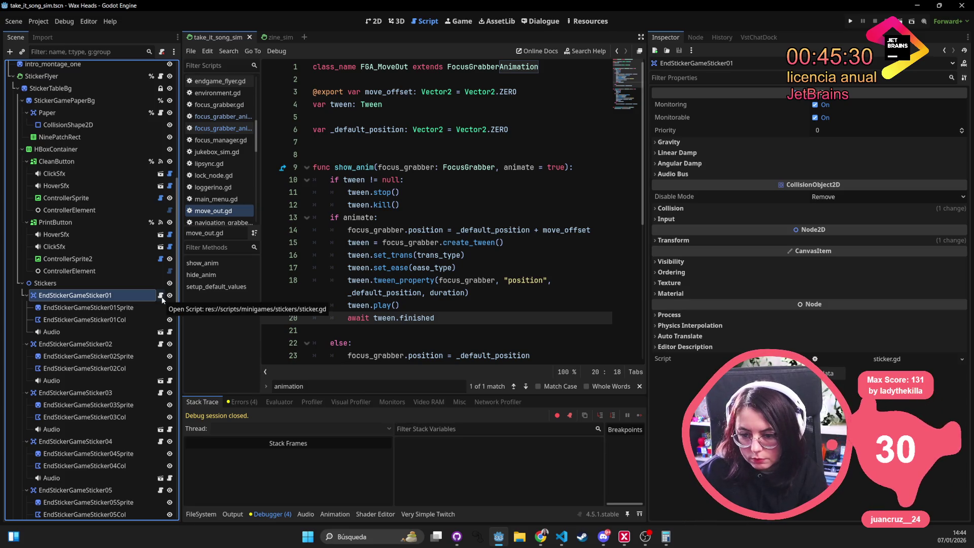
pyautogui.click(25, 295)
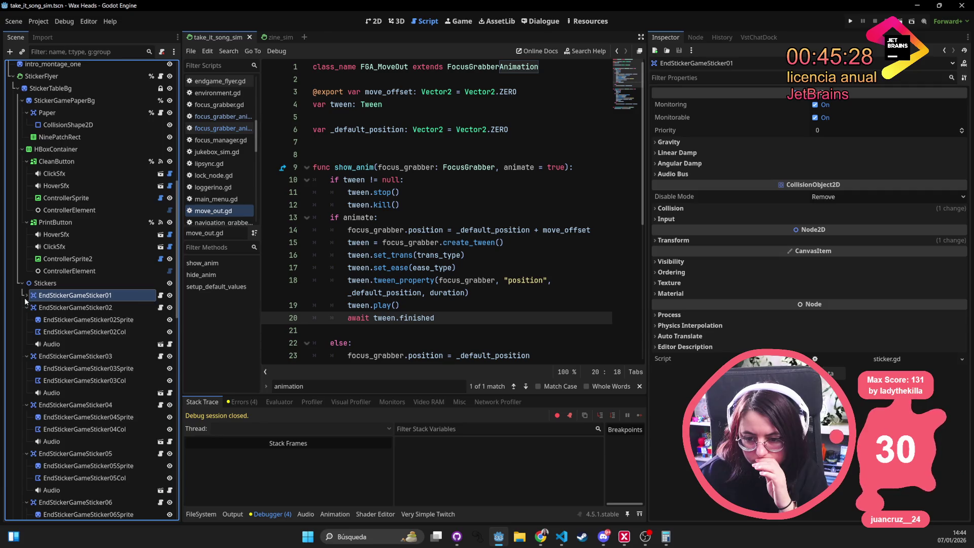
pyautogui.click(114, 284)
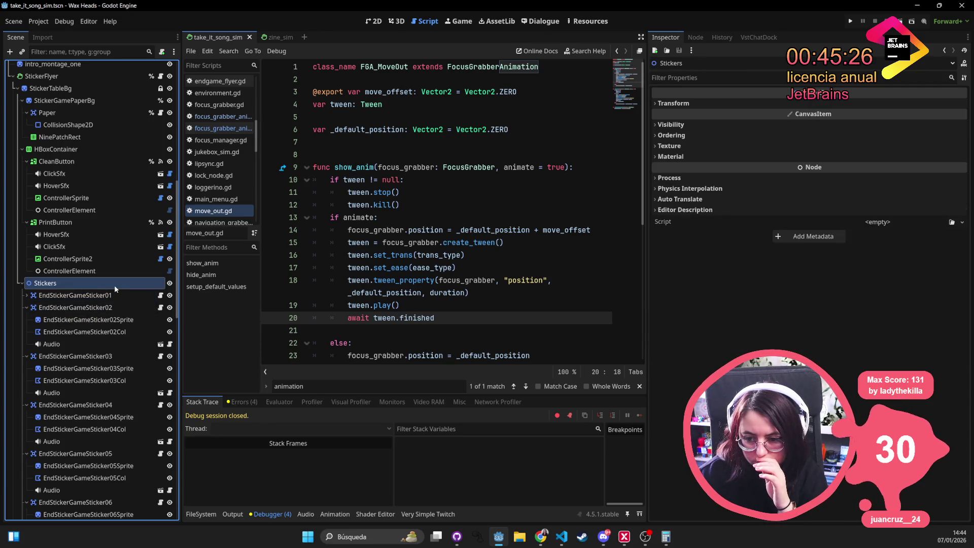
# Test-run the project from move_out.gd line 18, then stop it and return to the 2D view
pyautogui.click(445, 282)
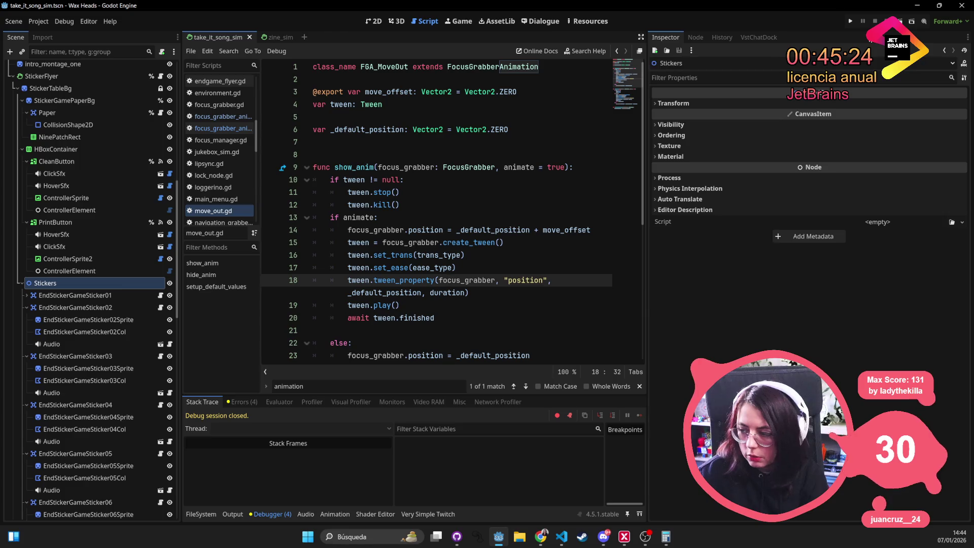
pyautogui.click(850, 23)
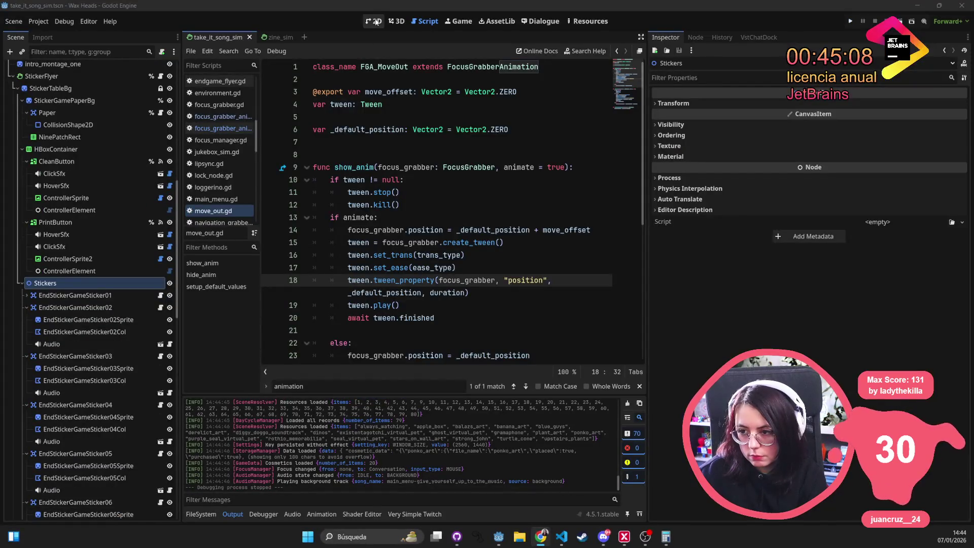
pyautogui.click(374, 21)
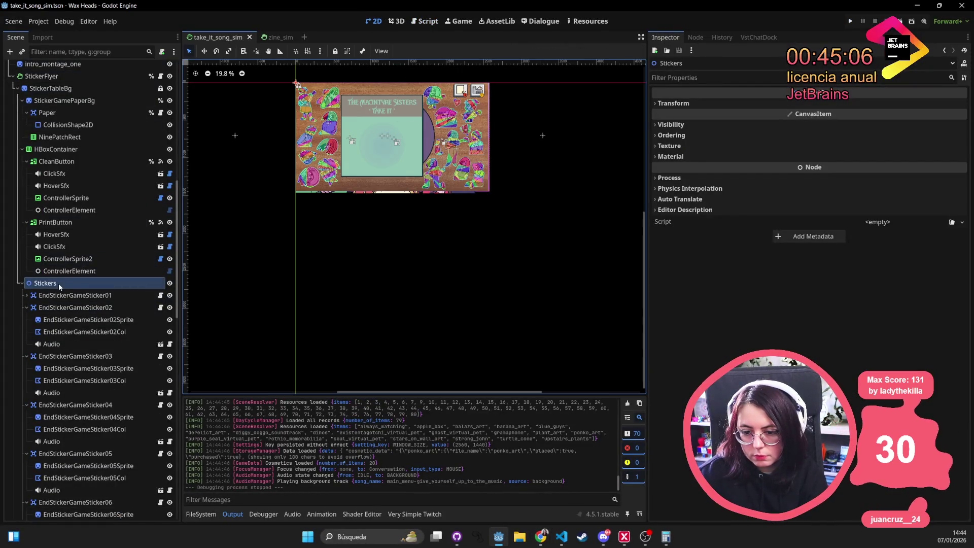
# Fold Stickers and StickerFlyer, then drag StickerFlyer directly under the takeitsong root
pyautogui.click(23, 284)
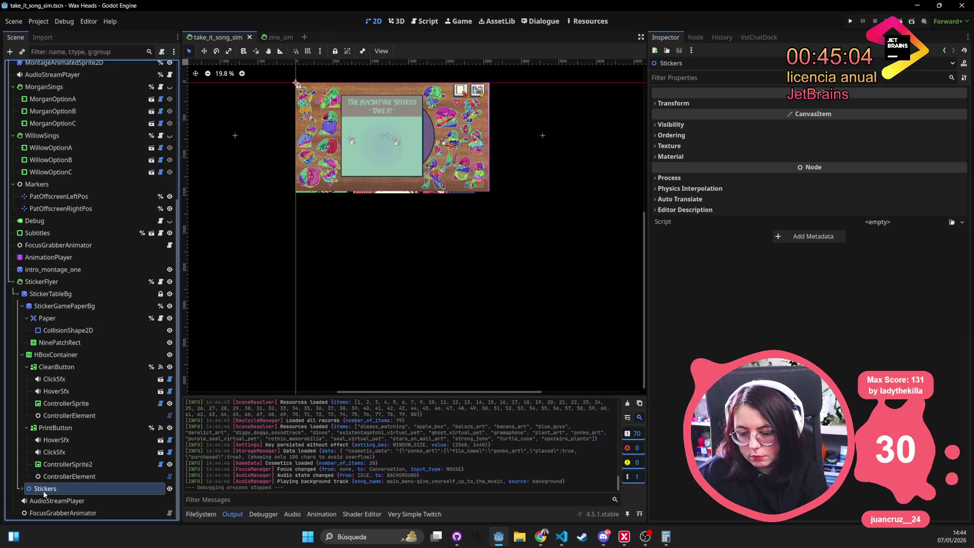
pyautogui.click(13, 282)
pyautogui.click(87, 482)
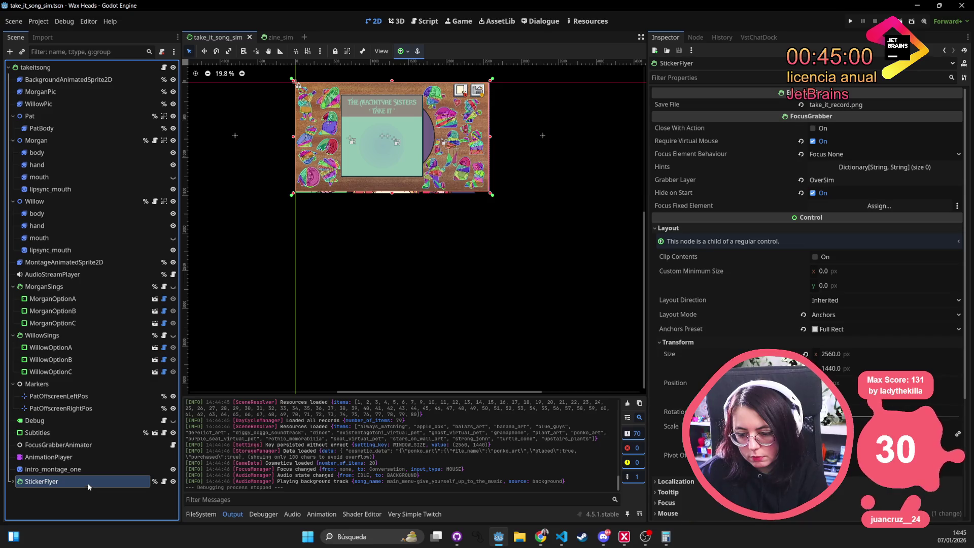
pyautogui.moveTo(87, 483)
pyautogui.mouseDown()
pyautogui.moveTo(63, 82)
pyautogui.moveTo(72, 84)
pyautogui.moveTo(51, 490)
pyautogui.moveTo(24, 486)
pyautogui.mouseUp()
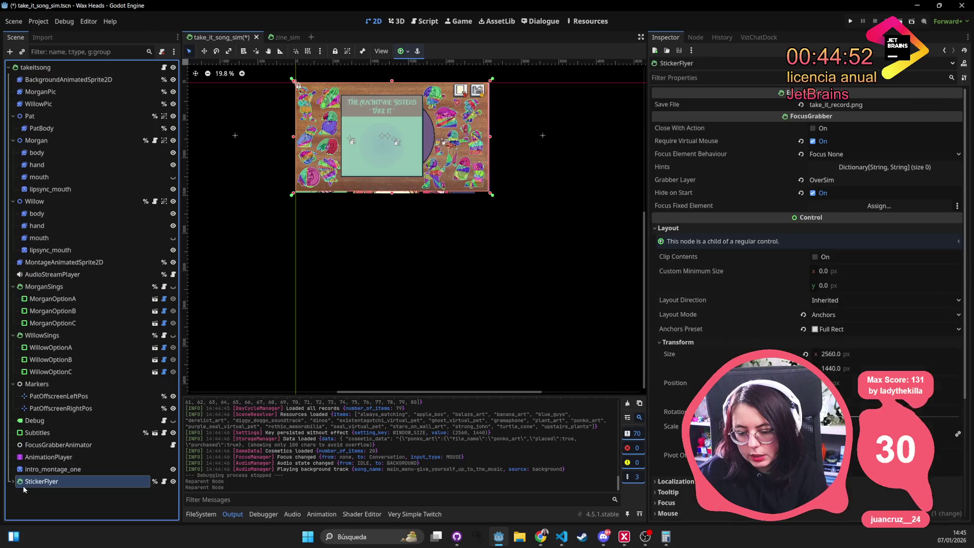
# Select the fifteenth sticker's collision shape and pan the canvas toward the TAKE IT title
pyautogui.click(13, 482)
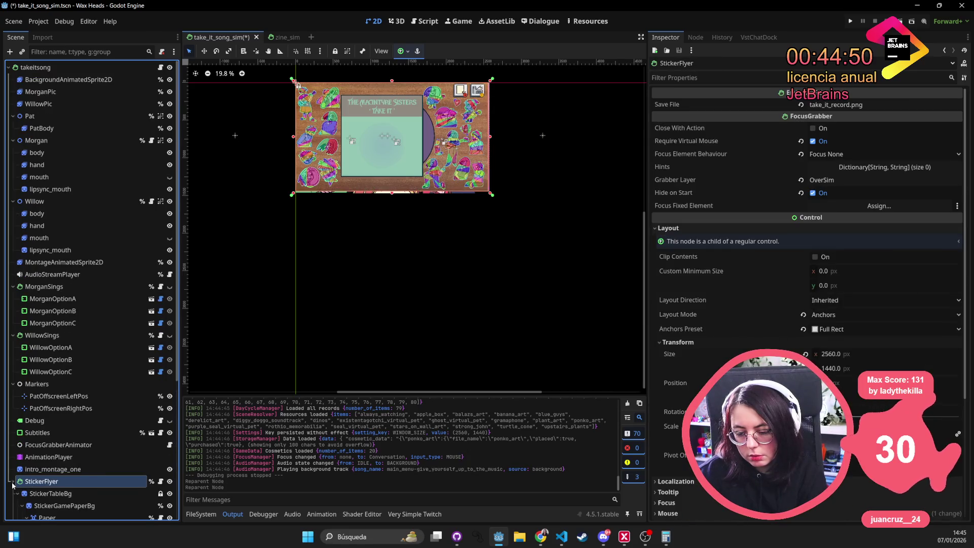
pyautogui.scroll(-5, 72, 444)
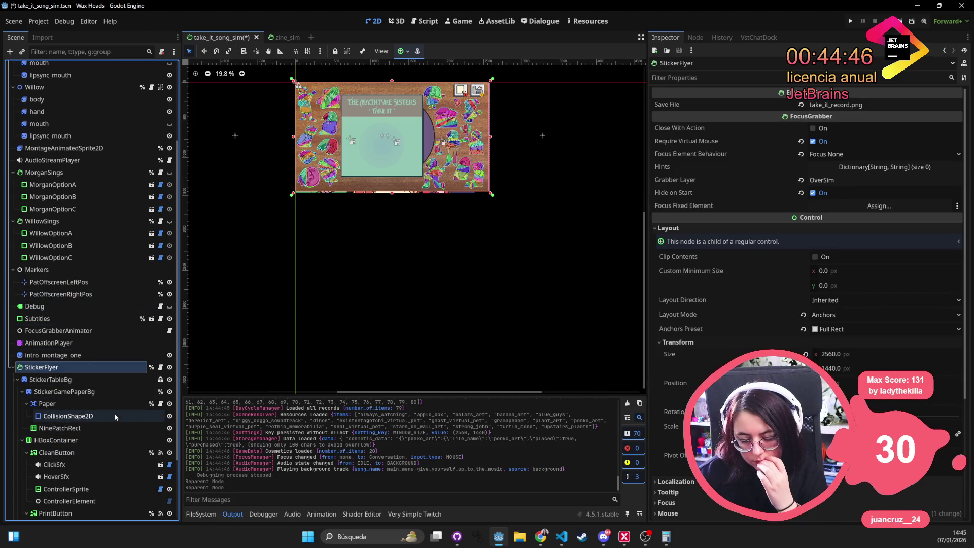
pyautogui.click(12, 370)
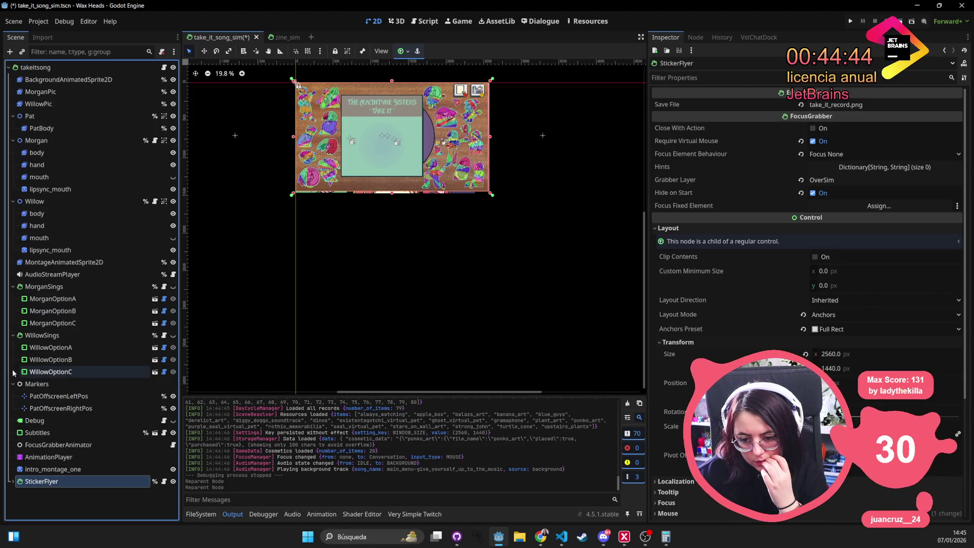
pyautogui.click(12, 481)
pyautogui.scroll(3, 20, 386)
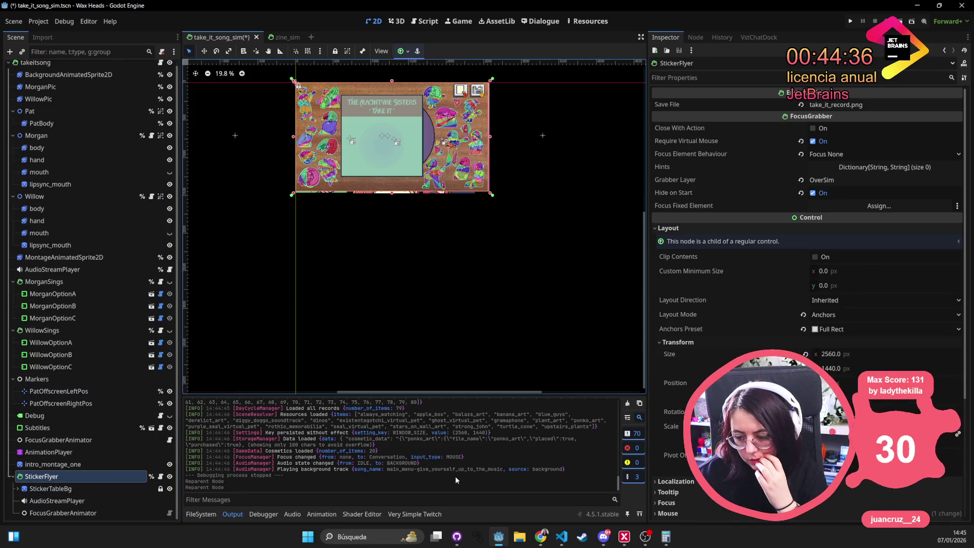
pyautogui.click(324, 145)
pyautogui.scroll(7, 345, 170)
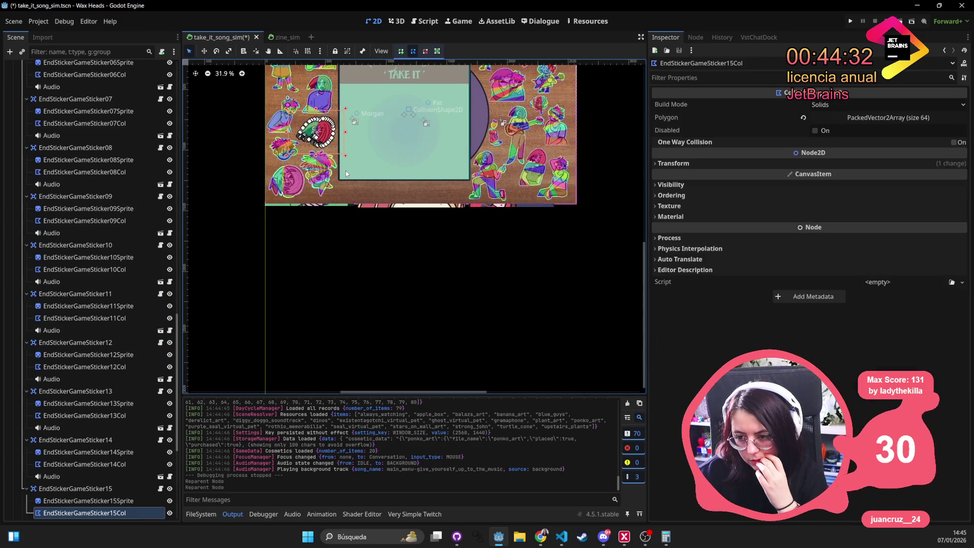
pyautogui.moveTo(479, 132); pyautogui.dragTo(526, 254)
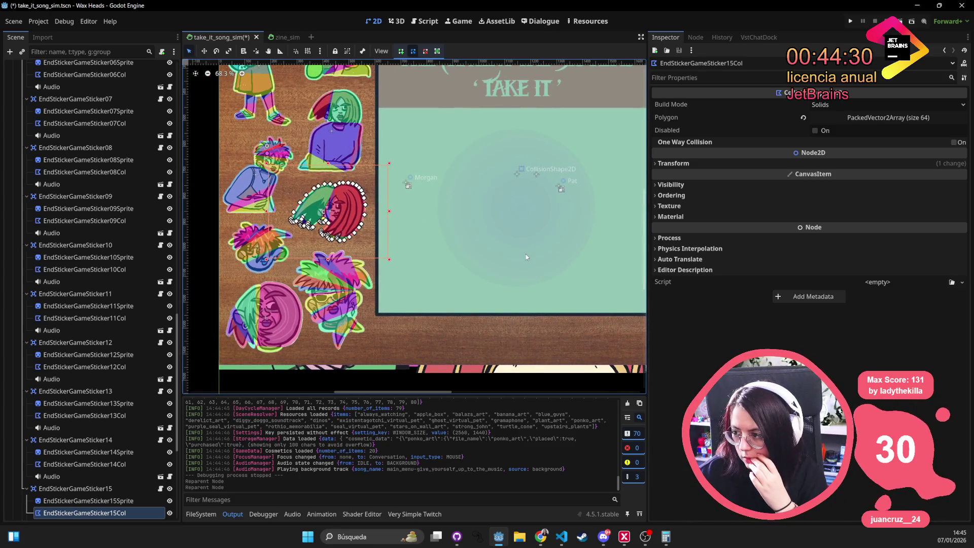
# Leave the collision Build Mode on Solids, then save the scene and run the game
pyautogui.click(838, 104)
pyautogui.click(839, 104)
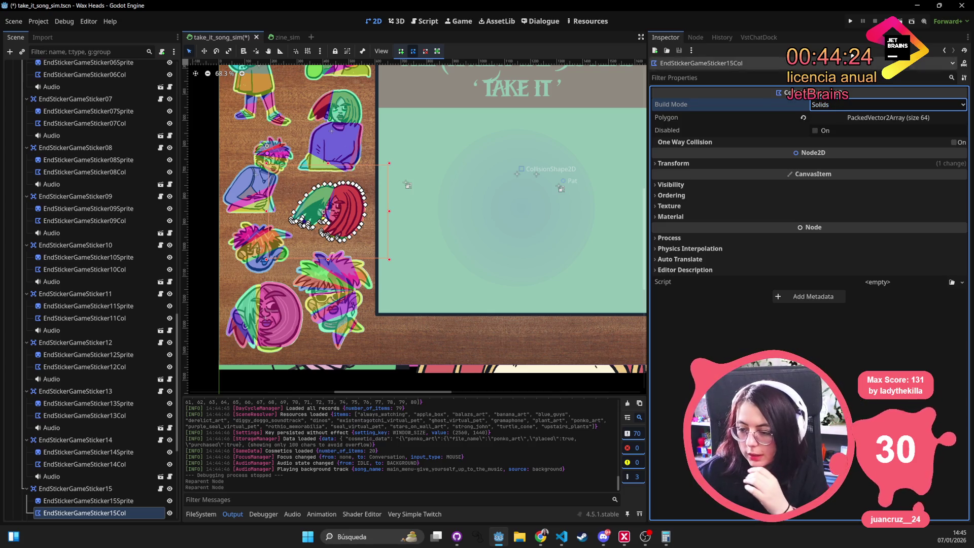
pyautogui.click(856, 22)
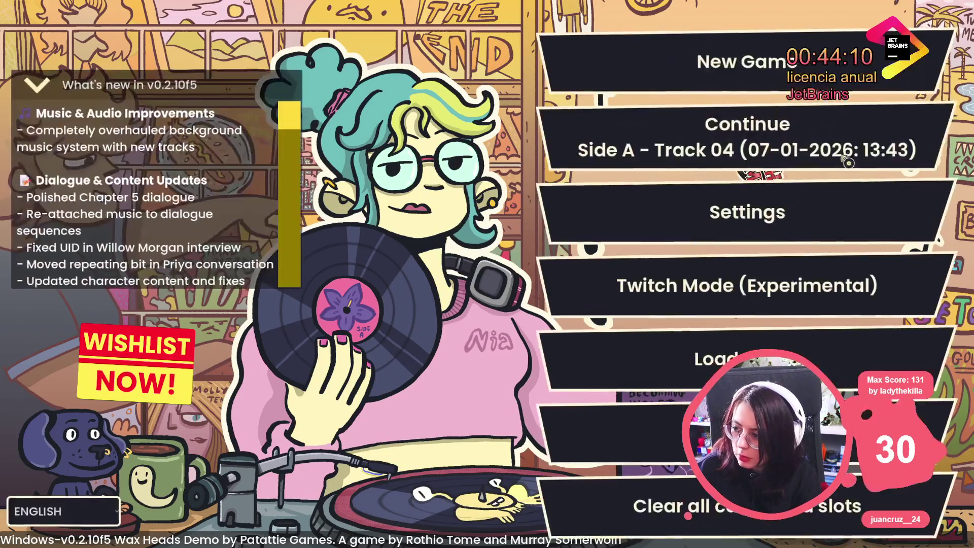
# Get past the main menu and run minigame_sticker_endgame_sim from the developer console
pyautogui.click(848, 163)
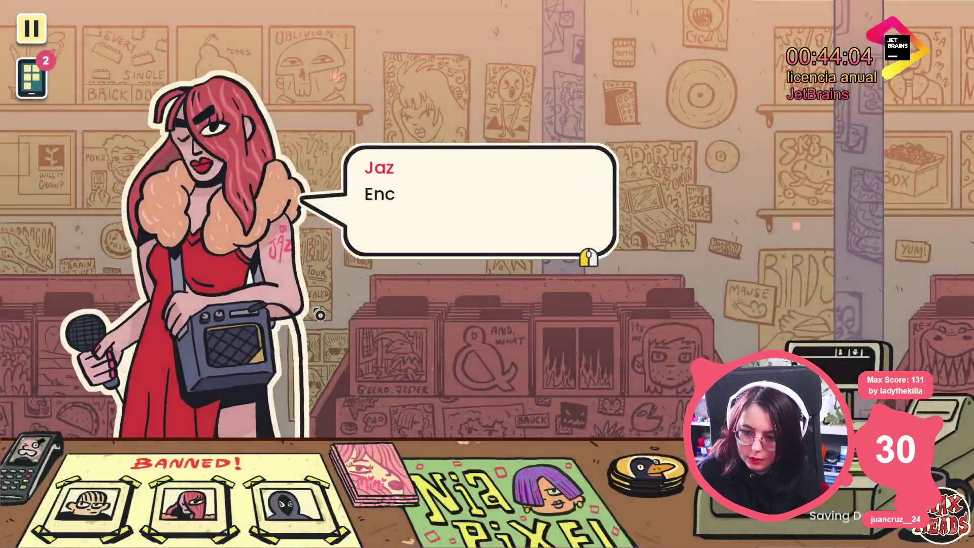
pyautogui.press('`')
pyautogui.write('mi')
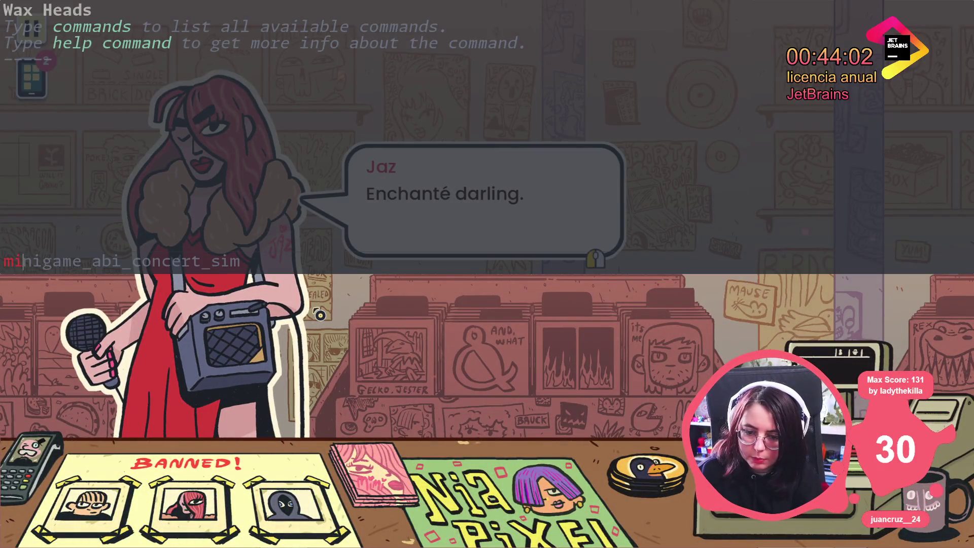
pyautogui.write('nigame_sti')
pyautogui.press('Tab')
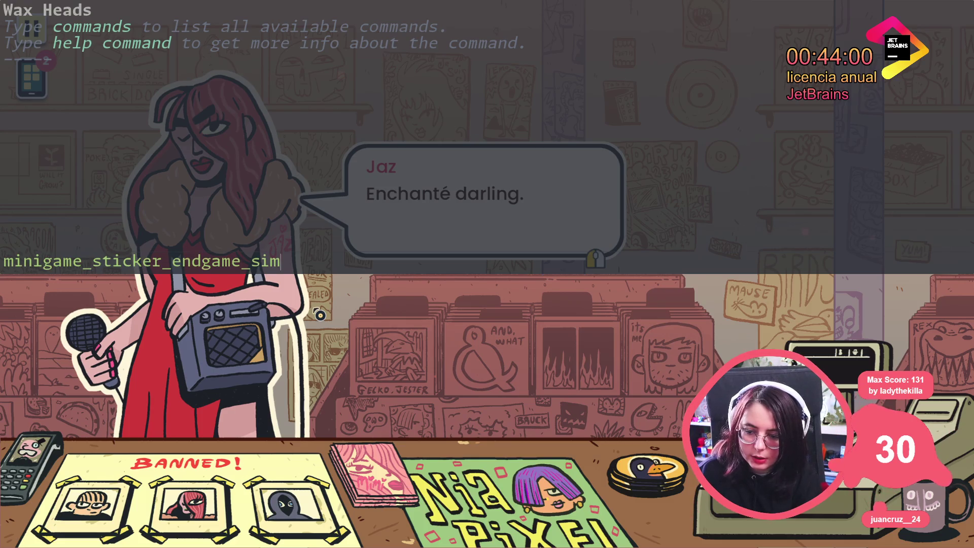
pyautogui.press('Return')
pyautogui.write('me_')
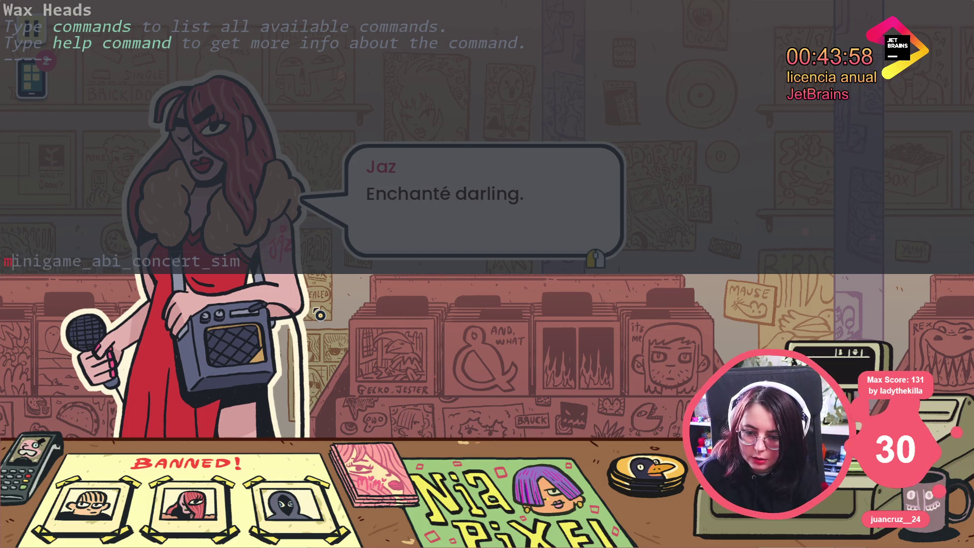
pyautogui.write('sticker')
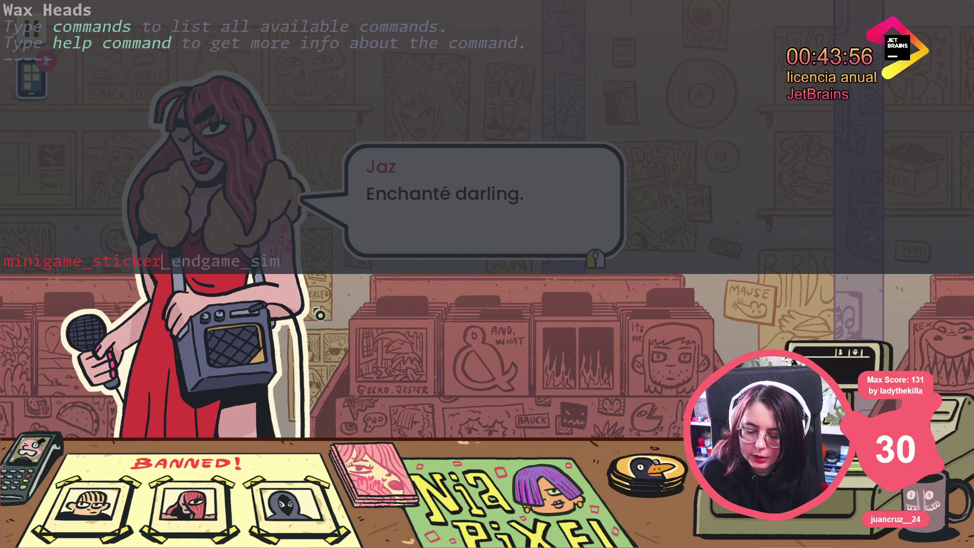
pyautogui.press('Tab')
pyautogui.press('Return')
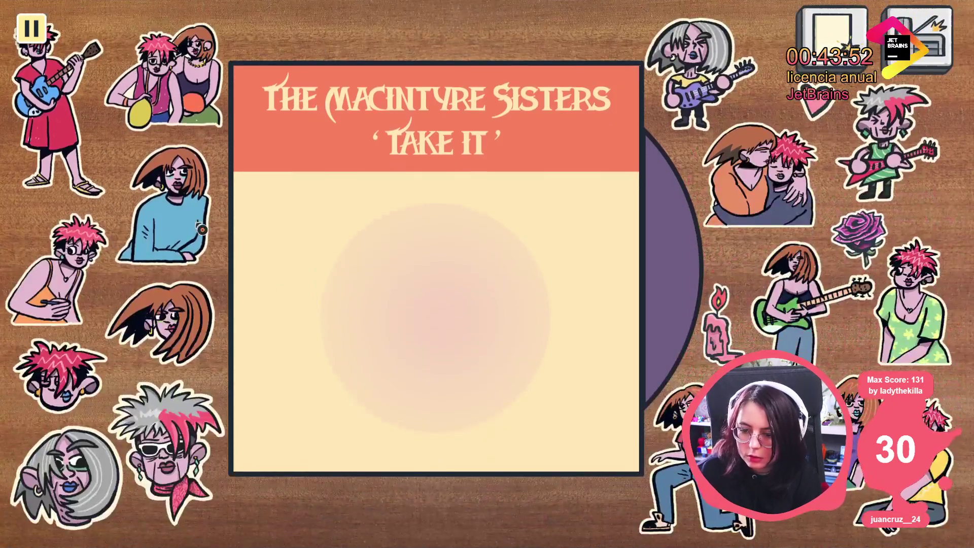
# Place eight sweater, hugging-couple, guitarist and sunglasses stickers on the Take It cover, then stop with F8
pyautogui.moveTo(201, 229); pyautogui.dragTo(310, 249)
pyautogui.moveTo(756, 178); pyautogui.dragTo(551, 313)
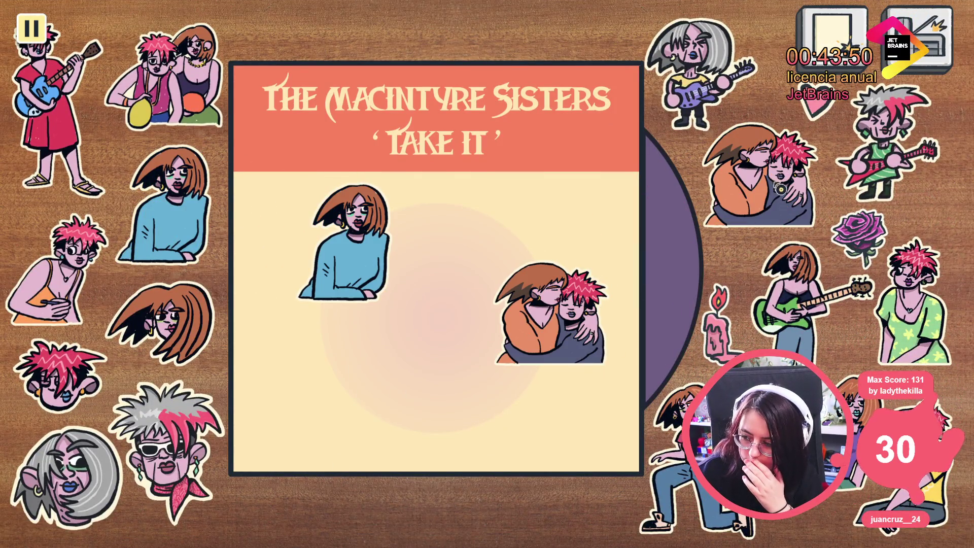
pyautogui.moveTo(705, 81)
pyautogui.mouseDown()
pyautogui.moveTo(650, 58)
pyautogui.moveTo(400, 388)
pyautogui.mouseUp()
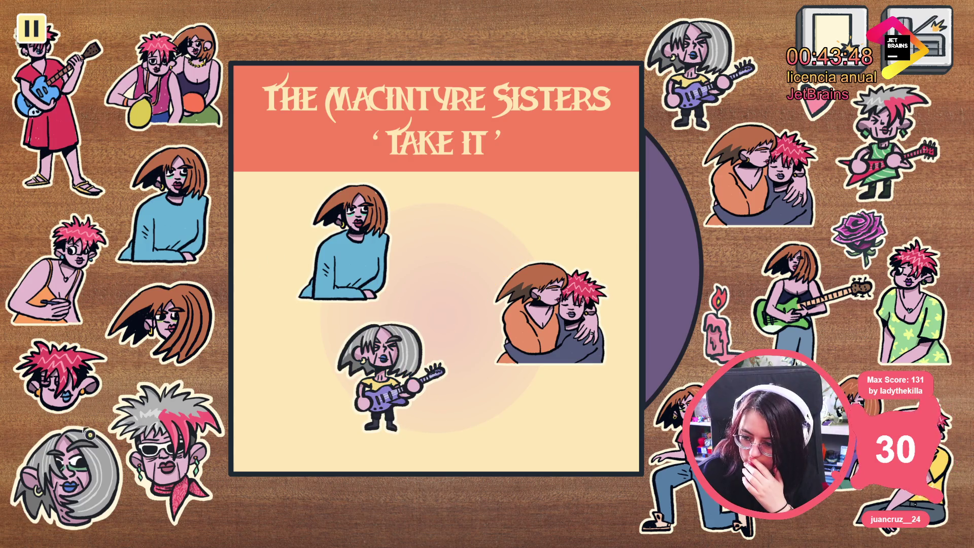
pyautogui.moveTo(167, 451)
pyautogui.mouseDown()
pyautogui.moveTo(463, 298)
pyautogui.moveTo(463, 218)
pyautogui.moveTo(401, 203)
pyautogui.moveTo(452, 195)
pyautogui.moveTo(494, 170)
pyautogui.moveTo(493, 194)
pyautogui.moveTo(398, 235)
pyautogui.moveTo(516, 196)
pyautogui.mouseUp()
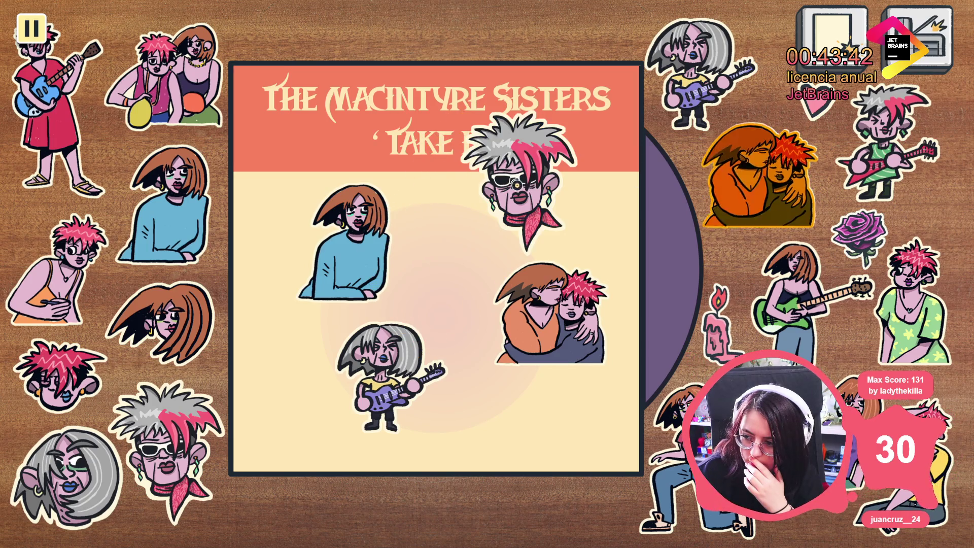
pyautogui.moveTo(758, 173); pyautogui.dragTo(292, 131)
pyautogui.moveTo(190, 212)
pyautogui.mouseDown()
pyautogui.moveTo(463, 398)
pyautogui.moveTo(509, 406)
pyautogui.mouseUp()
pyautogui.moveTo(752, 78)
pyautogui.mouseDown()
pyautogui.moveTo(576, 174)
pyautogui.moveTo(411, 304)
pyautogui.mouseUp()
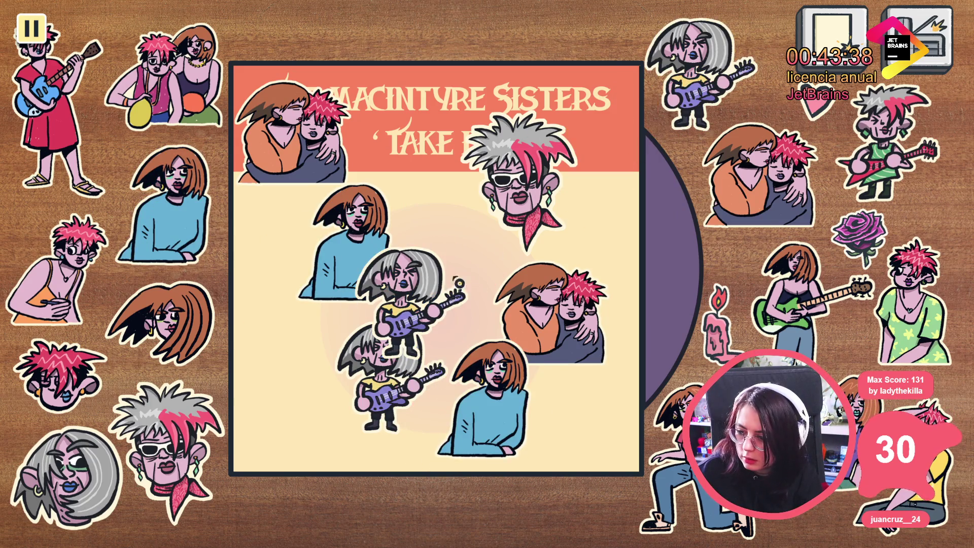
pyautogui.moveTo(758, 174); pyautogui.dragTo(477, 328)
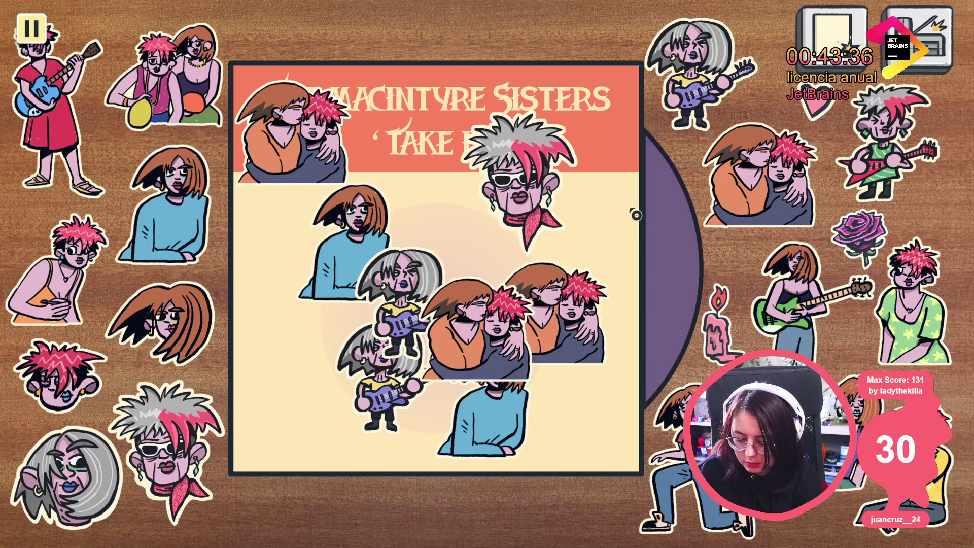
pyautogui.press('F8')
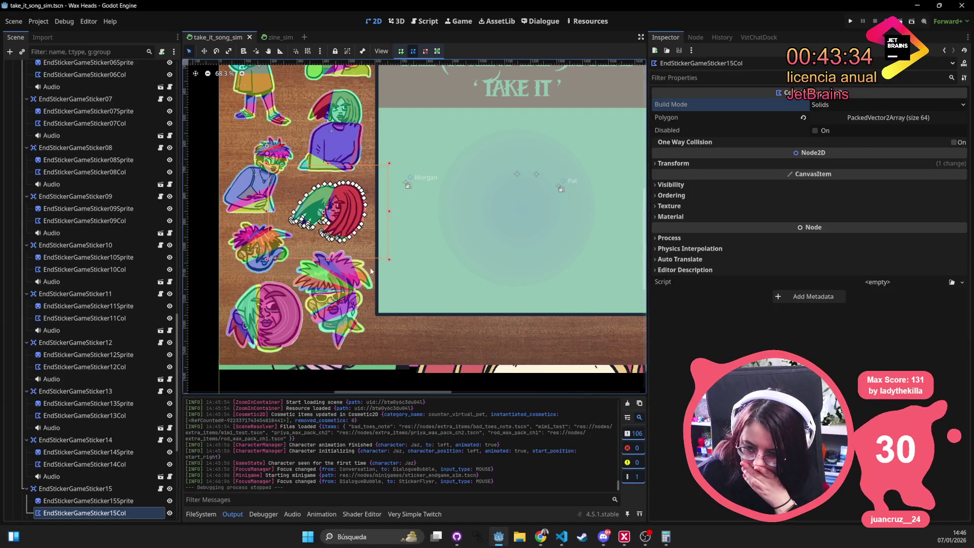
# Select Stickers and fold the child lists of EndStickerGameSticker01 through 05
pyautogui.scroll(10, 118, 254)
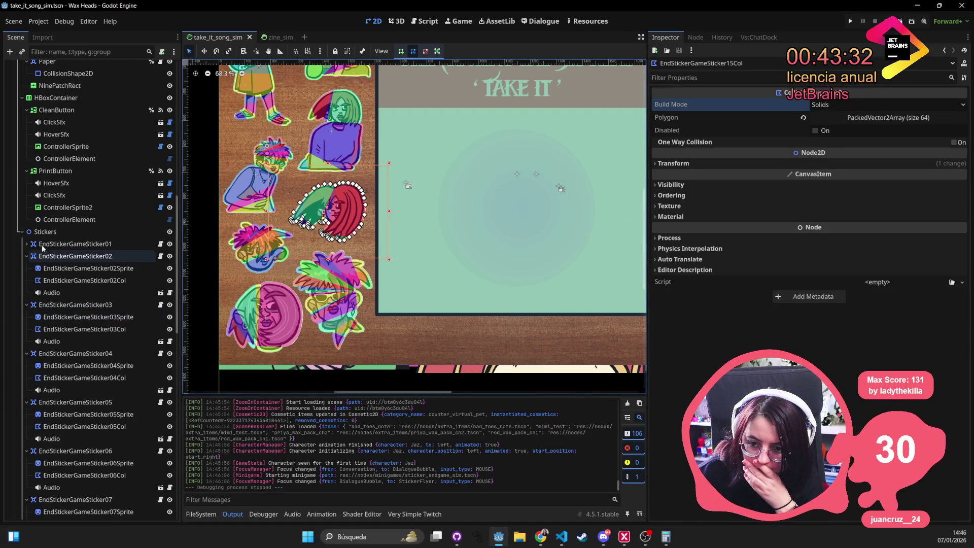
pyautogui.click(34, 232)
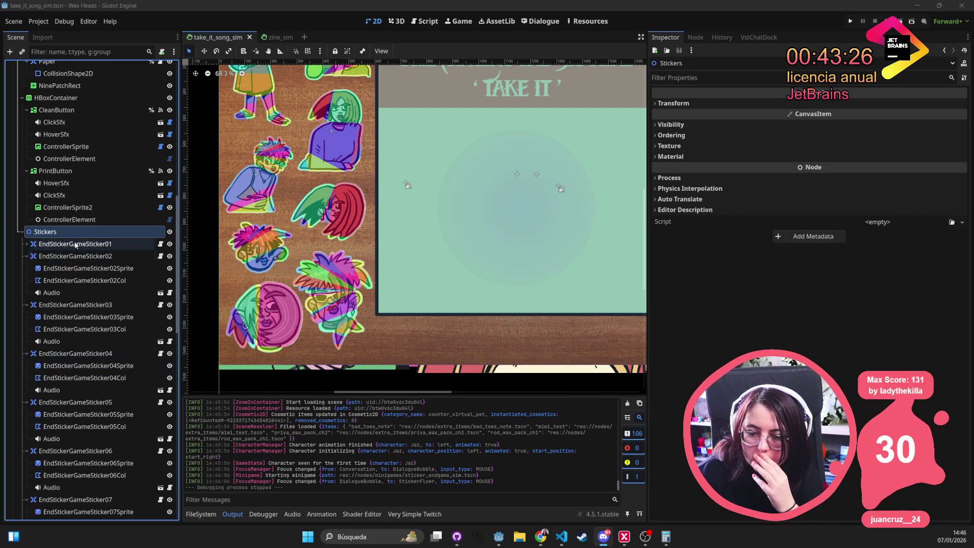
pyautogui.click(26, 256)
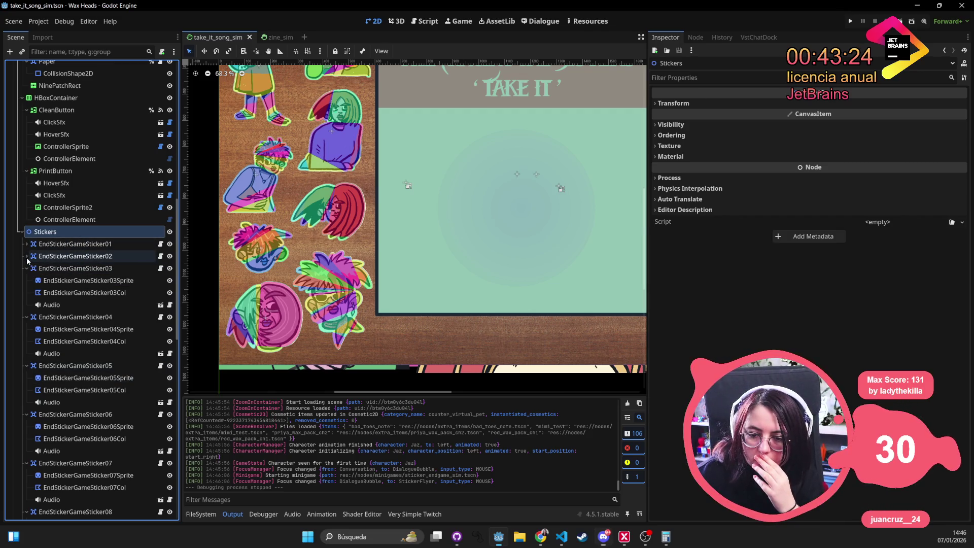
pyautogui.click(46, 244)
pyautogui.click(27, 244)
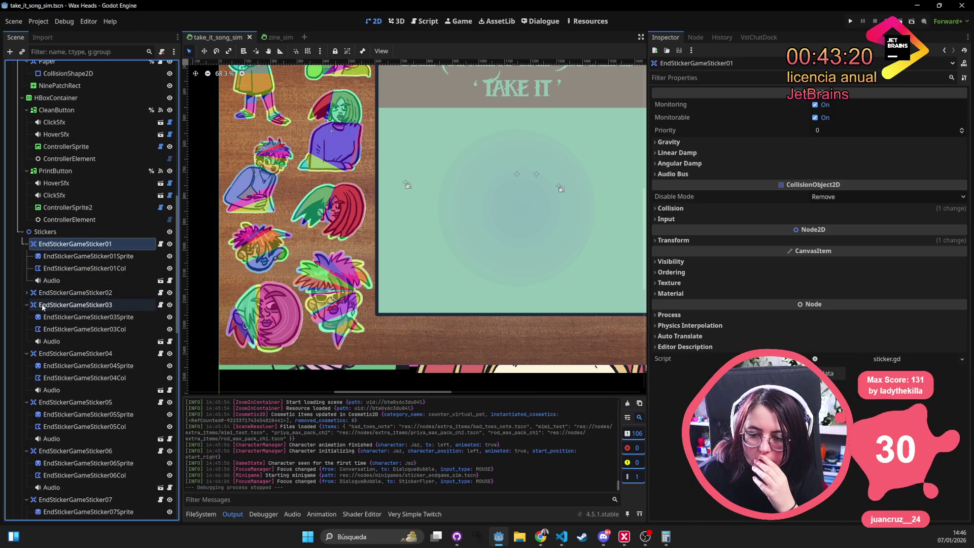
pyautogui.click(27, 305)
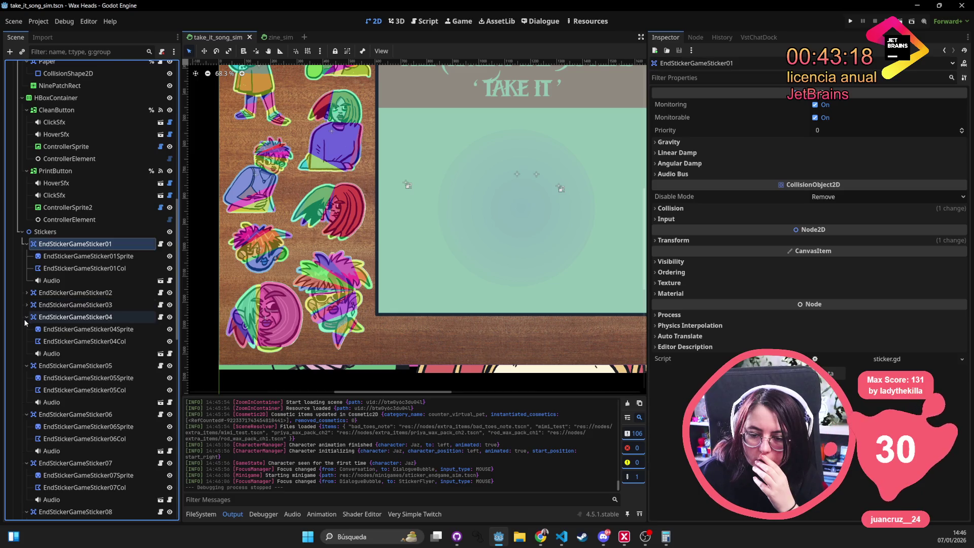
pyautogui.click(26, 318)
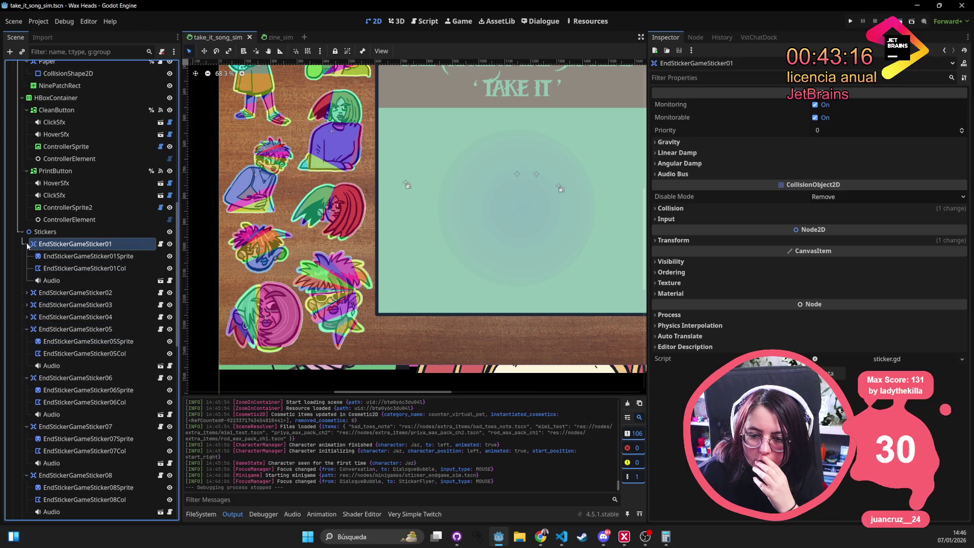
pyautogui.click(26, 244)
pyautogui.click(26, 292)
# Fold the child lists of EndStickerGameSticker06 through 19
pyautogui.click(28, 317)
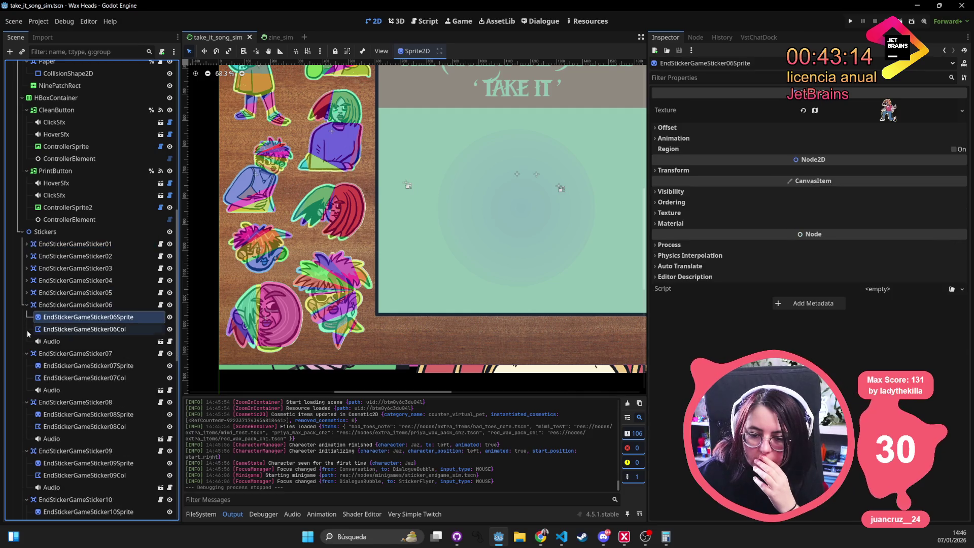
pyautogui.click(27, 305)
pyautogui.click(26, 316)
pyautogui.click(27, 328)
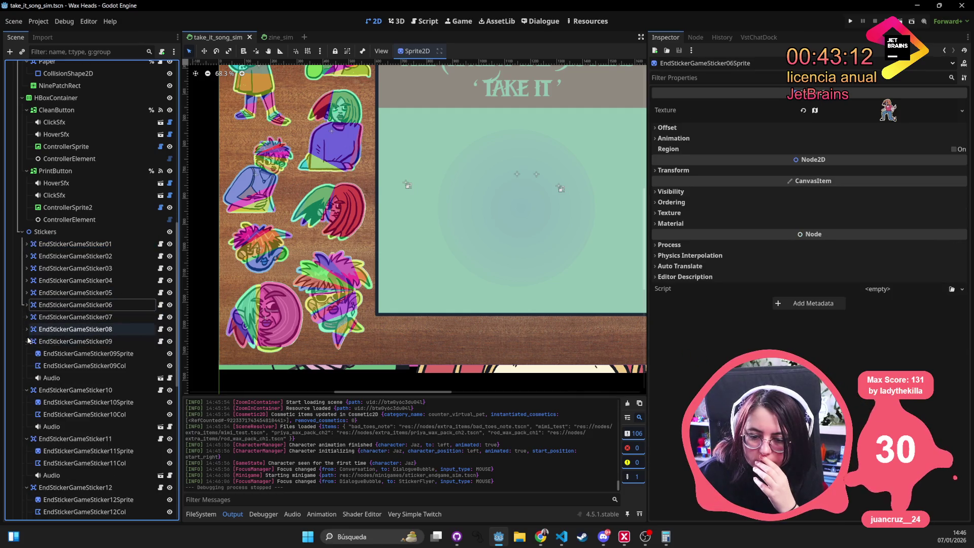
pyautogui.click(27, 341)
pyautogui.click(27, 353)
pyautogui.click(26, 366)
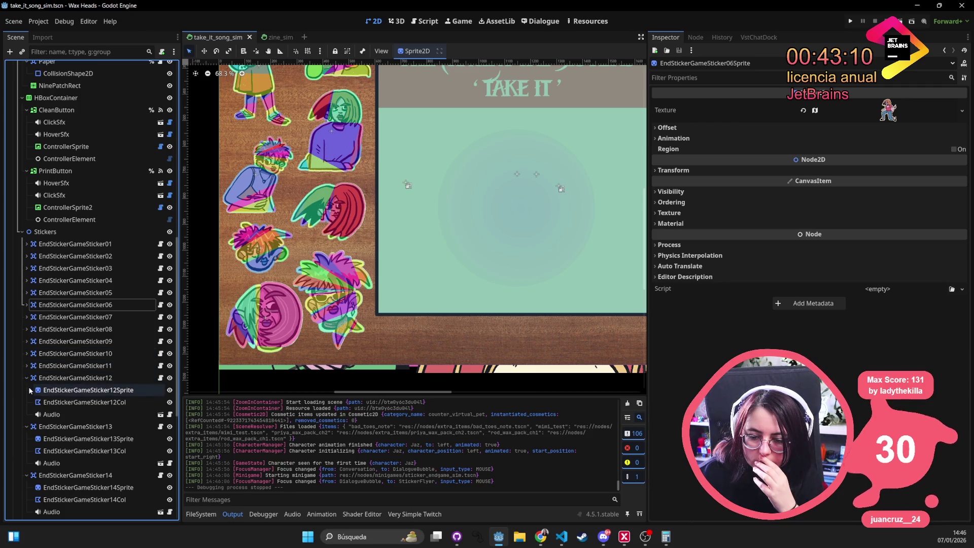
pyautogui.click(27, 377)
pyautogui.click(26, 389)
pyautogui.click(26, 402)
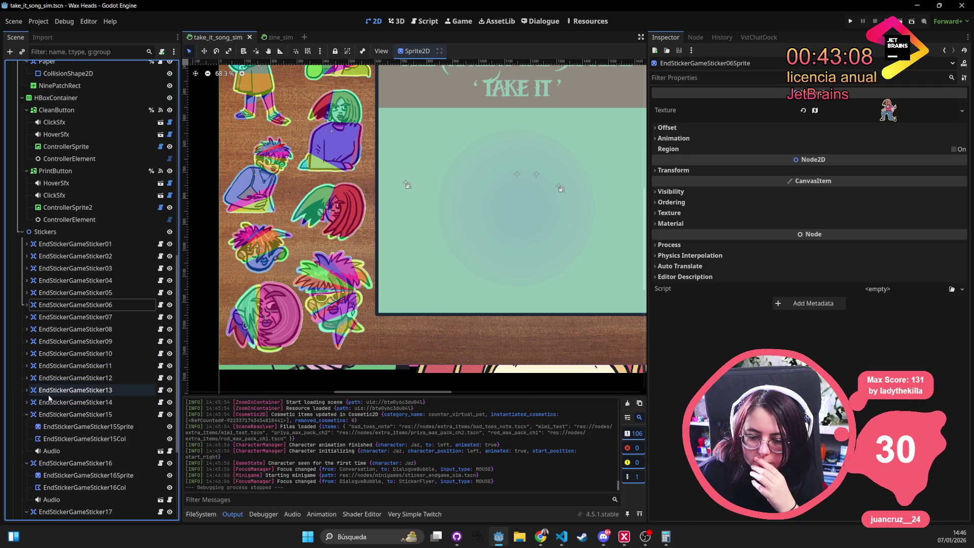
pyautogui.click(26, 414)
pyautogui.scroll(-3, 26, 413)
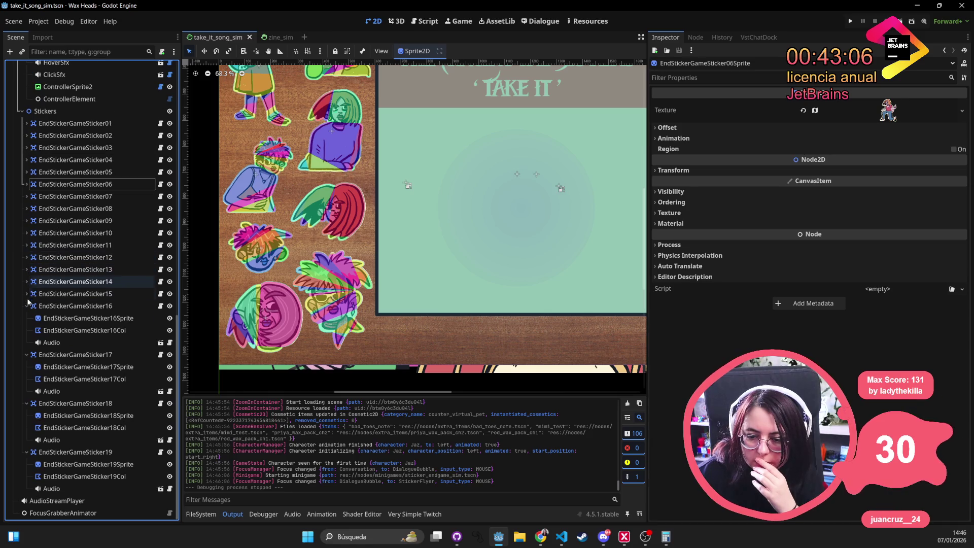
pyautogui.click(27, 306)
pyautogui.click(27, 354)
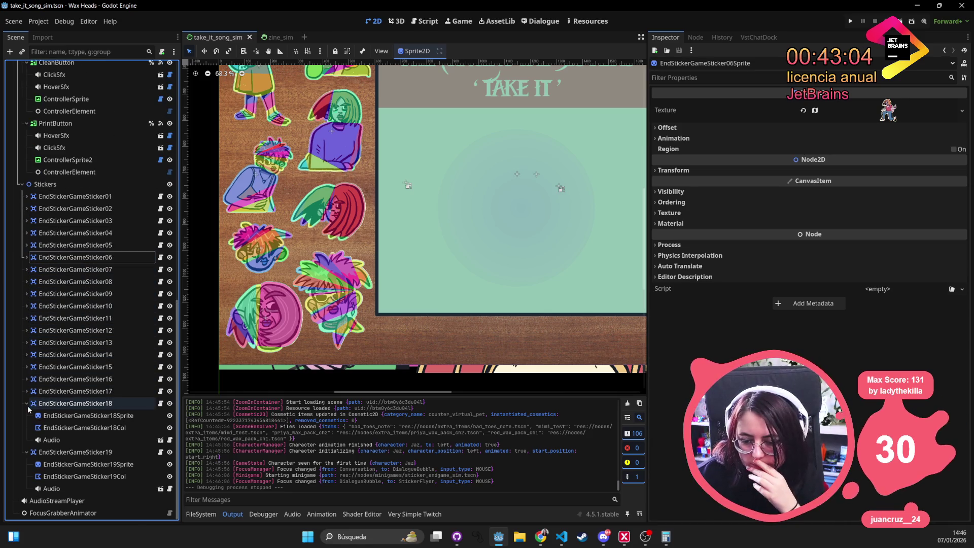
pyautogui.click(26, 403)
pyautogui.click(26, 452)
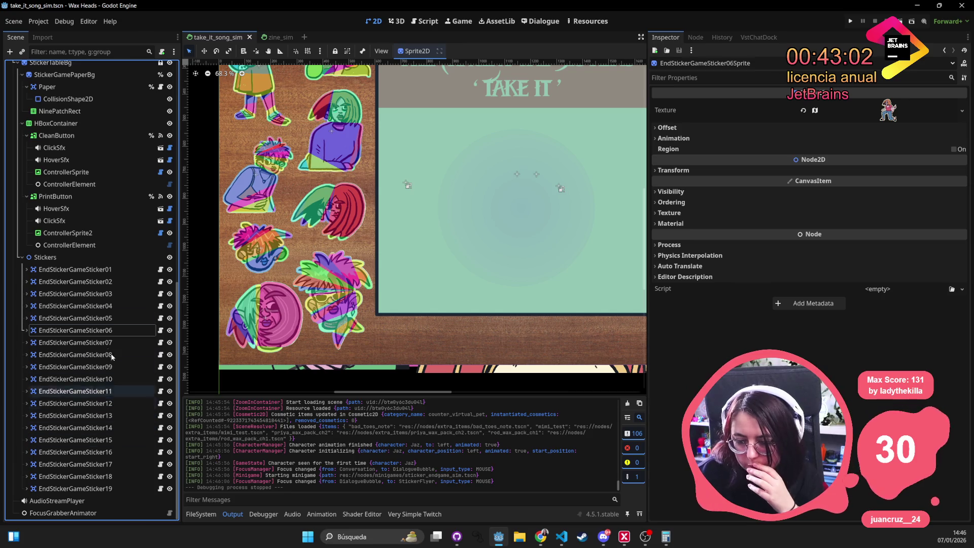
# Fold the HBoxContainer's buttons and select the StickerFlyer node
pyautogui.click(102, 258)
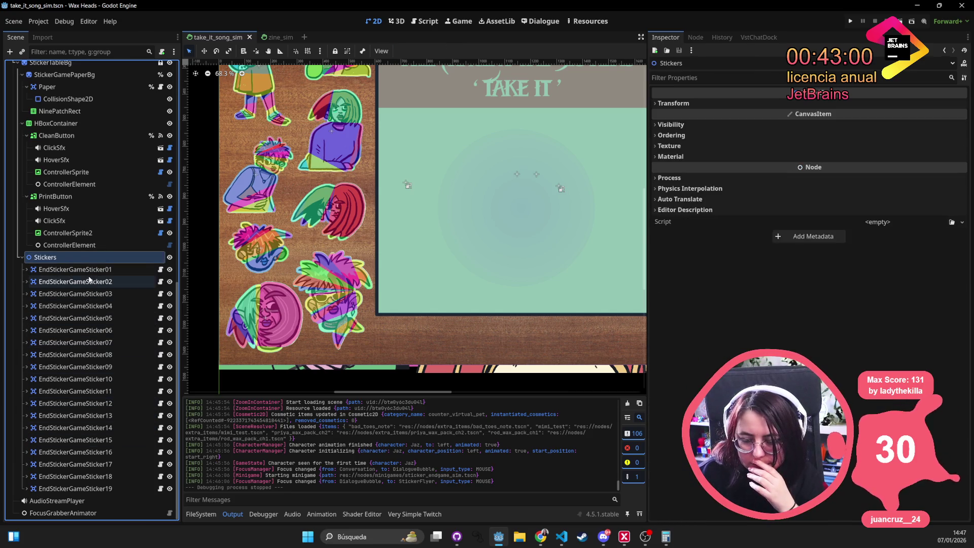
pyautogui.scroll(3, 89, 279)
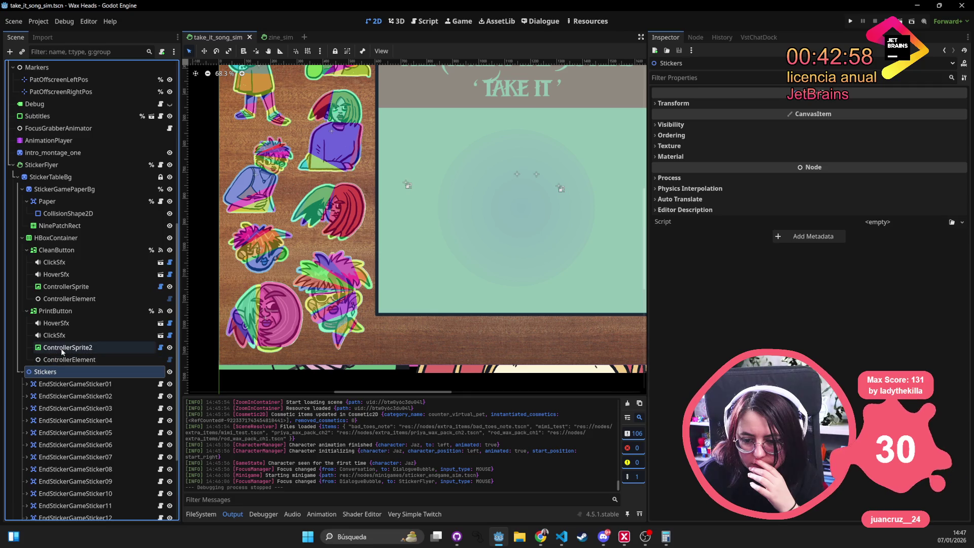
pyautogui.click(21, 238)
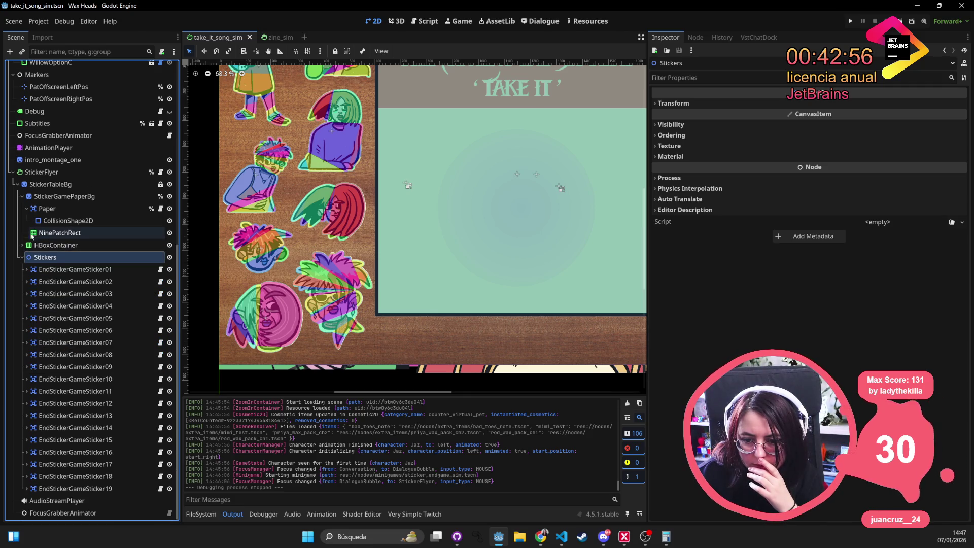
pyautogui.click(107, 185)
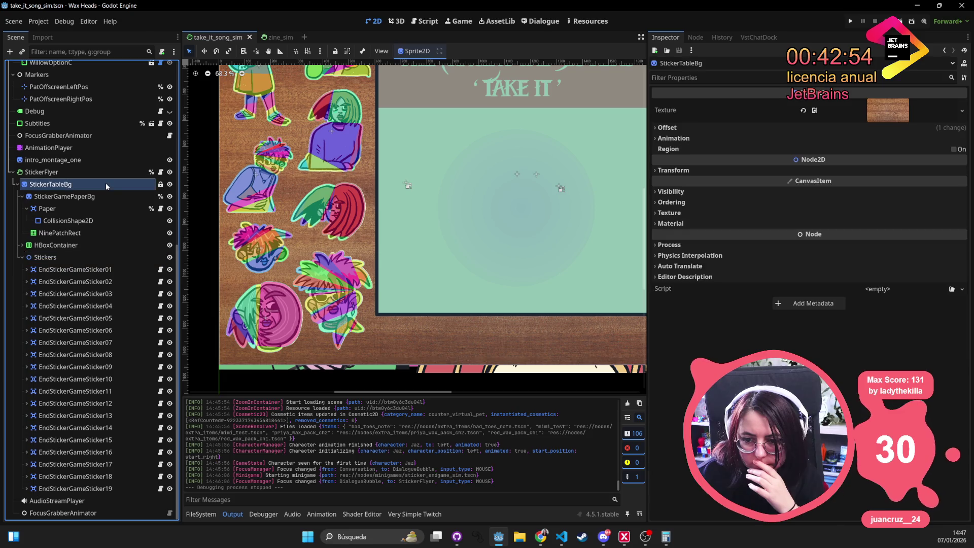
pyautogui.click(142, 173)
# Open endgame_flyer.gd and look over StickerFlyer's Process properties
pyautogui.click(161, 173)
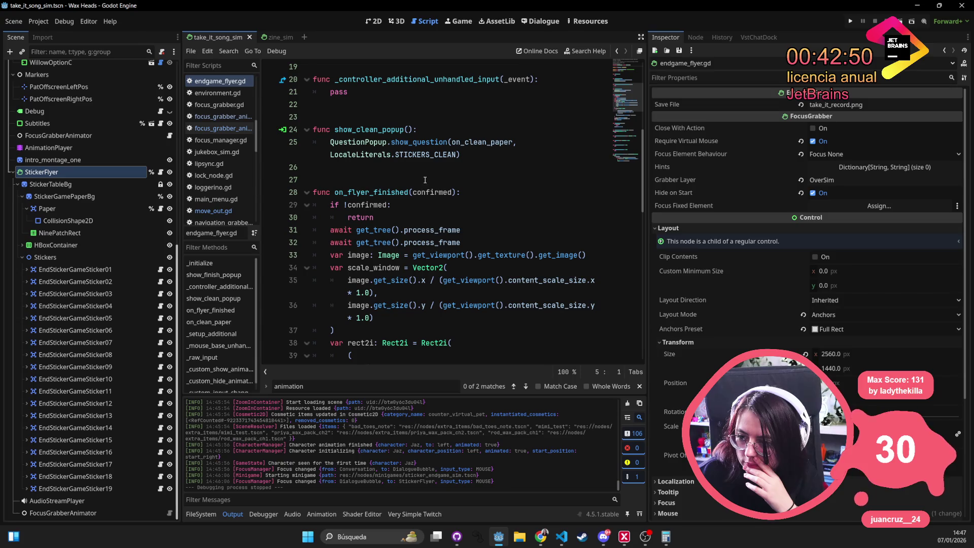
pyautogui.scroll(5, 364, 159)
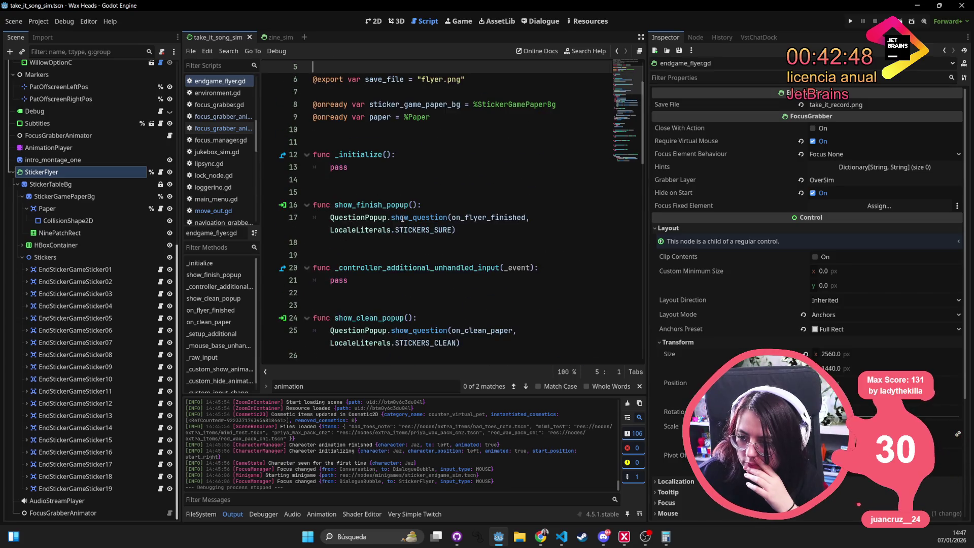
pyautogui.scroll(2, 382, 232)
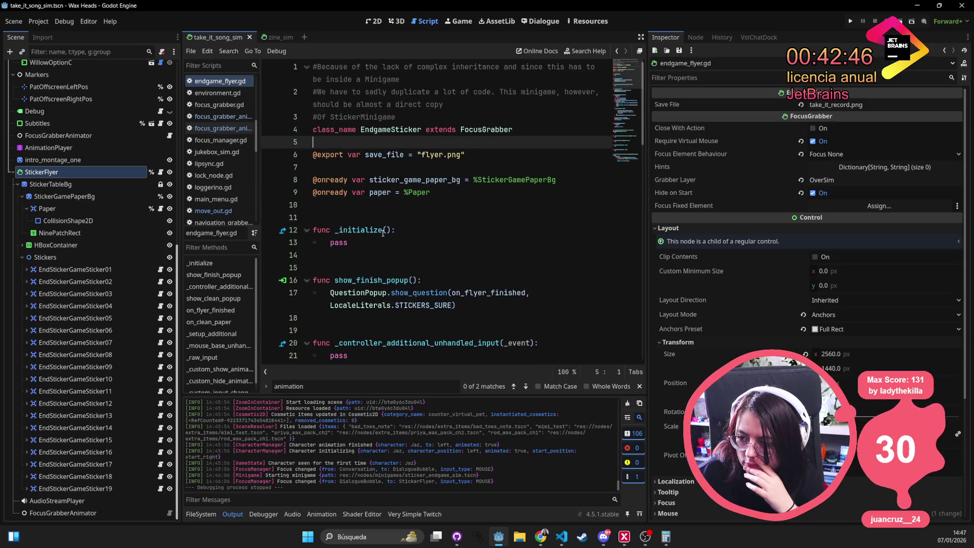
pyautogui.scroll(-10, 382, 232)
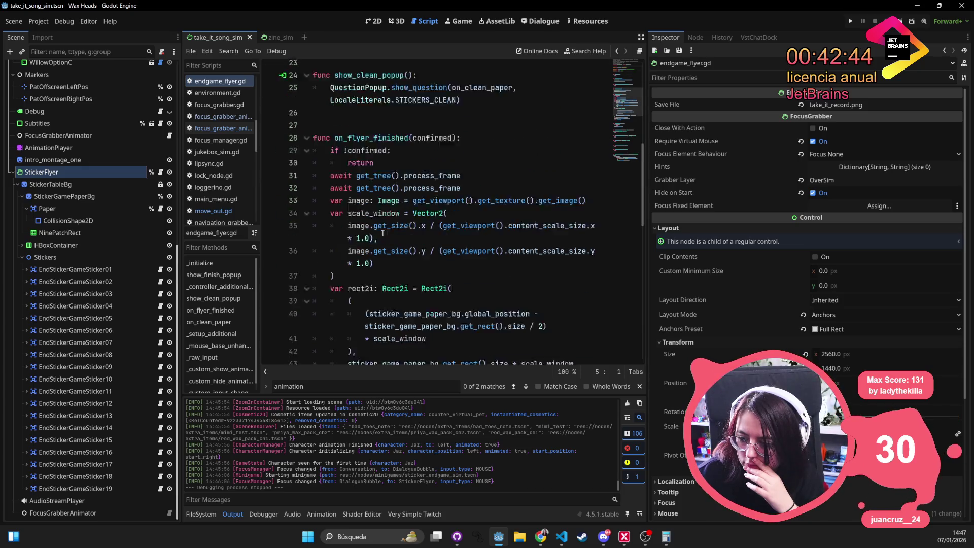
pyautogui.scroll(-2, 382, 232)
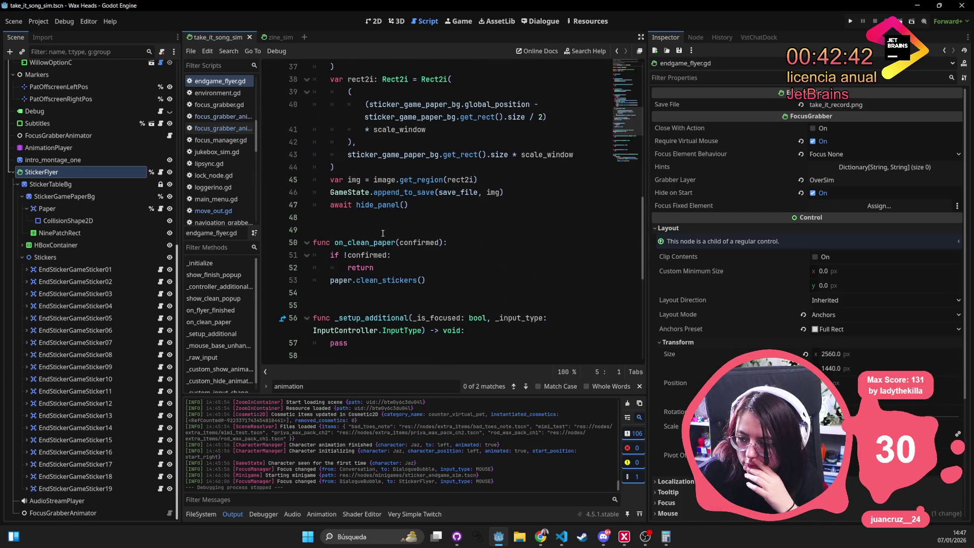
pyautogui.scroll(-2, 382, 232)
pyautogui.scroll(-4, 761, 318)
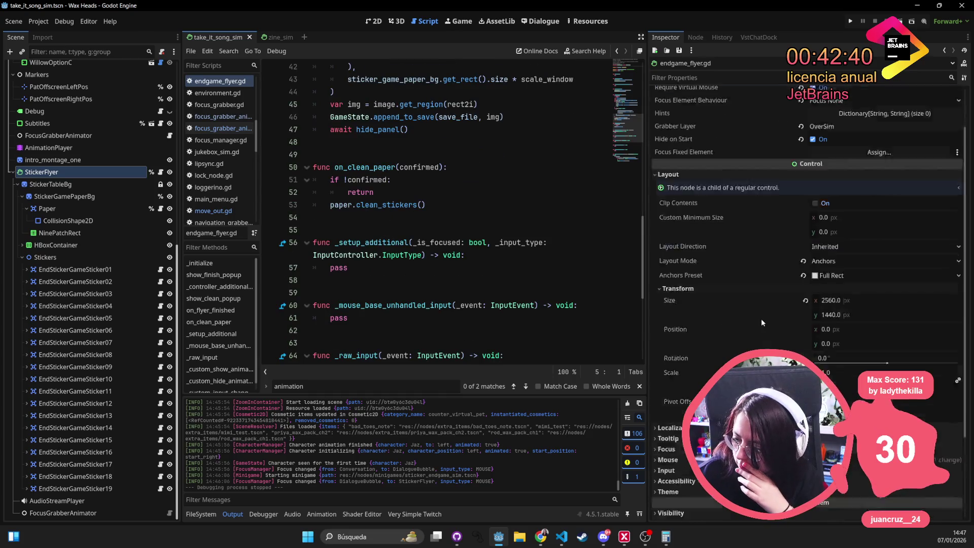
pyautogui.click(669, 454)
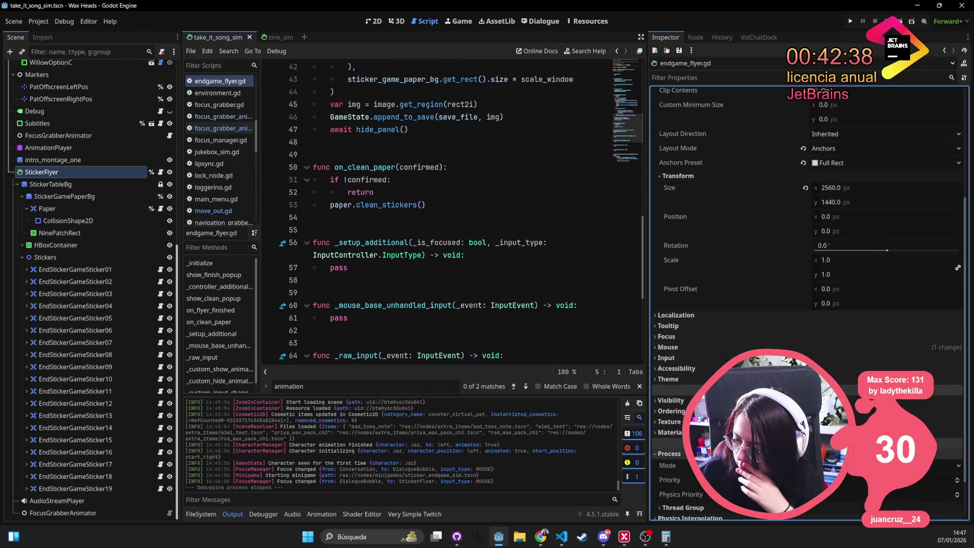
pyautogui.scroll(-1, 858, 474)
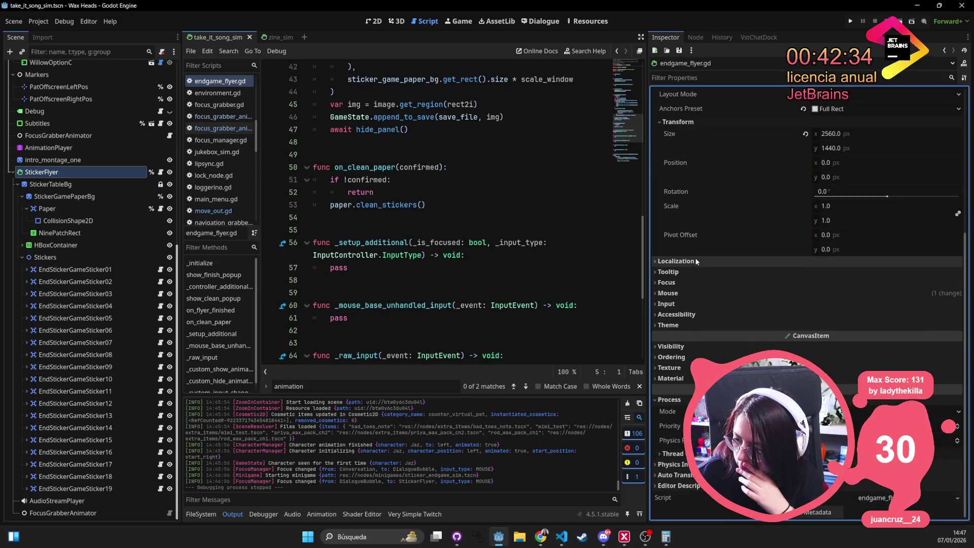
pyautogui.click(484, 256)
# Read through endgame_flyer.gd, stopping around line 76
pyautogui.scroll(1, 485, 257)
pyautogui.scroll(13, 484, 257)
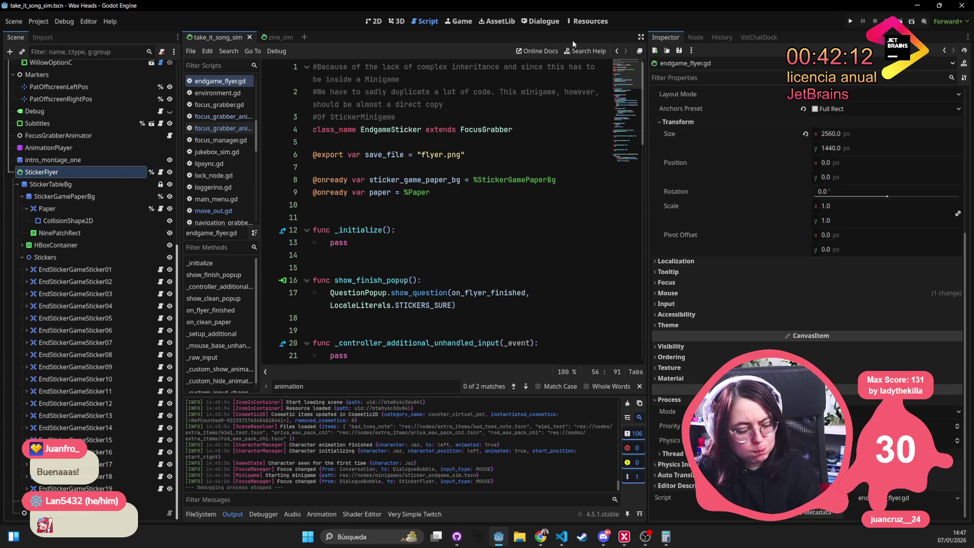
pyautogui.scroll(-3, 421, 287)
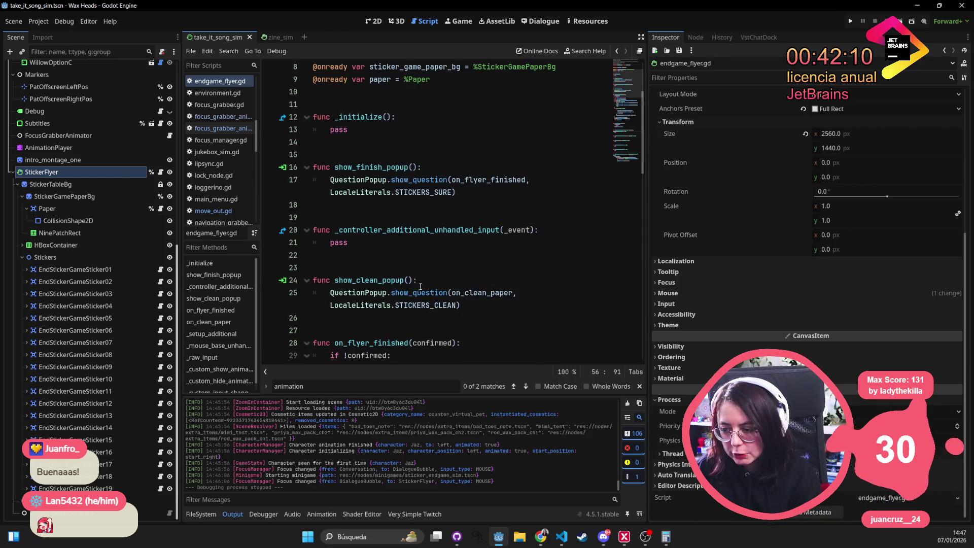
pyautogui.scroll(-2, 416, 265)
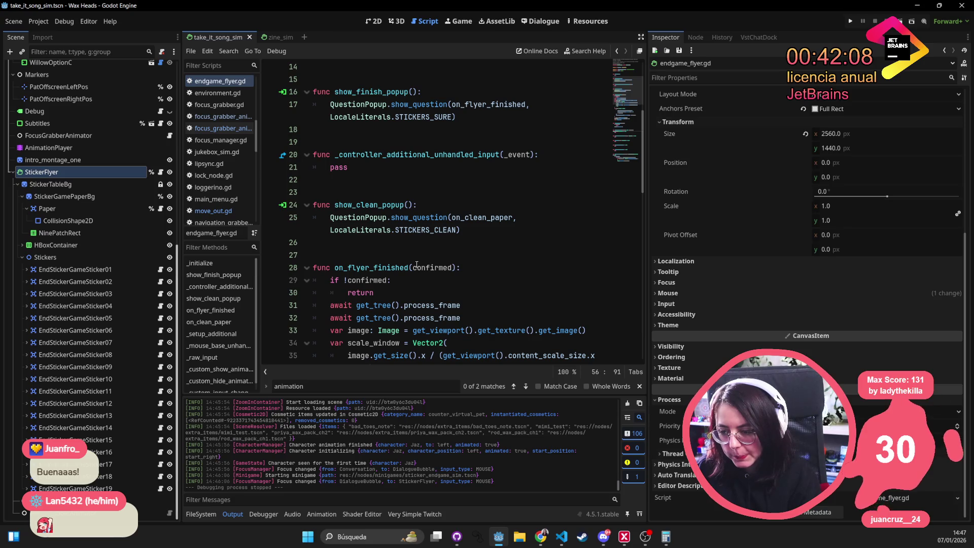
pyautogui.scroll(-5, 417, 265)
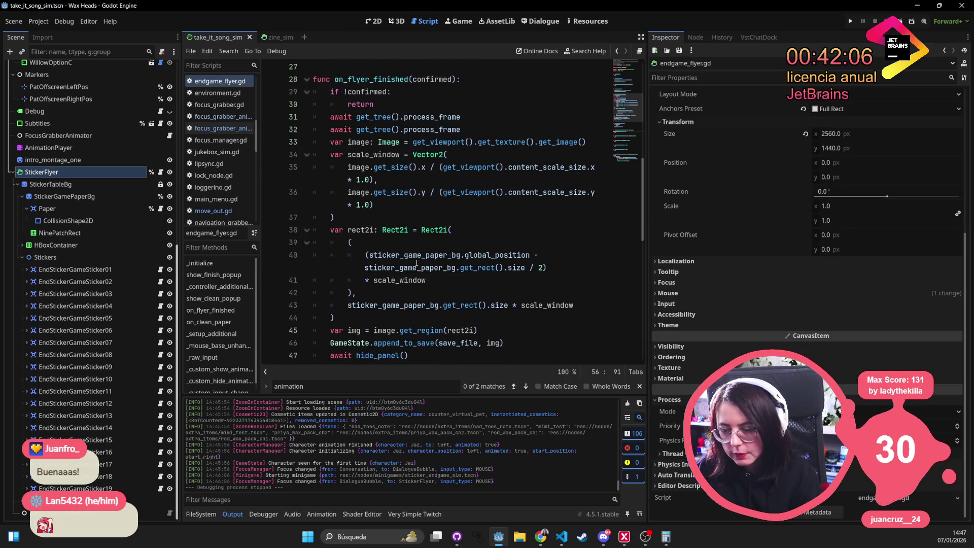
pyautogui.scroll(-4, 417, 263)
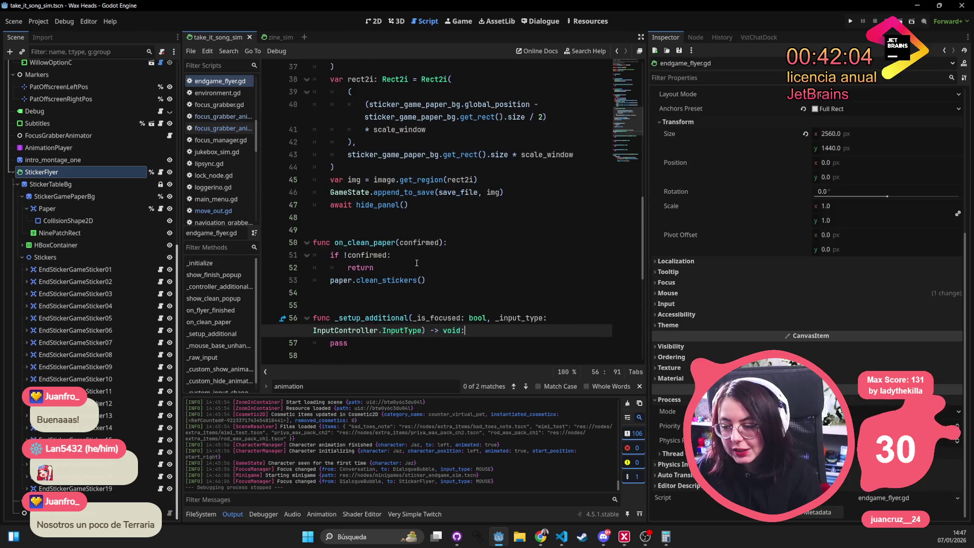
pyautogui.scroll(-8, 416, 263)
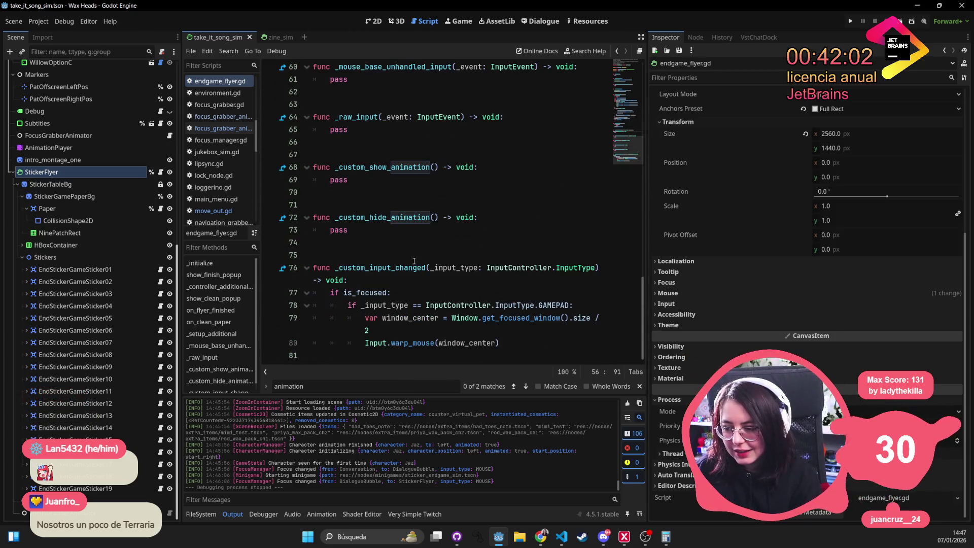
pyautogui.click(368, 280)
pyautogui.scroll(20, 497, 277)
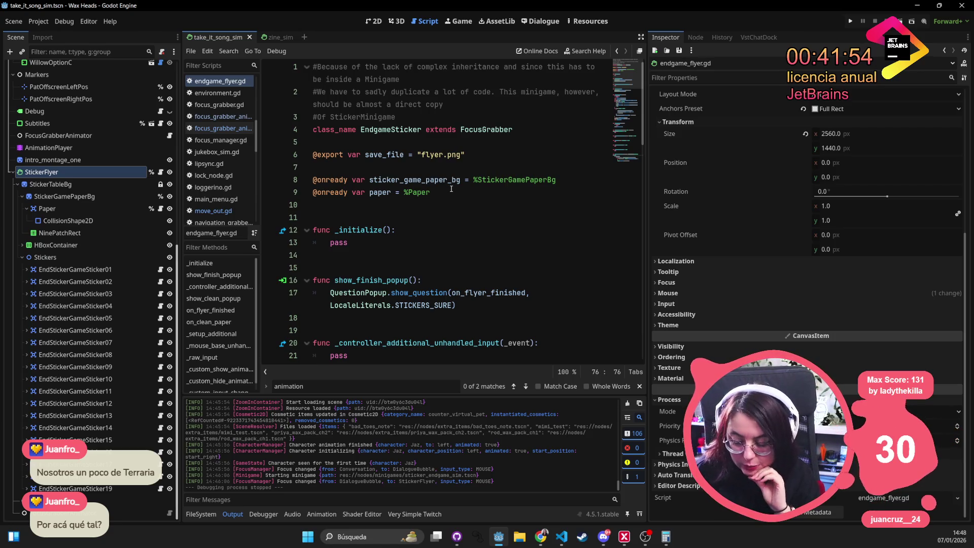
pyautogui.scroll(-6, 449, 192)
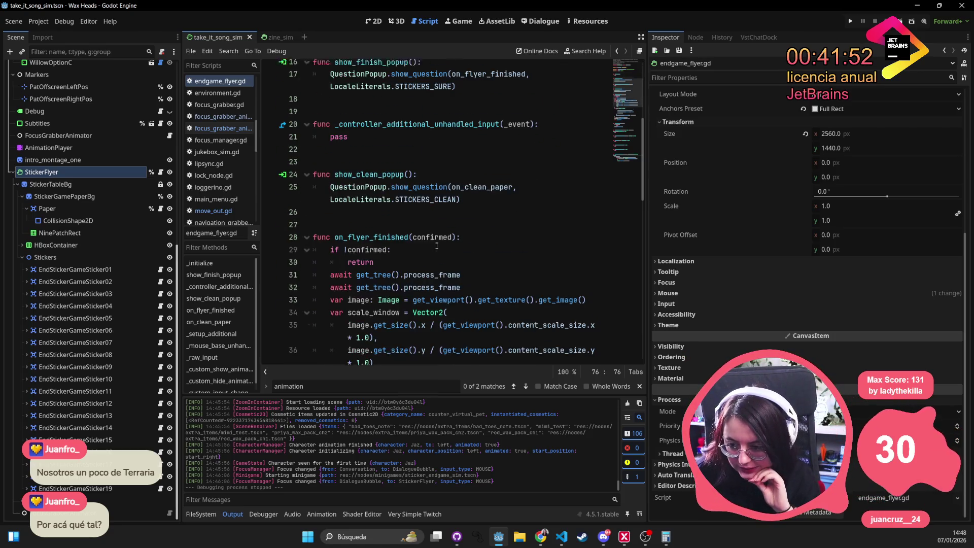
pyautogui.scroll(-7, 436, 242)
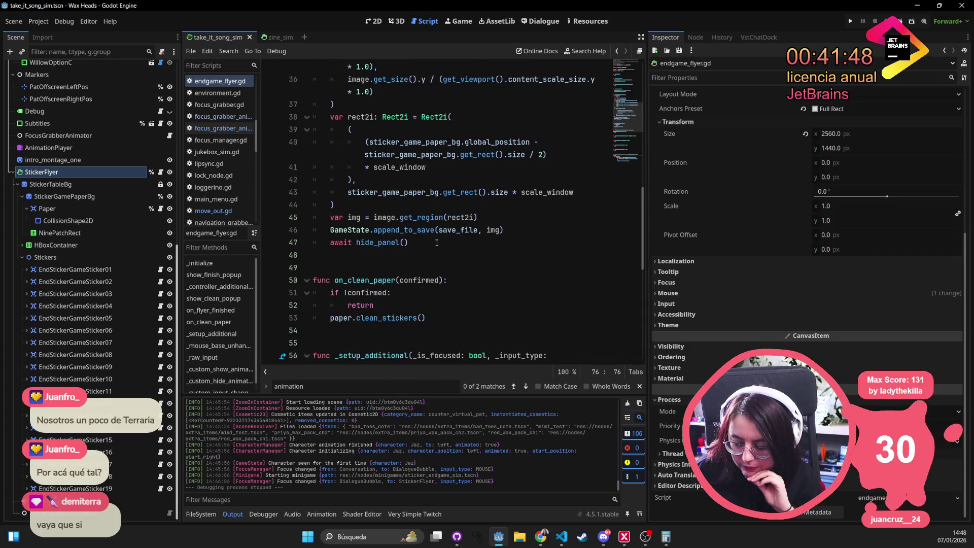
pyautogui.scroll(-1, 437, 242)
pyautogui.scroll(-6, 436, 242)
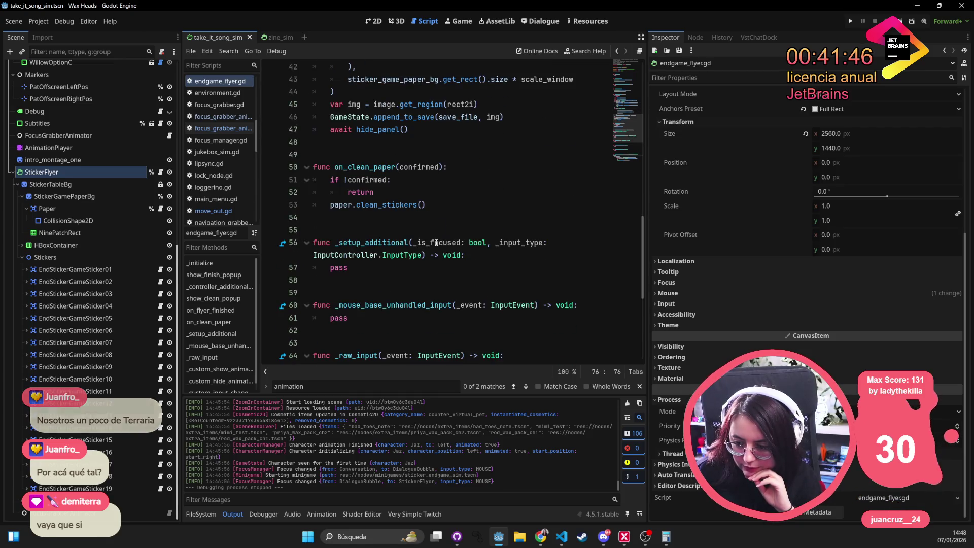
pyautogui.scroll(-2, 436, 242)
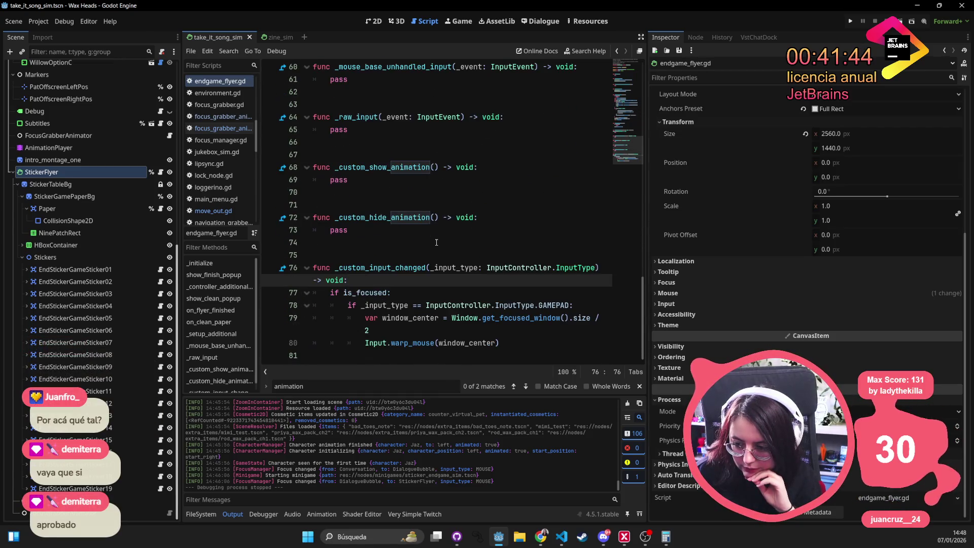
pyautogui.scroll(2, 436, 243)
pyautogui.scroll(15, 436, 242)
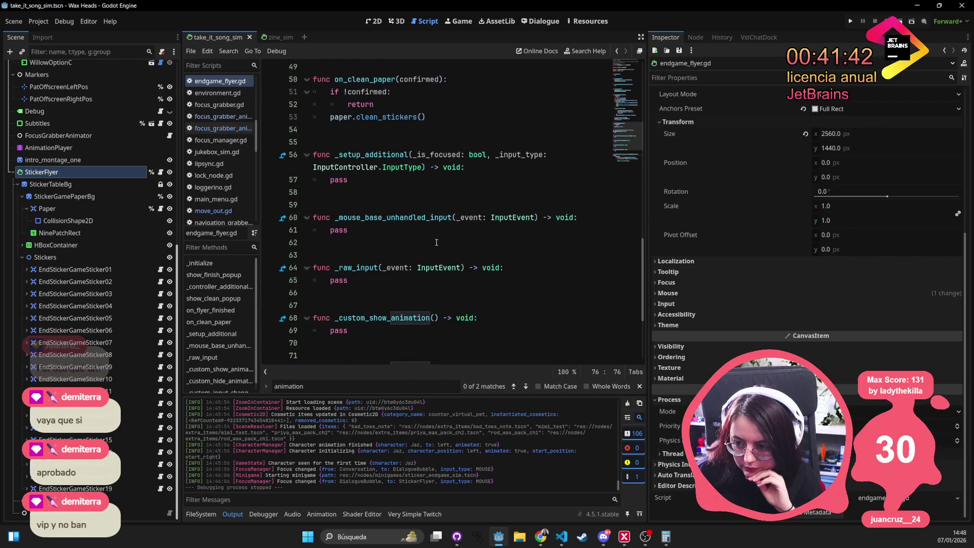
pyautogui.scroll(1, 437, 242)
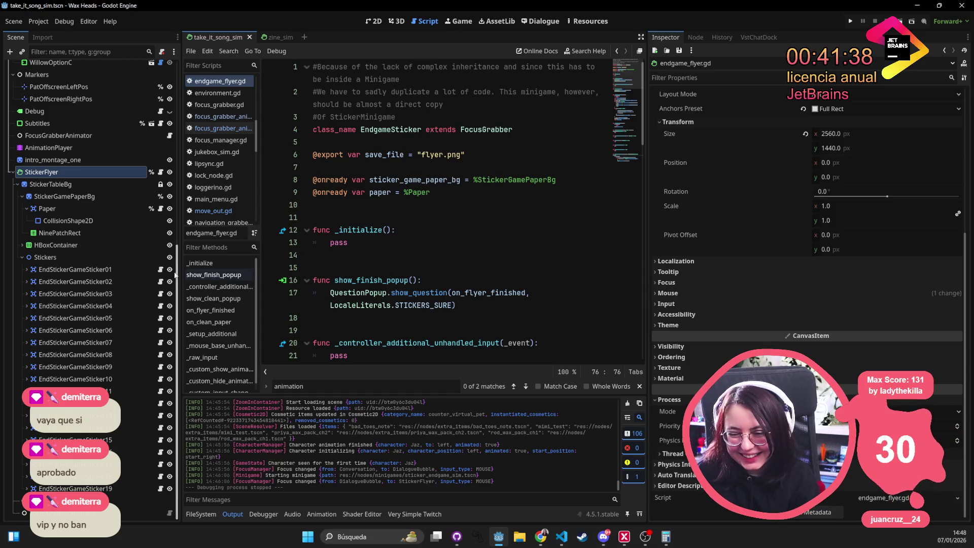
# Open StickerFlyer's script in the external editor, Visual Studio Code
pyautogui.click(114, 255)
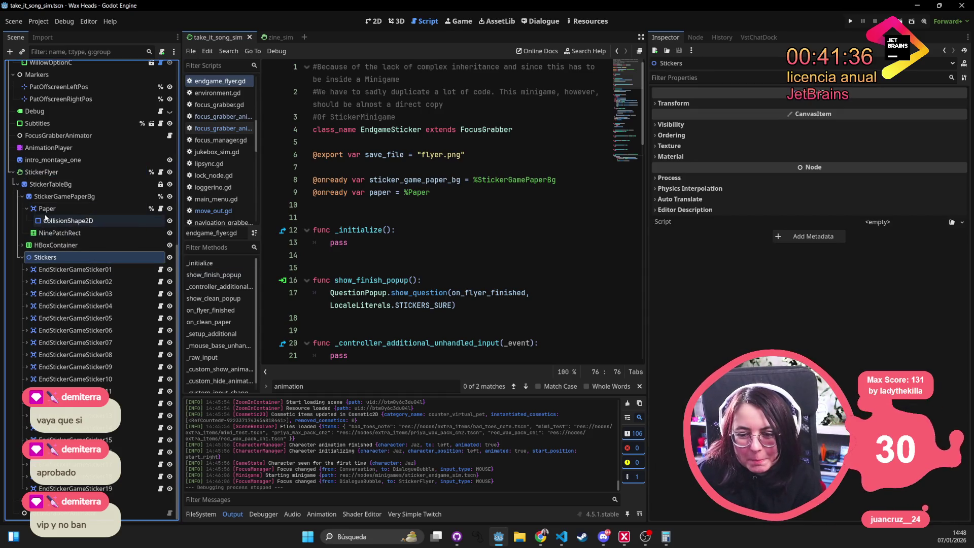
pyautogui.click(26, 208)
pyautogui.click(117, 185)
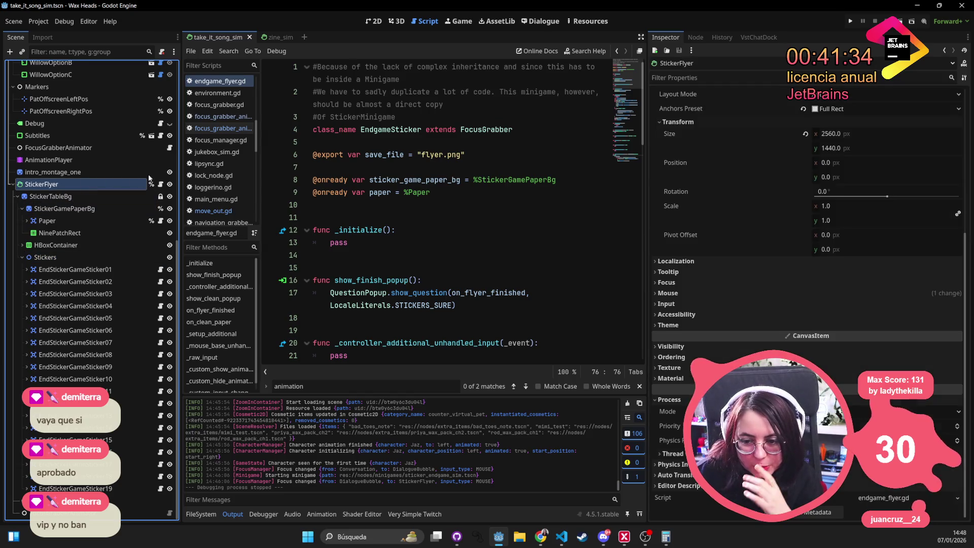
pyautogui.click(161, 185)
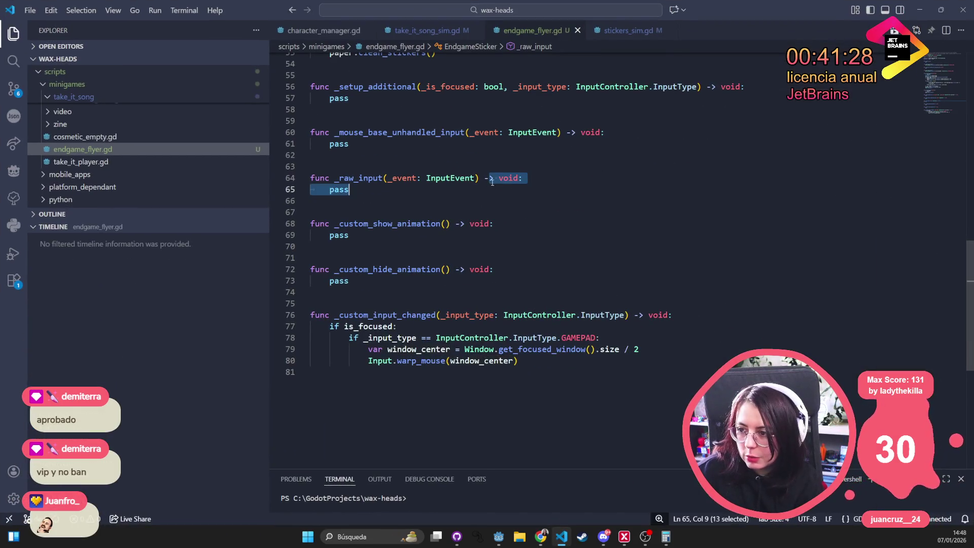
# Open minigame.gd with a Ctrl+P file search
pyautogui.scroll(8, 517, 140)
pyautogui.scroll(8, 518, 140)
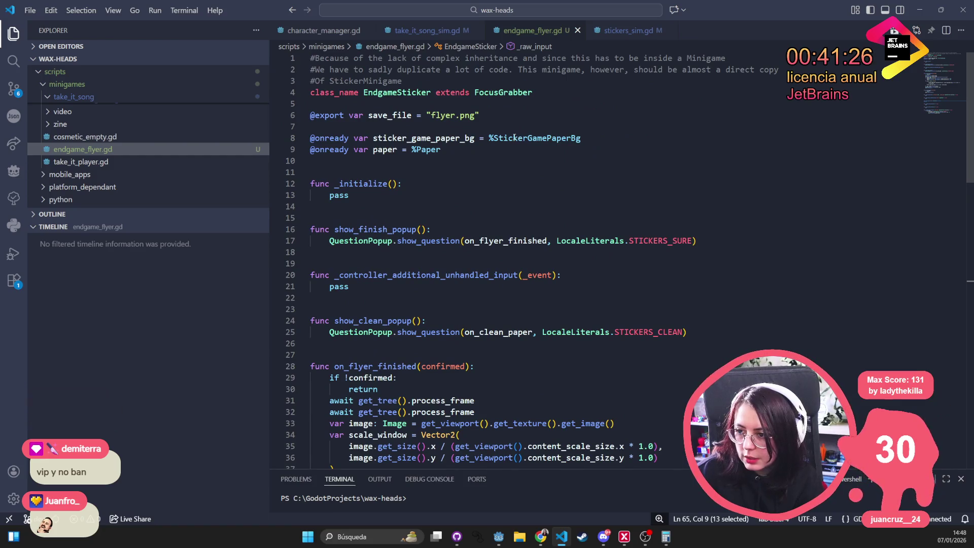
pyautogui.click(515, 139)
pyautogui.hotkey('ctrl', 'p')
pyautogui.write('minigame')
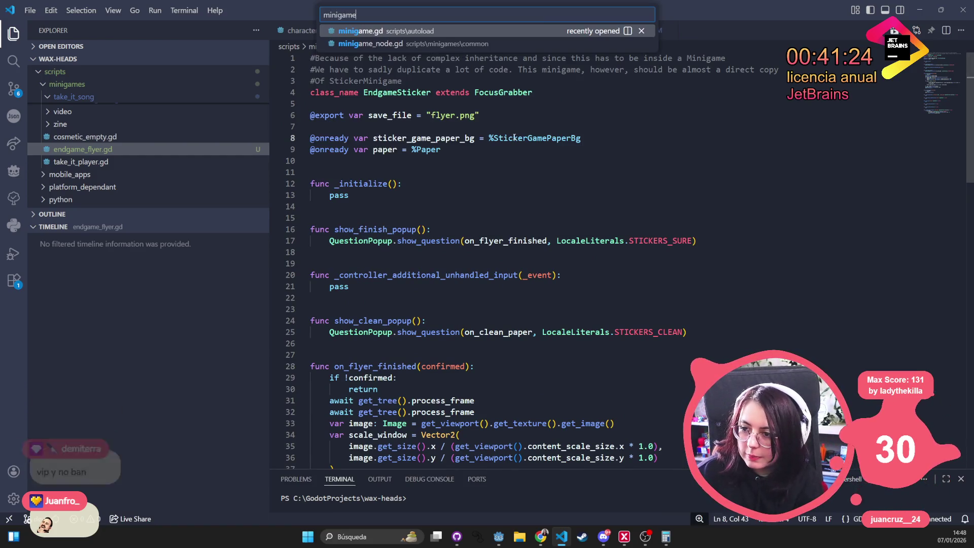
pyautogui.press('Return')
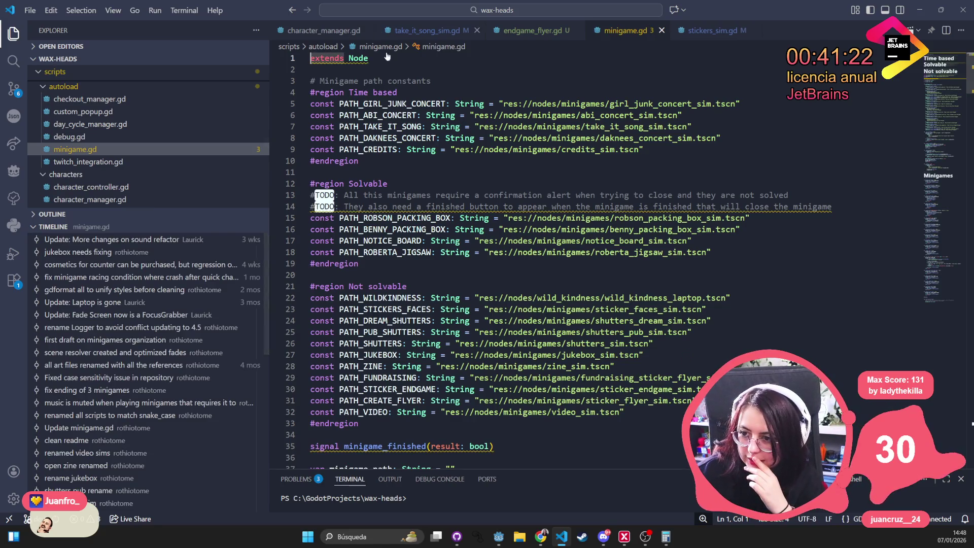
# Open minigame_node.gd, review lines 18–19, and close it
pyautogui.hotkey('ctrl', 'p')
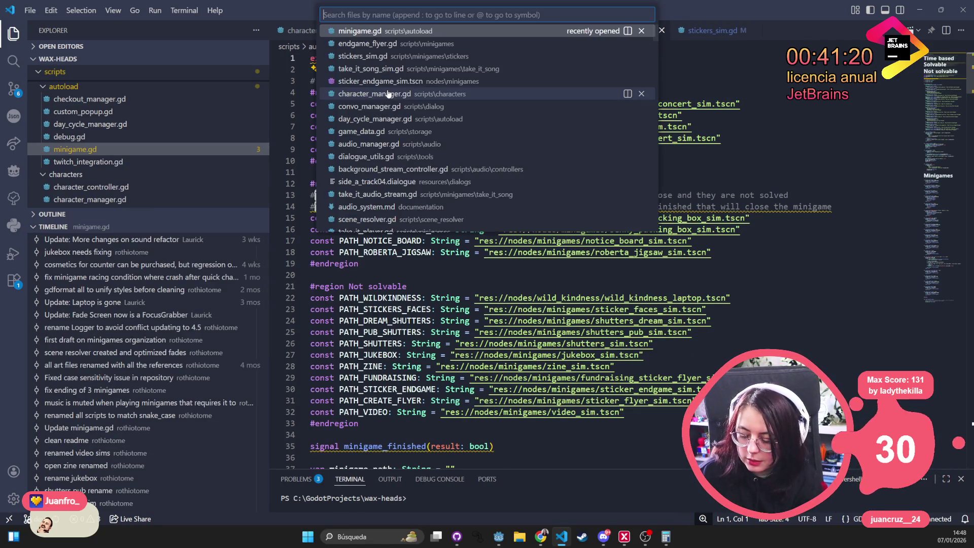
pyautogui.write('minigame_node')
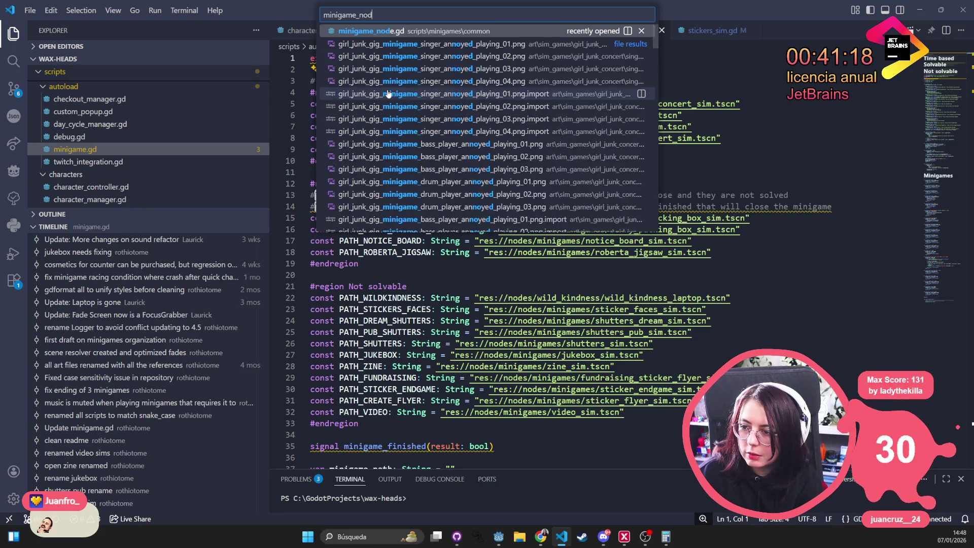
pyautogui.press('Return')
pyautogui.moveTo(320, 274); pyautogui.dragTo(327, 246)
pyautogui.scroll(-6, 327, 247)
pyautogui.scroll(6, 328, 246)
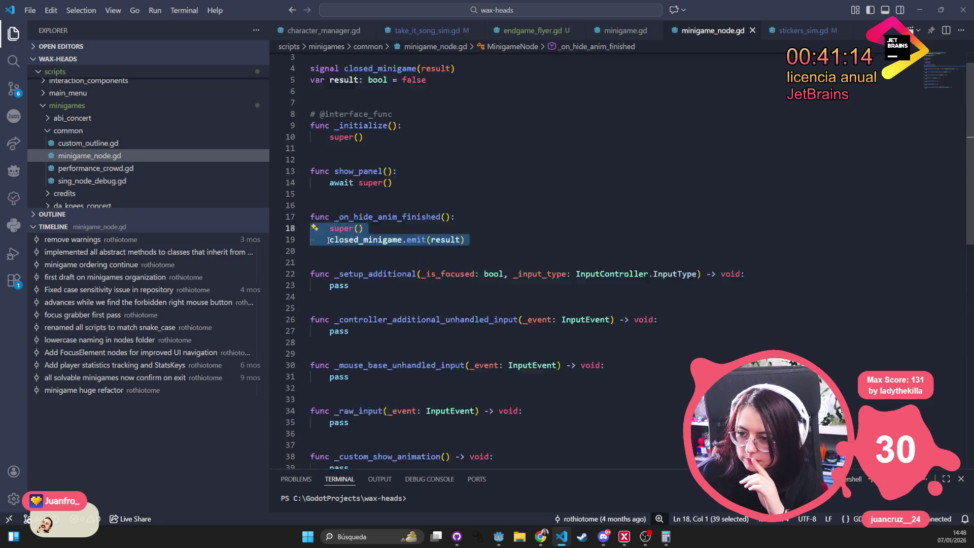
pyautogui.click(657, 175)
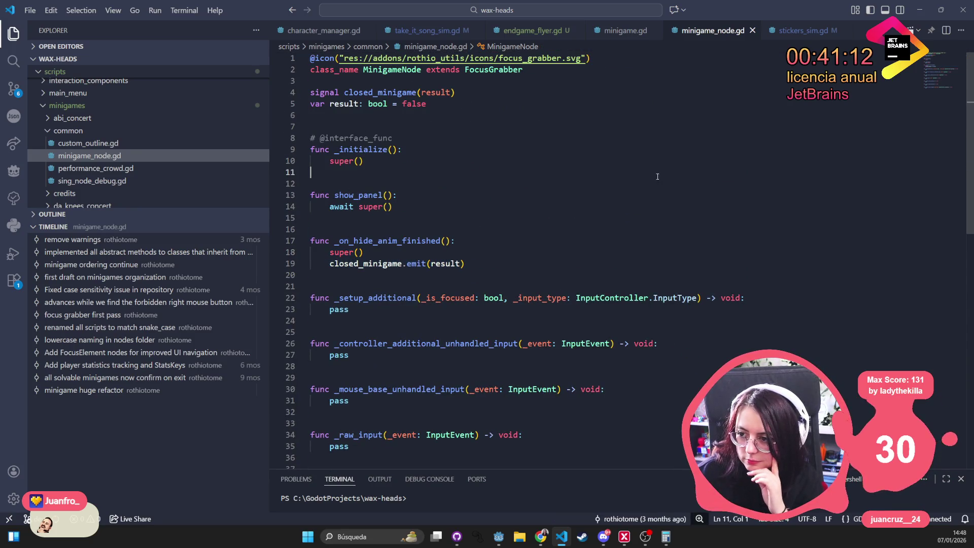
pyautogui.hotkey('ctrl', 'w')
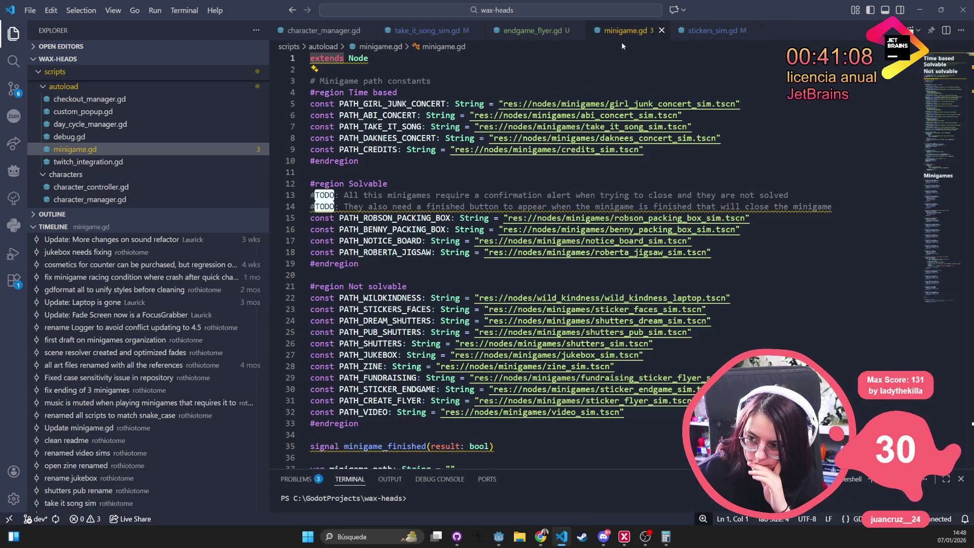
# Review stickers_sim.gd, then close stickers_sim.gd and minigame.gd
pyautogui.click(707, 31)
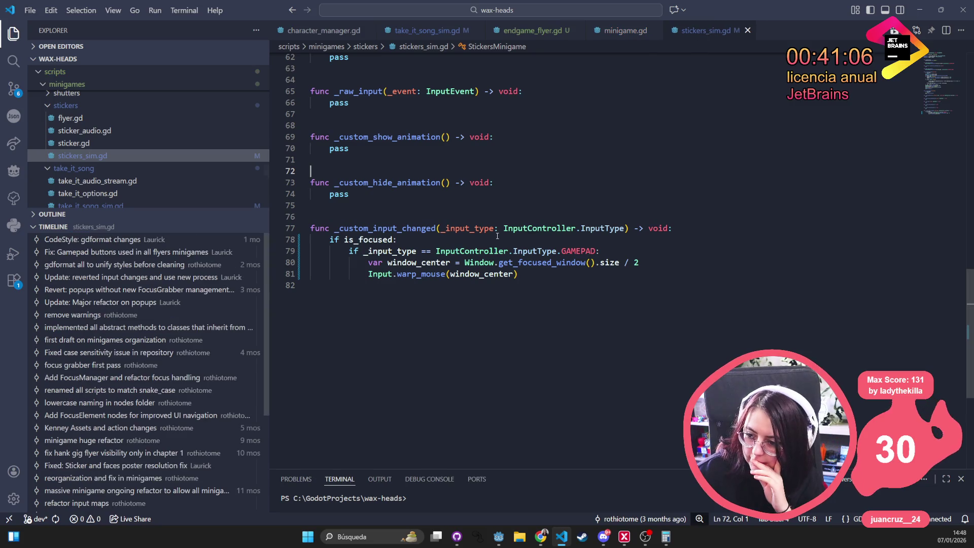
pyautogui.scroll(6, 499, 233)
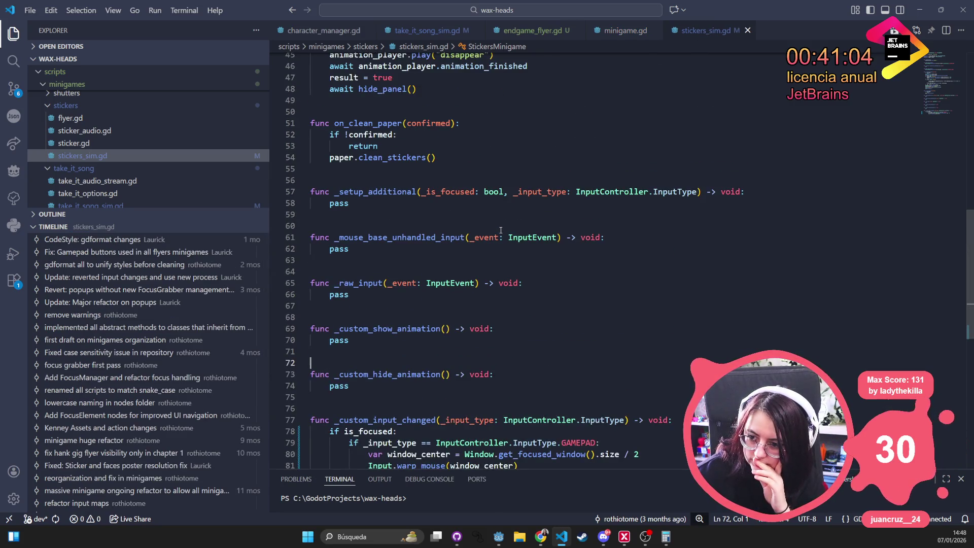
pyautogui.scroll(3, 500, 230)
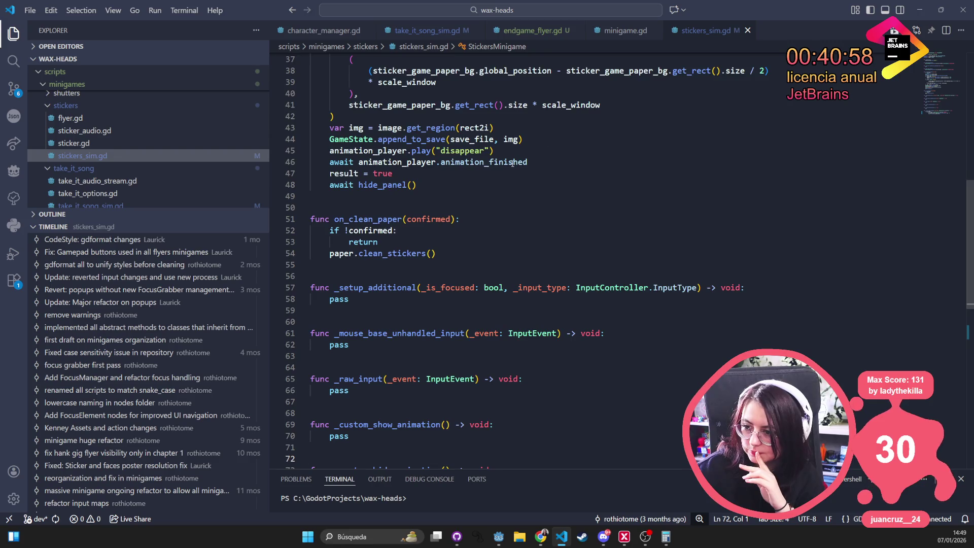
pyautogui.scroll(4, 513, 164)
pyautogui.scroll(9, 512, 163)
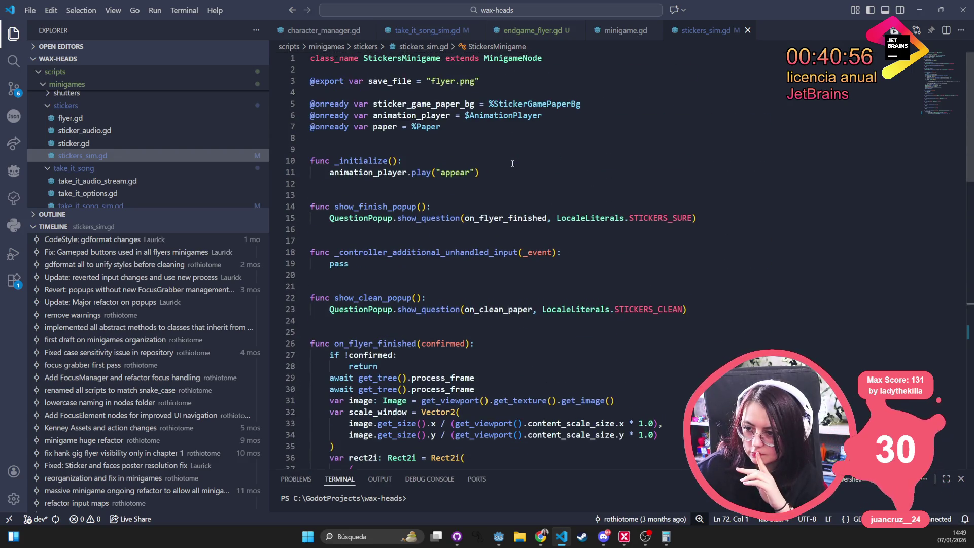
pyautogui.middleClick(710, 34)
pyautogui.middleClick(621, 34)
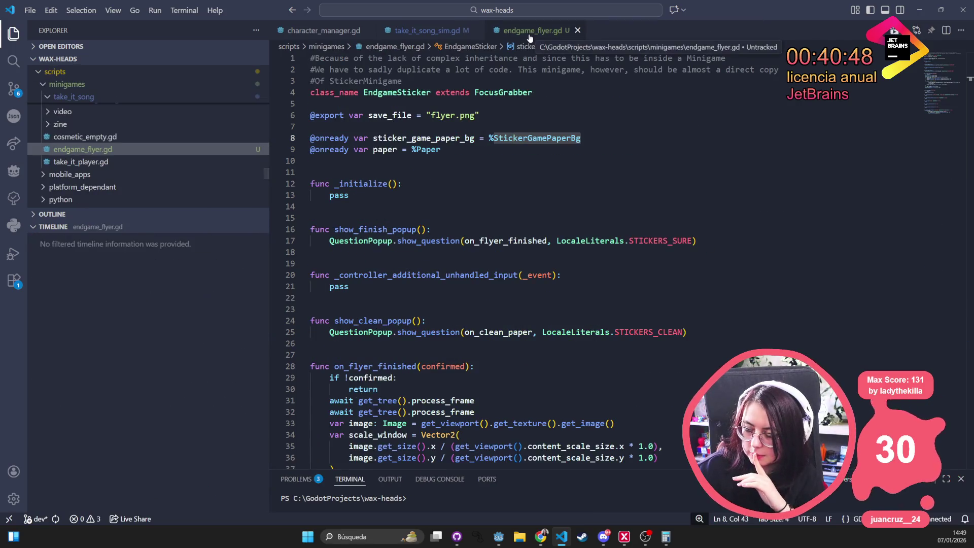
pyautogui.scroll(-13, 355, 254)
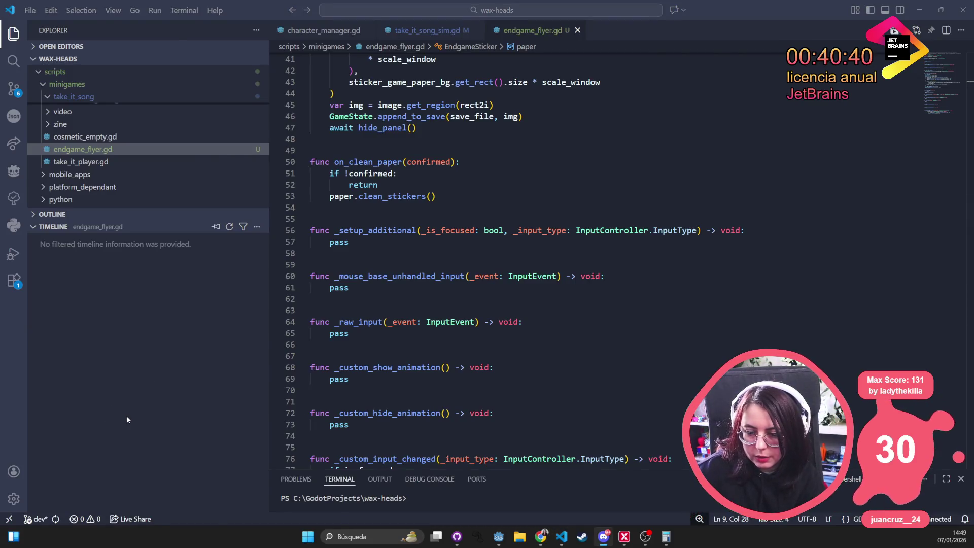
# Back in Godot, open EndStickerGameSticker01's sticker.gd script
pyautogui.hotkey('alt', 'Tab')
pyautogui.click(81, 270)
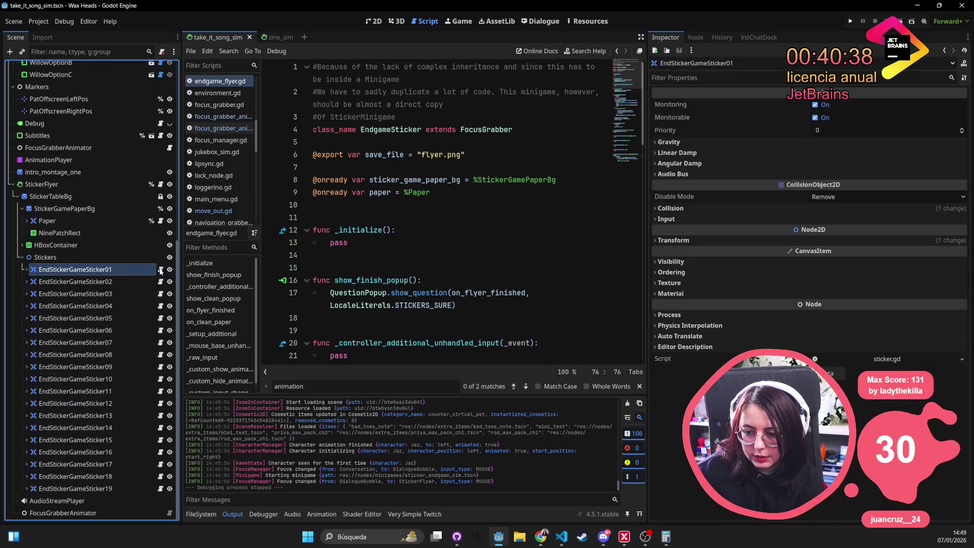
pyautogui.click(160, 269)
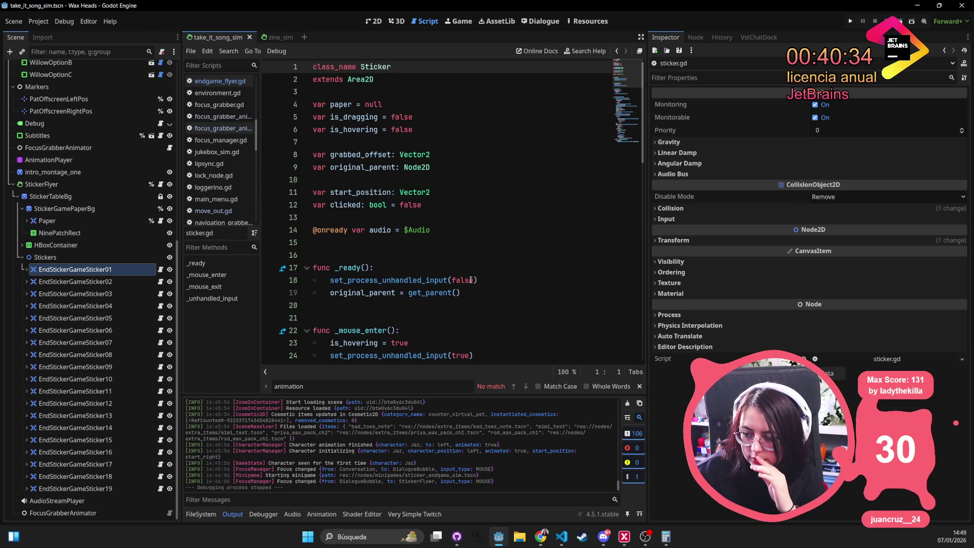
# Read set_process_unhandled_input on line 24 of sticker.gd, then select EndStickerGameSticker01 in the Scene dock
pyautogui.doubleClick(401, 276)
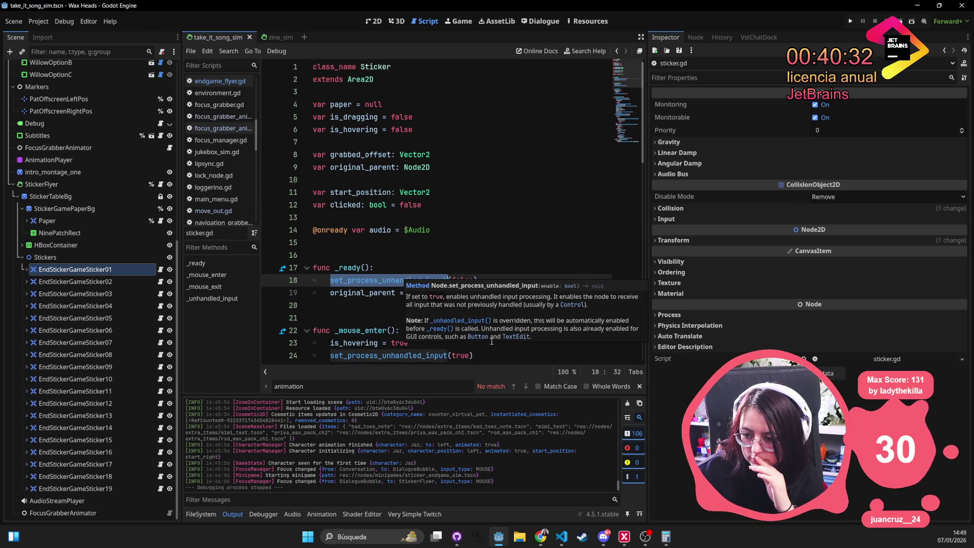
pyautogui.scroll(-2, 353, 269)
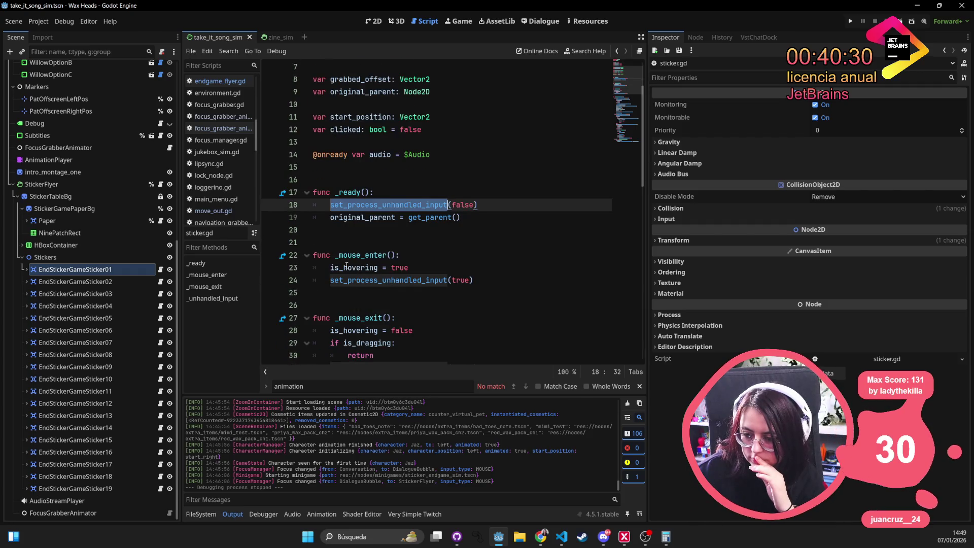
pyautogui.click(343, 279)
pyautogui.doubleClick(344, 279)
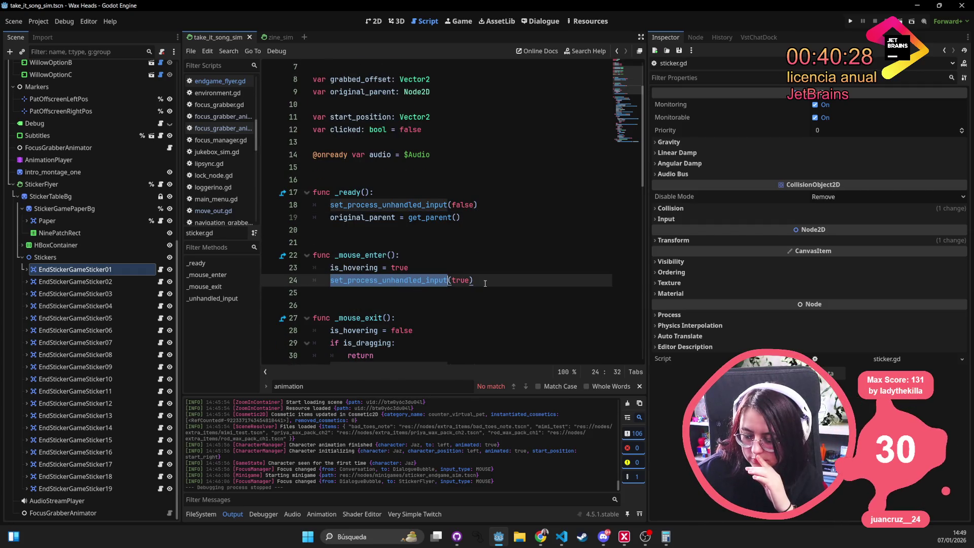
pyautogui.scroll(-4, 485, 283)
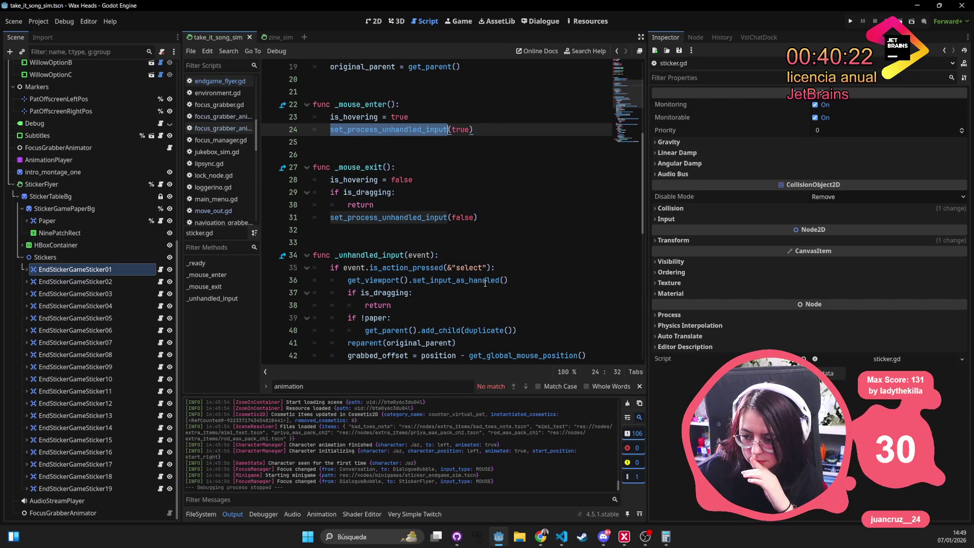
pyautogui.scroll(-2, 484, 283)
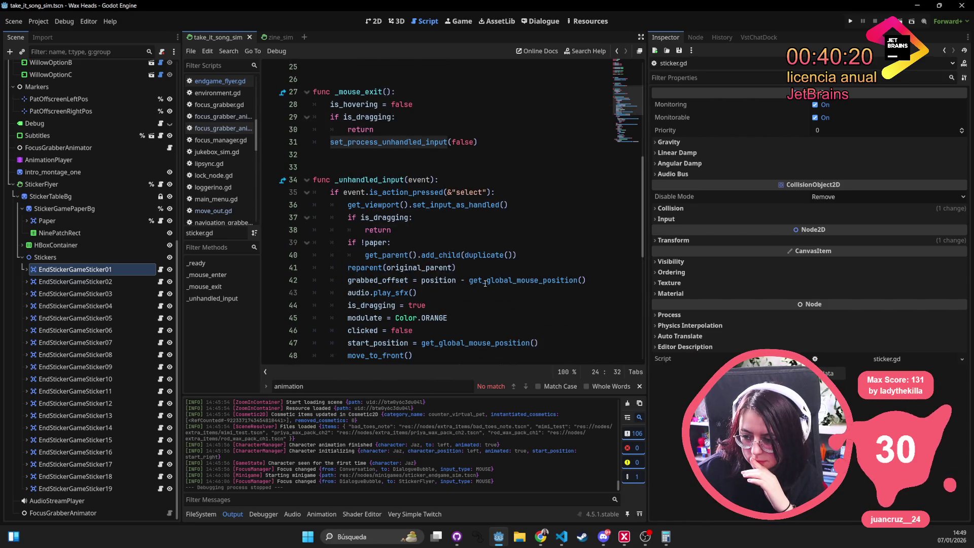
pyautogui.scroll(-9, 485, 283)
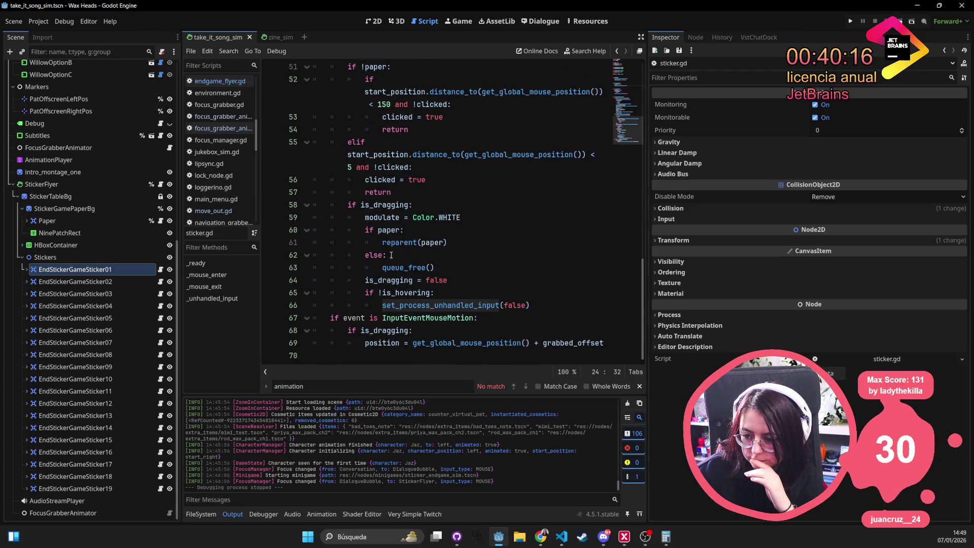
pyautogui.click(44, 257)
pyautogui.click(51, 272)
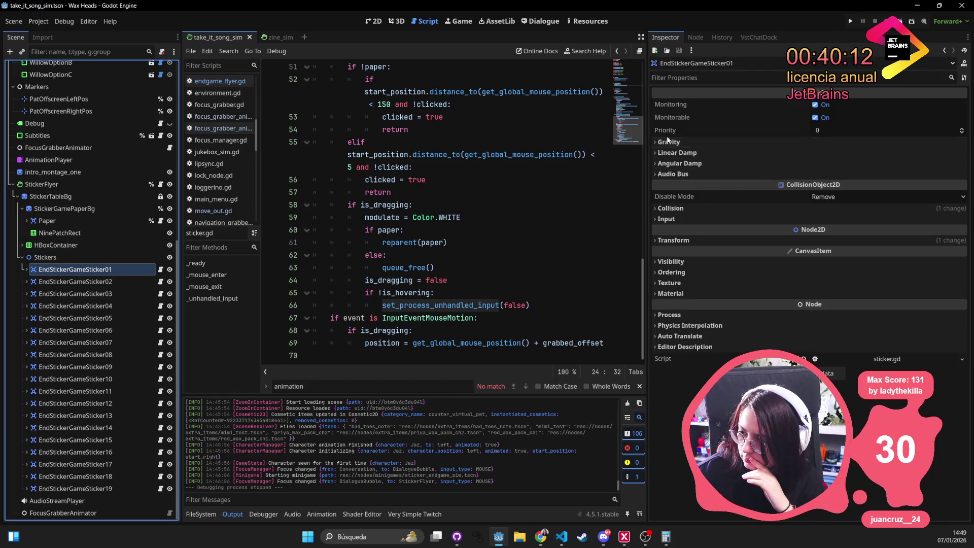
# Switch to the 2D view and briefly expand then collapse the Linear Damp and Gravity properties
pyautogui.click(367, 23)
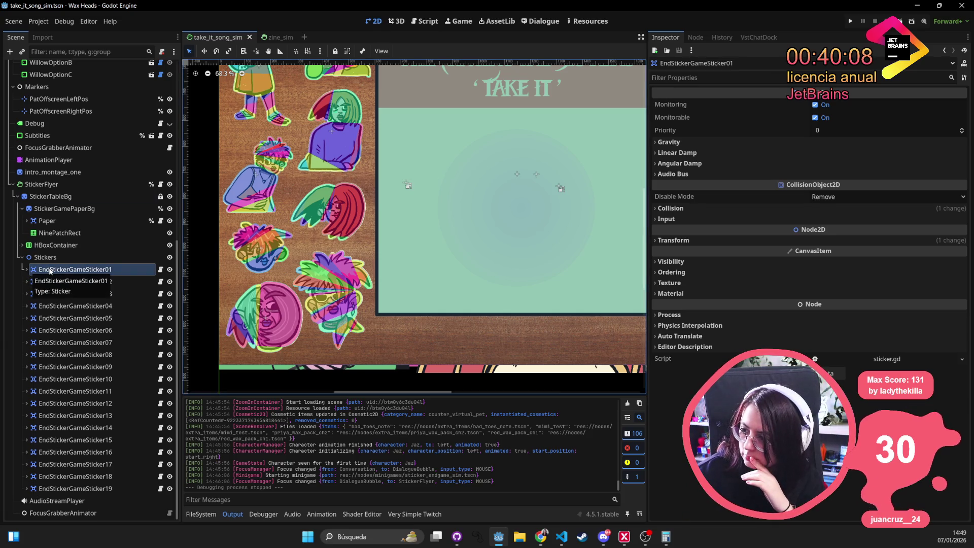
pyautogui.click(779, 148)
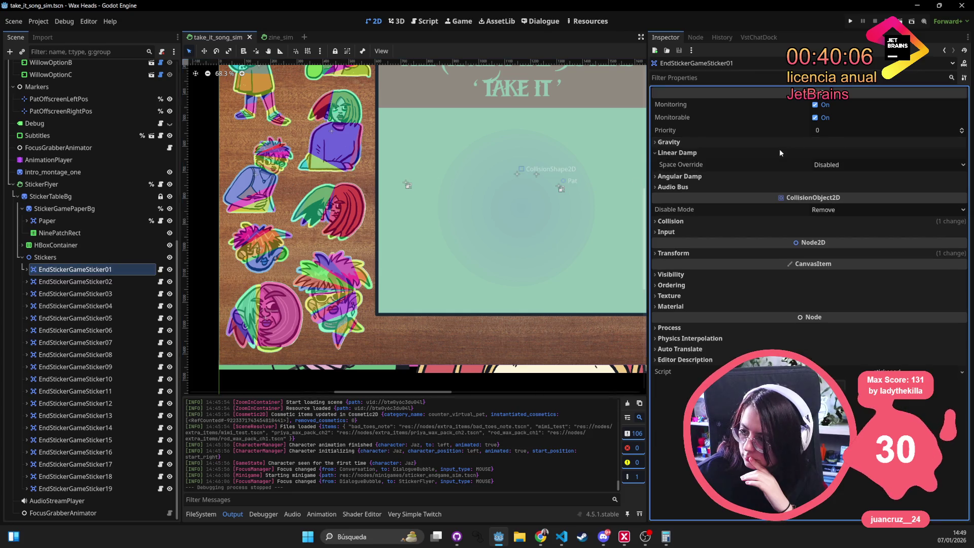
pyautogui.click(783, 142)
pyautogui.click(783, 142)
pyautogui.click(771, 152)
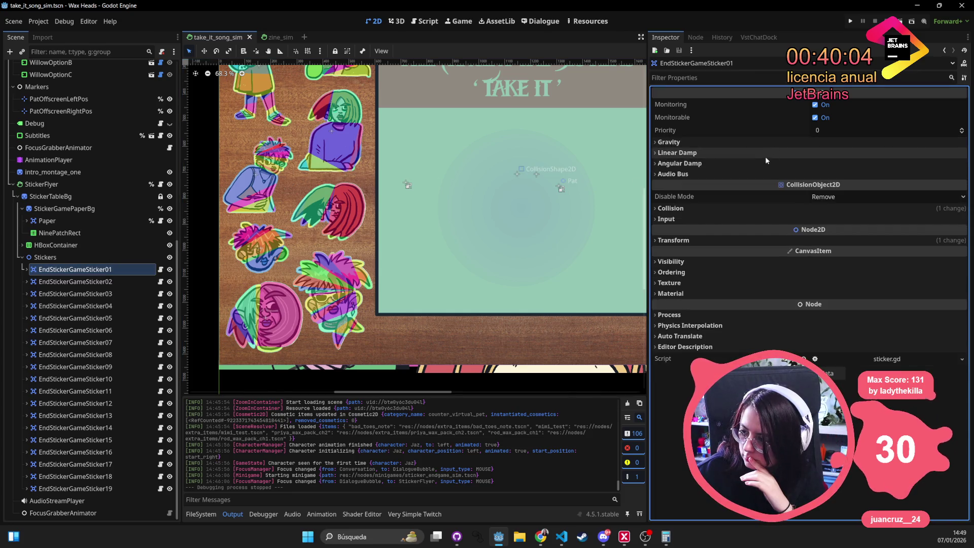
# Inspect EndStickerGameSticker01's Col and Sprite children, then select the StickerFlyer node
pyautogui.click(27, 271)
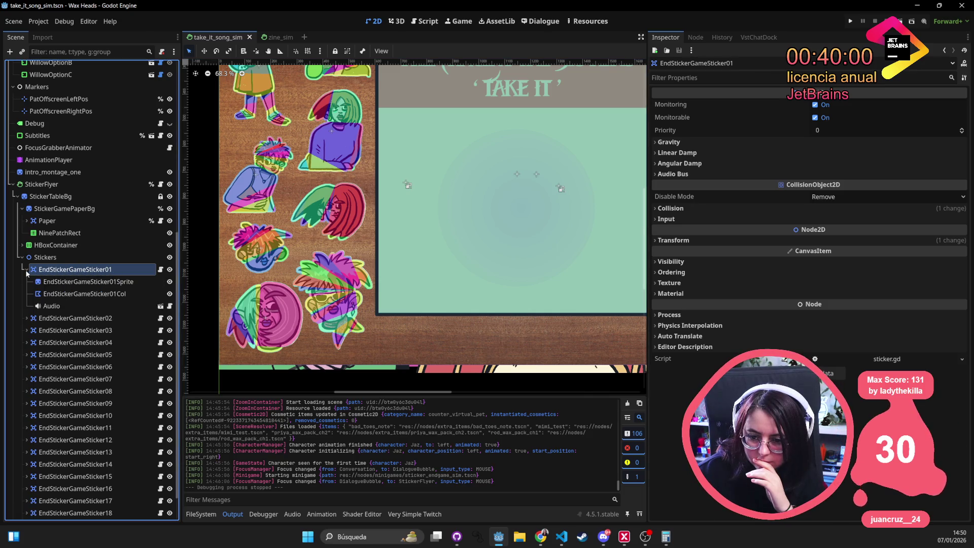
pyautogui.click(77, 293)
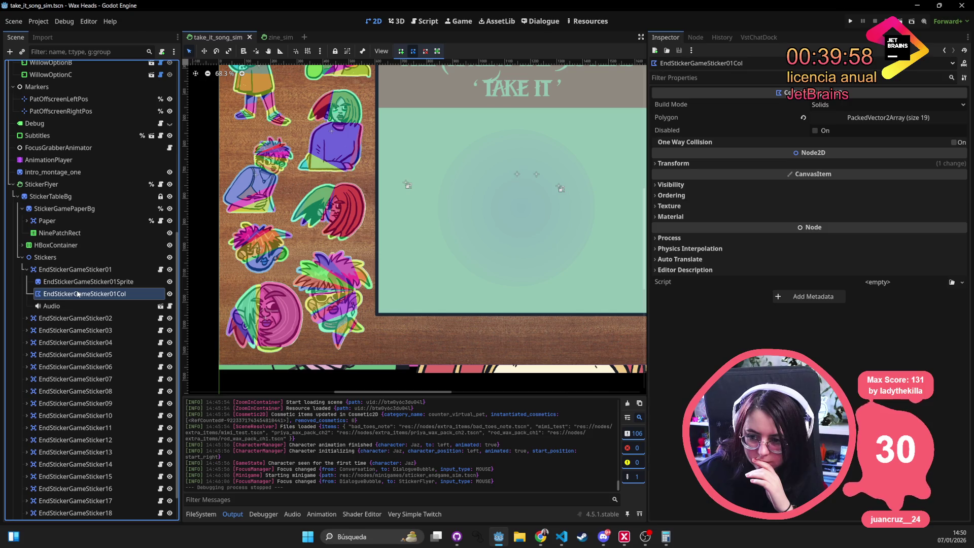
pyautogui.scroll(-3, 458, 277)
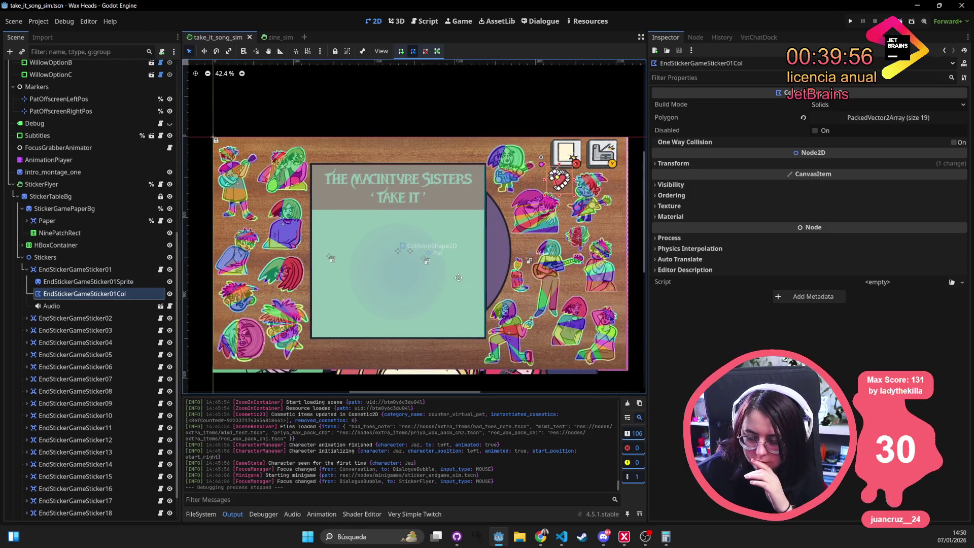
pyautogui.click(82, 283)
pyautogui.click(72, 295)
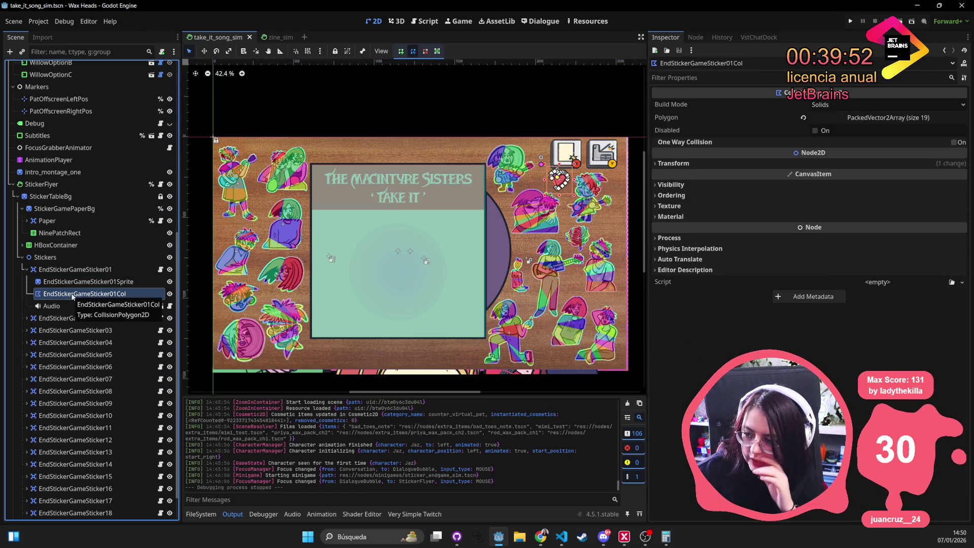
pyautogui.click(55, 270)
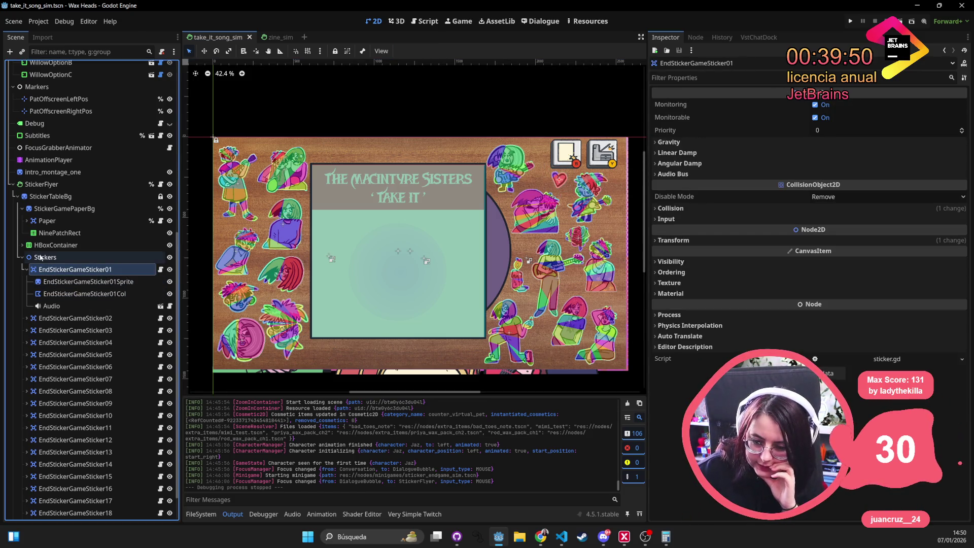
pyautogui.click(42, 184)
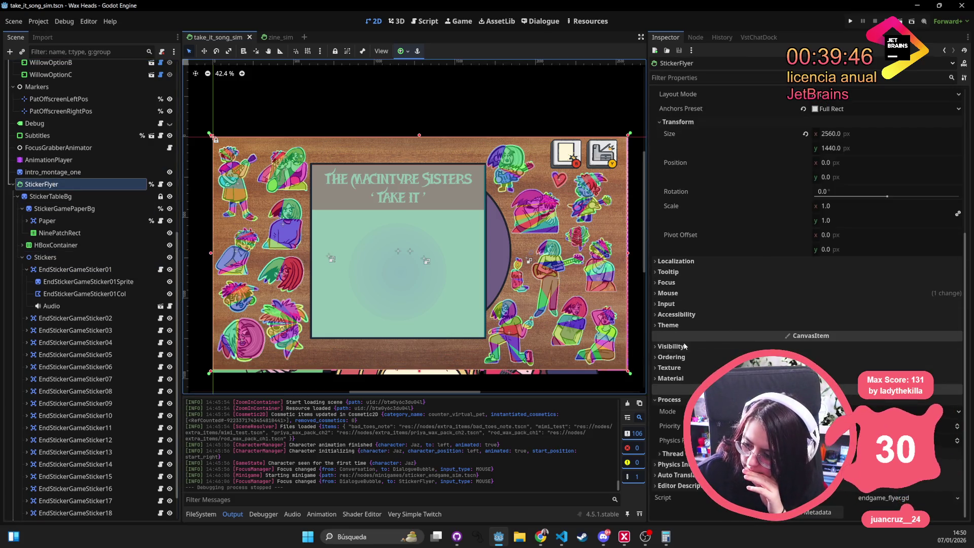
# Select the takeitsong root, pick a different Mouse Filter value, and save take_it_song_sim with Ctrl+S
pyautogui.click(17, 196)
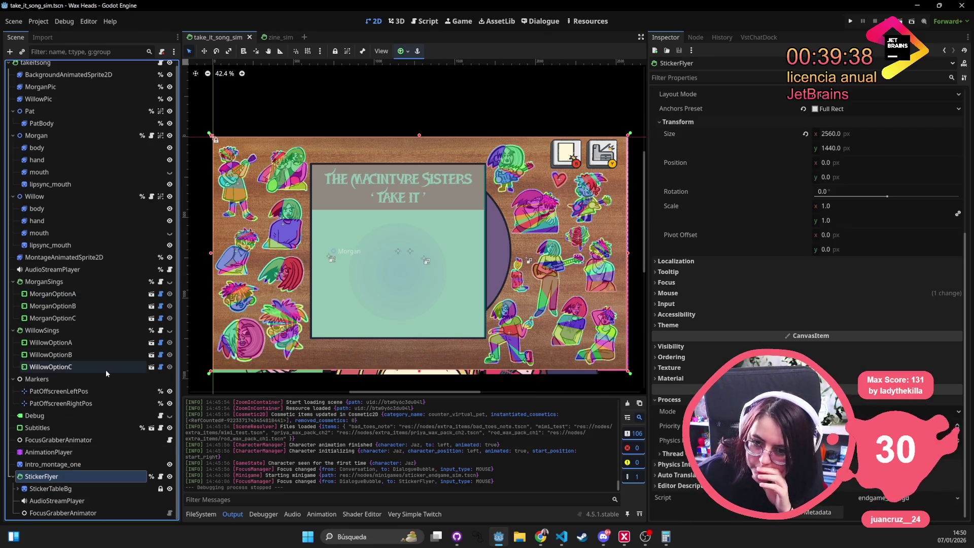
pyautogui.scroll(1, 105, 369)
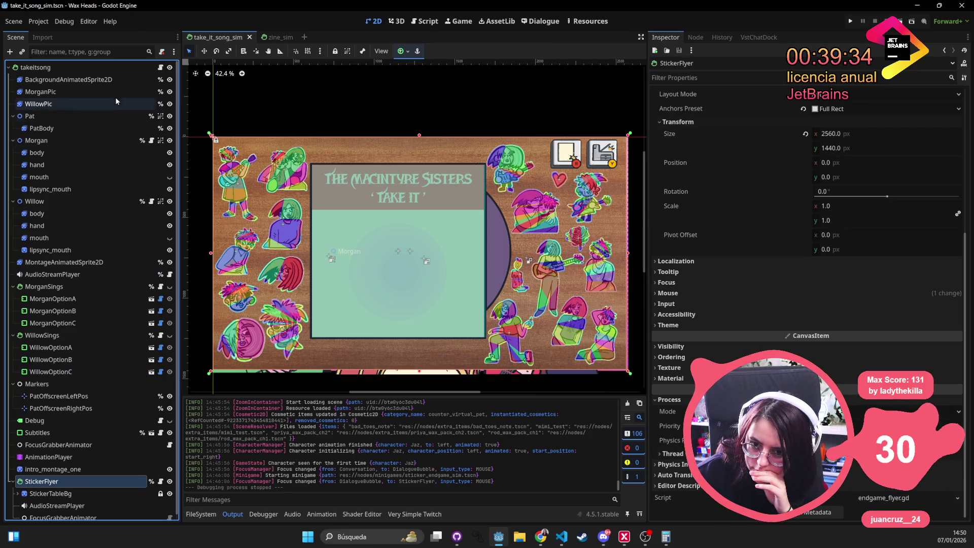
pyautogui.click(119, 69)
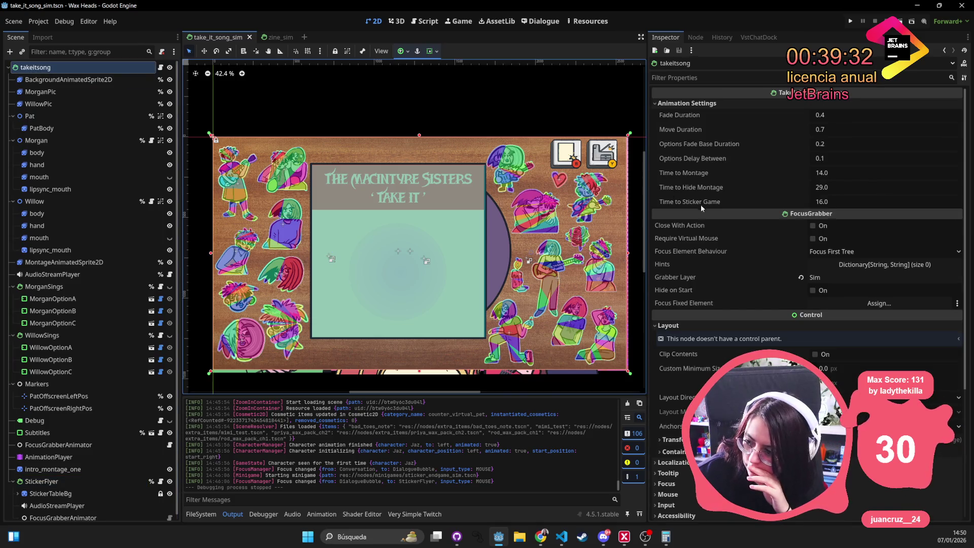
pyautogui.scroll(-4, 718, 344)
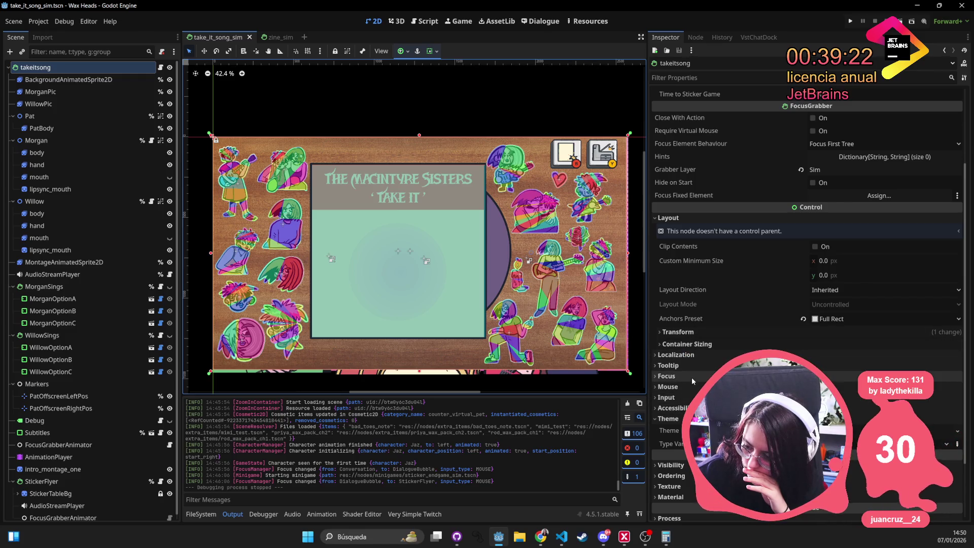
pyautogui.click(668, 386)
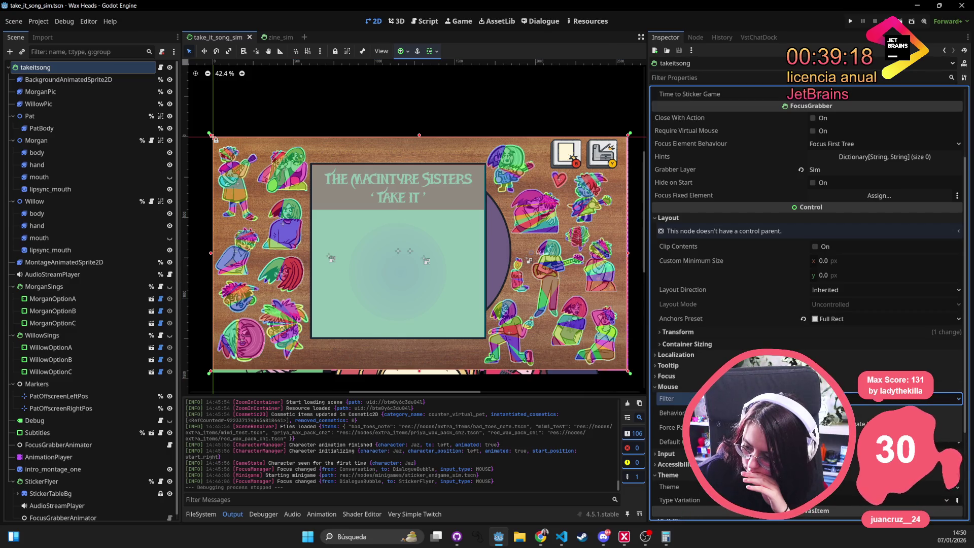
pyautogui.click(907, 398)
pyautogui.click(908, 424)
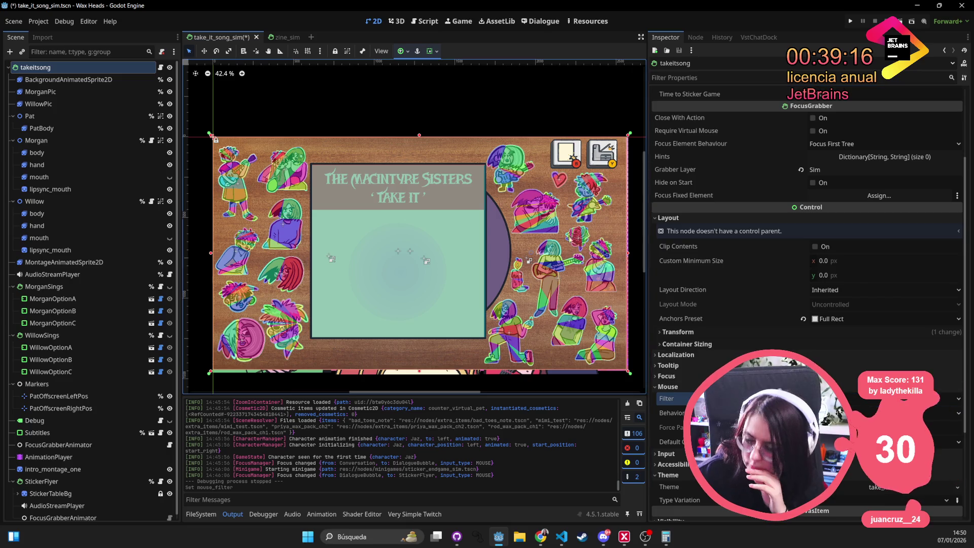
pyautogui.hotkey('ctrl', 's')
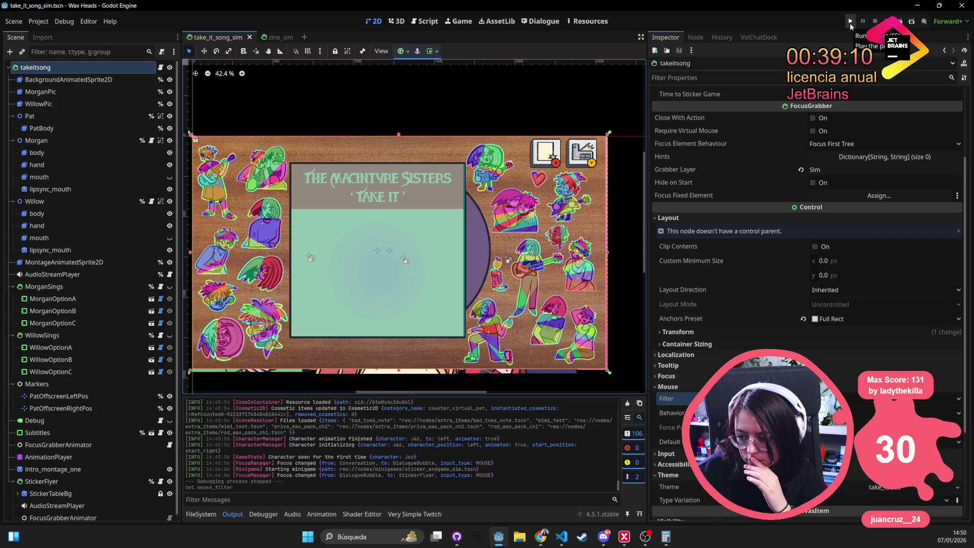
# Run the project and play minigame_sticker_endgame_sim from the console, confirming YES and advancing Jaz's dialogue
pyautogui.click(850, 23)
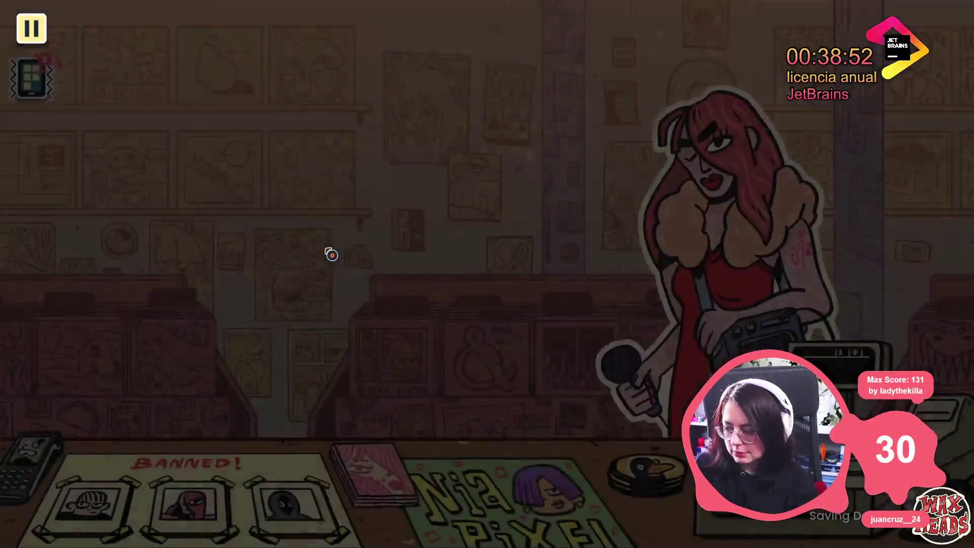
pyautogui.press('`')
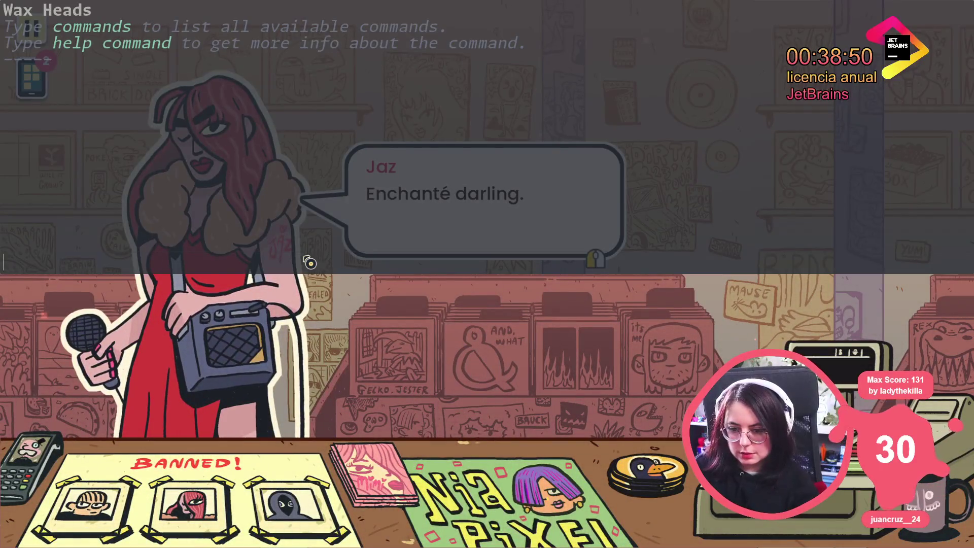
pyautogui.write('minigame_sticker_endgame_sim')
pyautogui.press('Return')
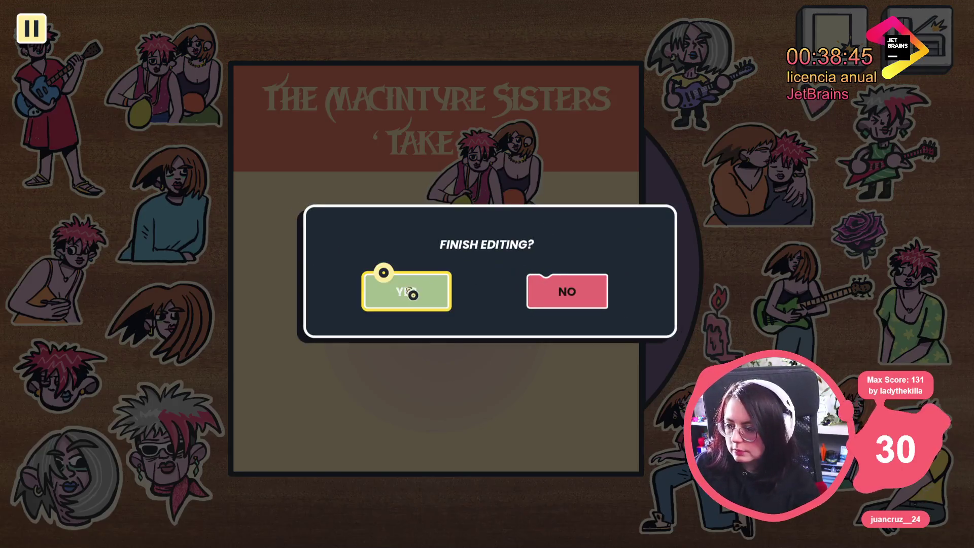
pyautogui.click(378, 271)
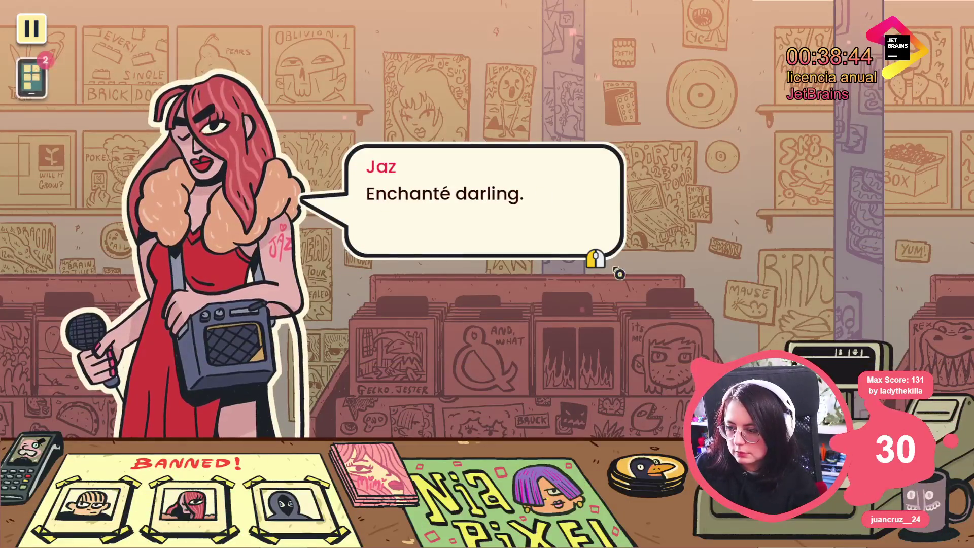
pyautogui.click(497, 274)
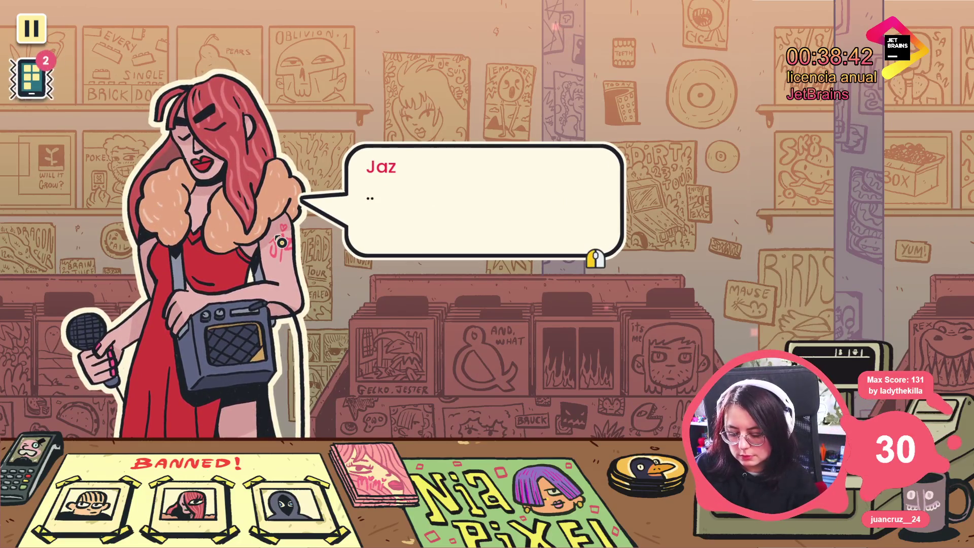
# Rerun minigame_take_it_song_sim from console history and finish the album sticker arrangement
pyautogui.press('`')
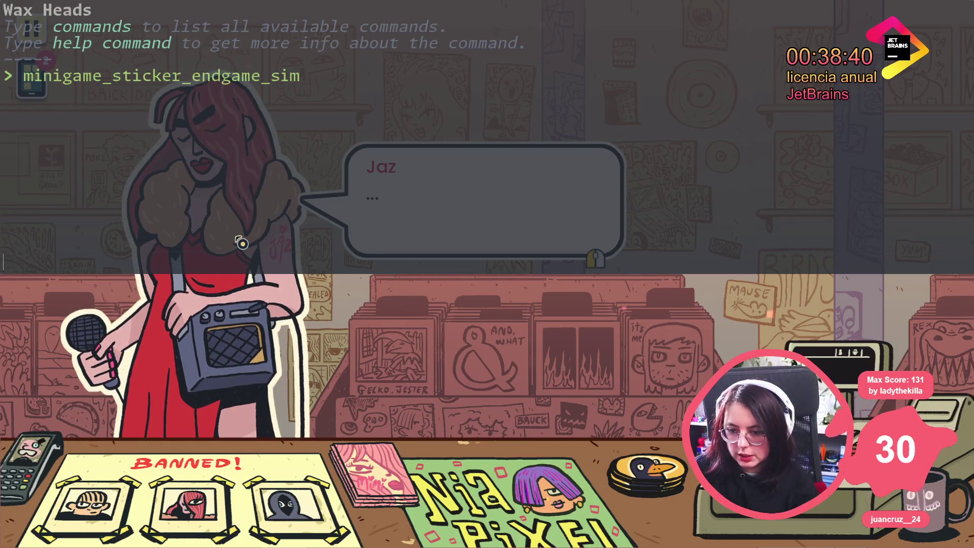
pyautogui.press('Up')
pyautogui.press('Up')
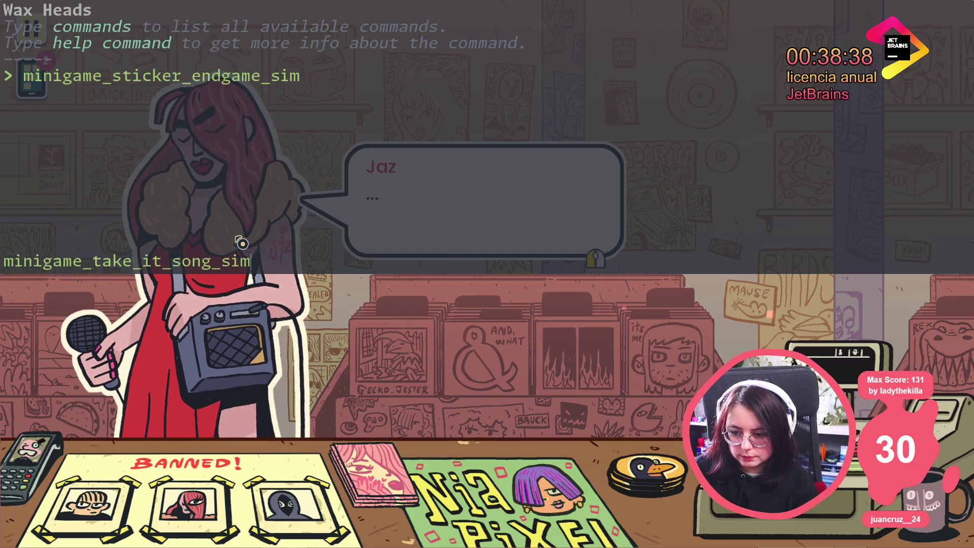
pyautogui.press('Return')
pyautogui.press('`')
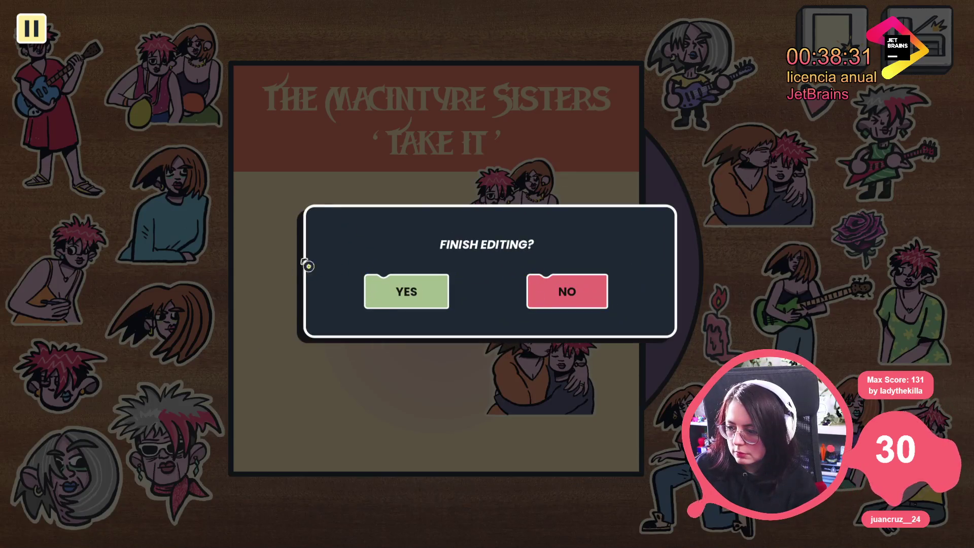
pyautogui.click(385, 287)
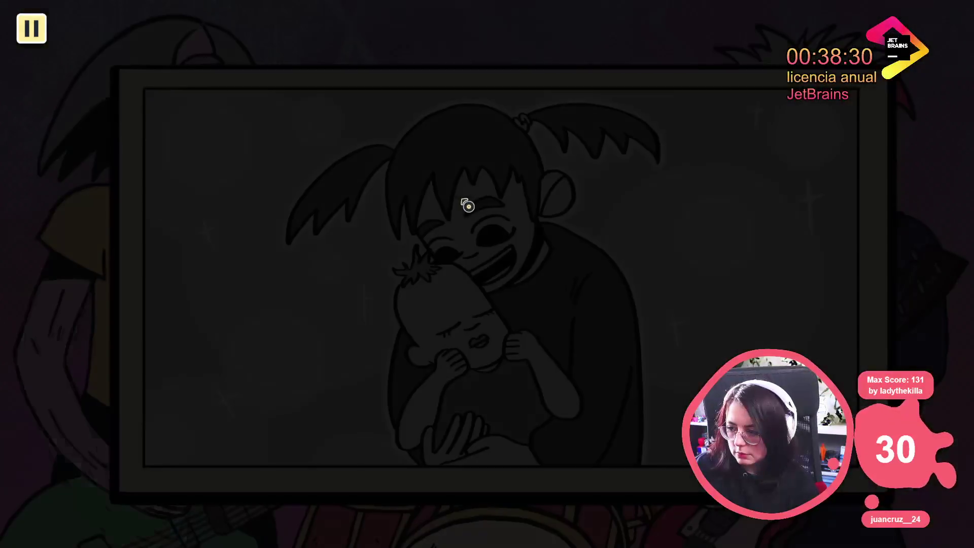
# Stop the game, close the zine_sim tab, and select StickerFlyer's FocusGrabberAnimator
pyautogui.press('F8')
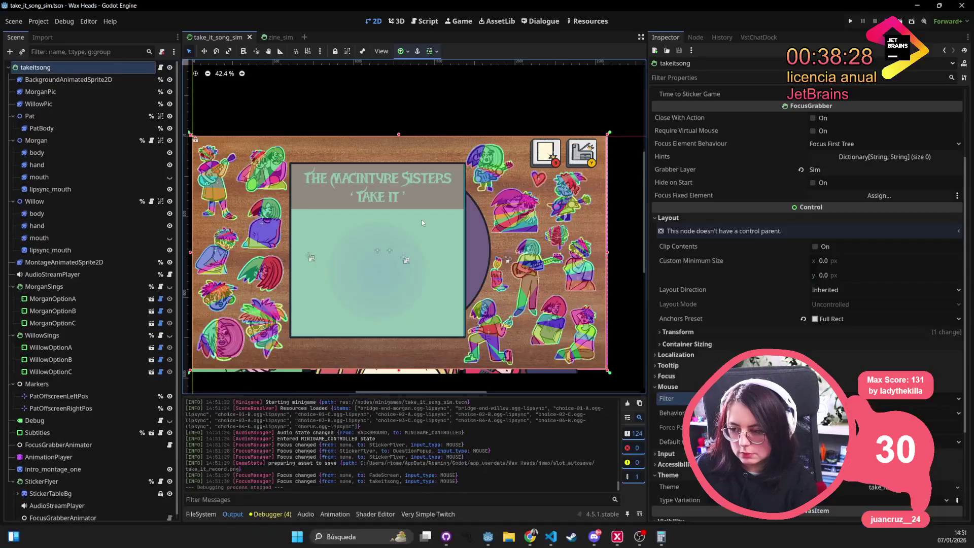
pyautogui.click(272, 38)
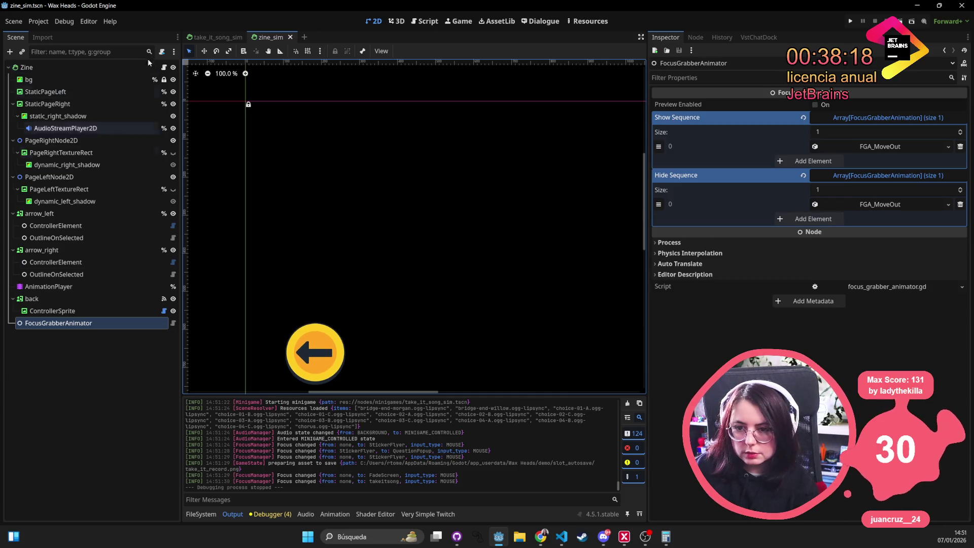
pyautogui.click(290, 38)
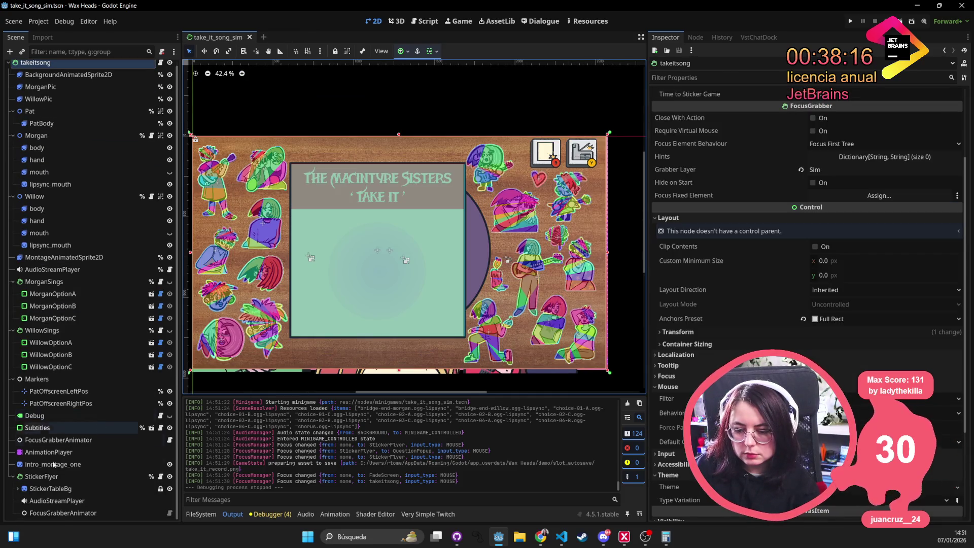
pyautogui.click(43, 477)
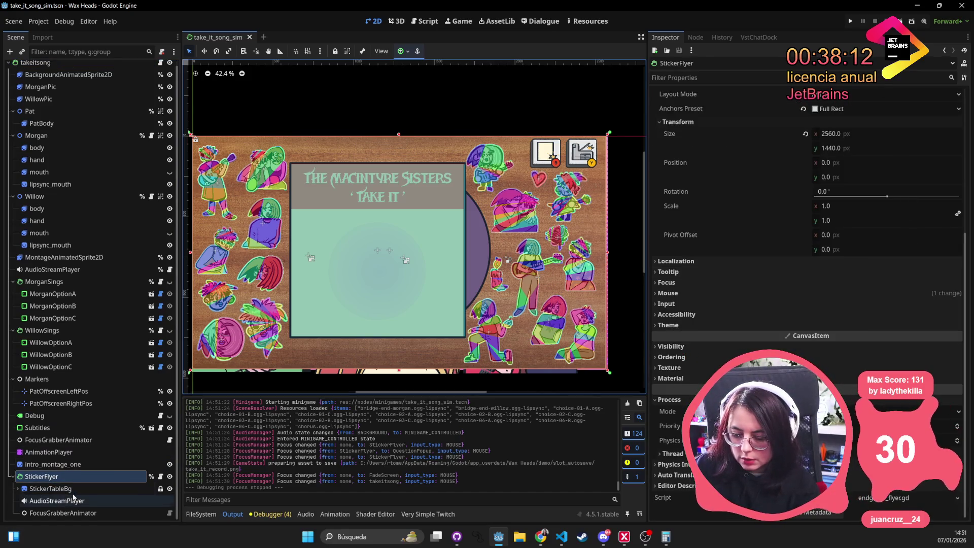
pyautogui.click(54, 514)
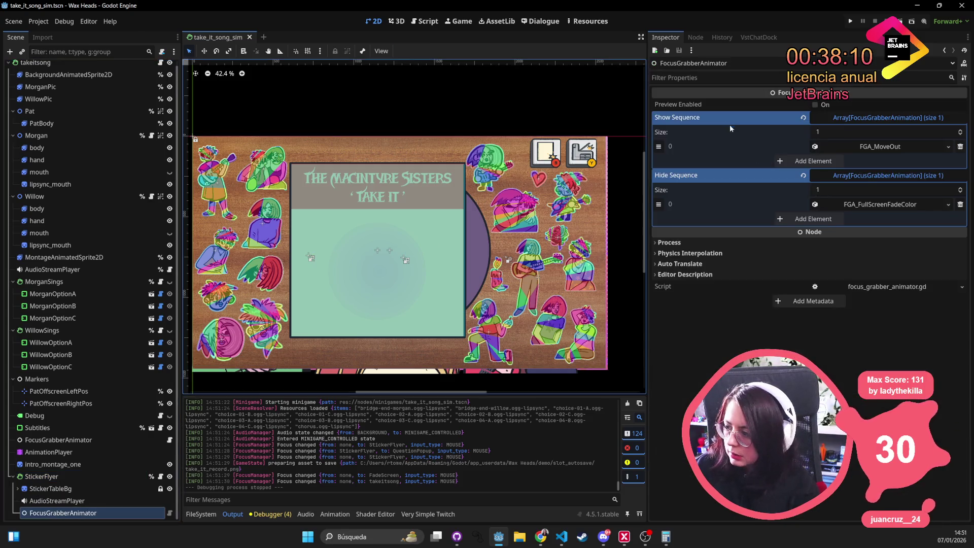
# Revert the Hide Sequence, set its size to 1, and put FGA_MoveOut in element 0
pyautogui.click(805, 176)
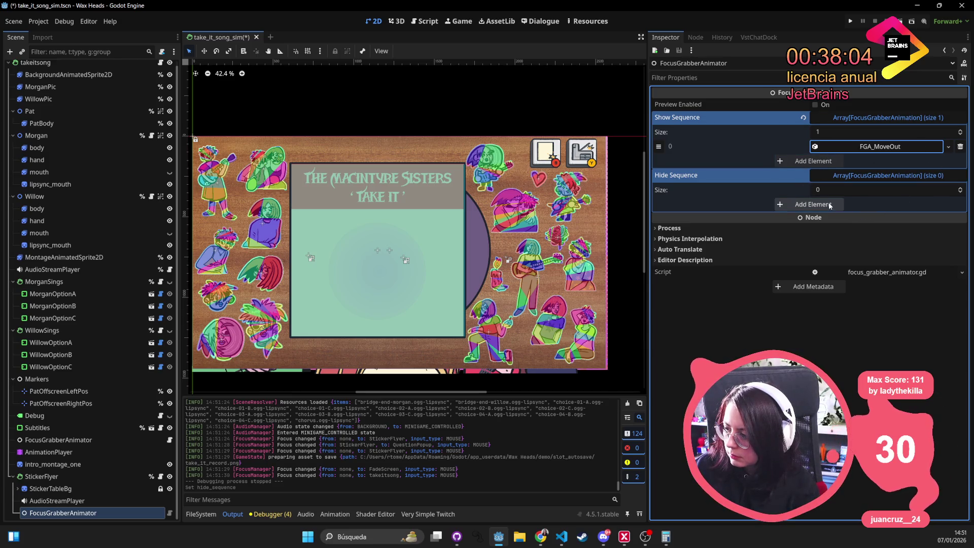
pyautogui.click(841, 191)
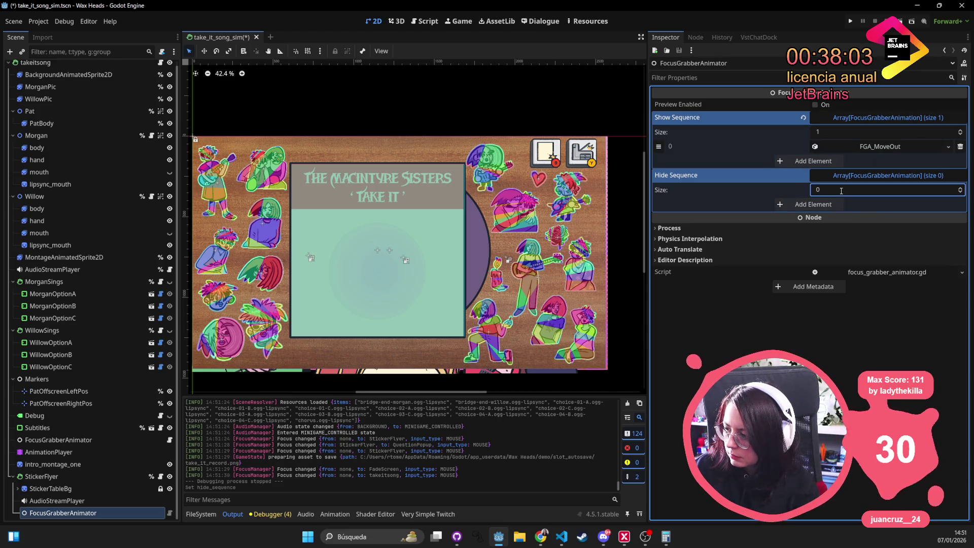
pyautogui.click(890, 147)
pyautogui.click(885, 148)
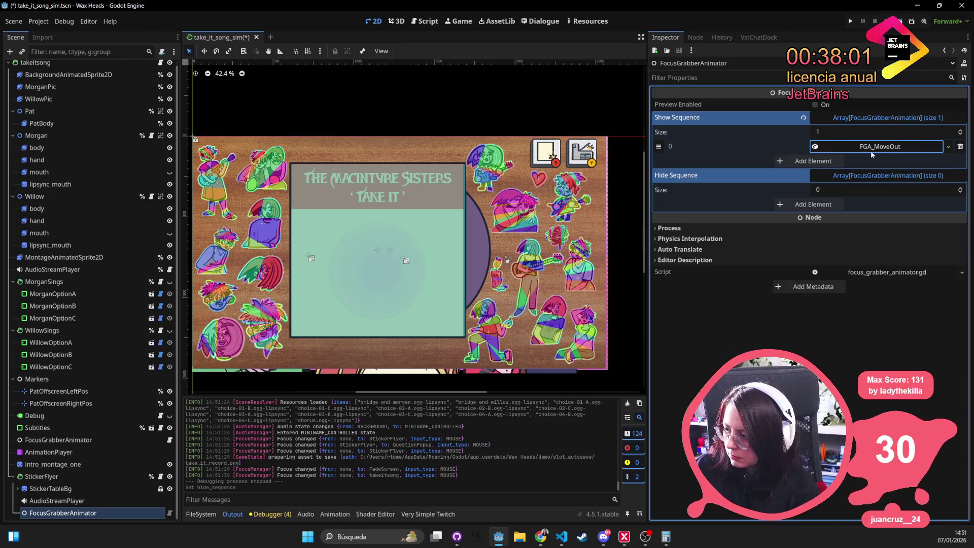
pyautogui.click(858, 191)
pyautogui.write('1')
pyautogui.press('Return')
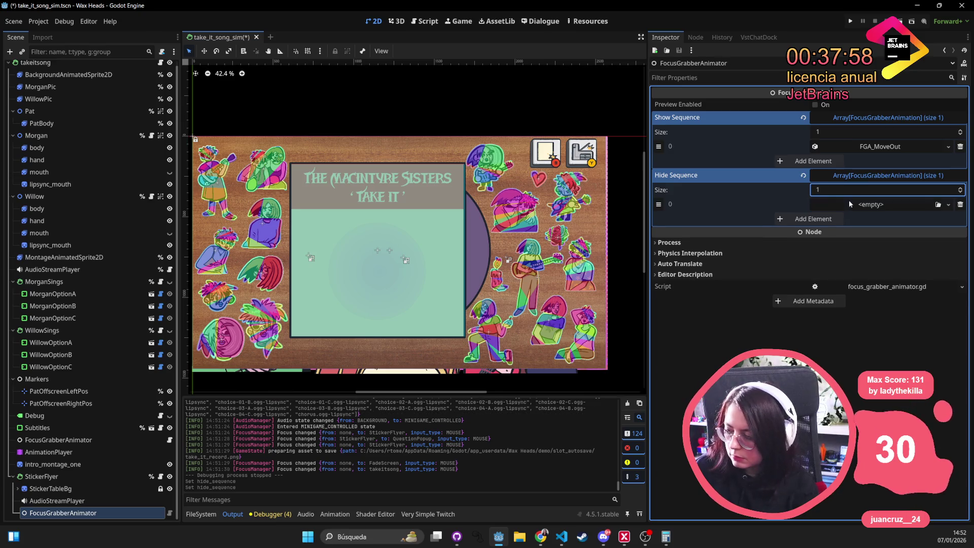
pyautogui.moveTo(888, 150)
pyautogui.mouseDown()
pyautogui.moveTo(887, 226)
pyautogui.moveTo(885, 204)
pyautogui.mouseUp()
# Run the game, skip Jaz's dialogue, launch minigame_take_it_song_sim from the console, and confirm Finish editing
pyautogui.click(850, 22)
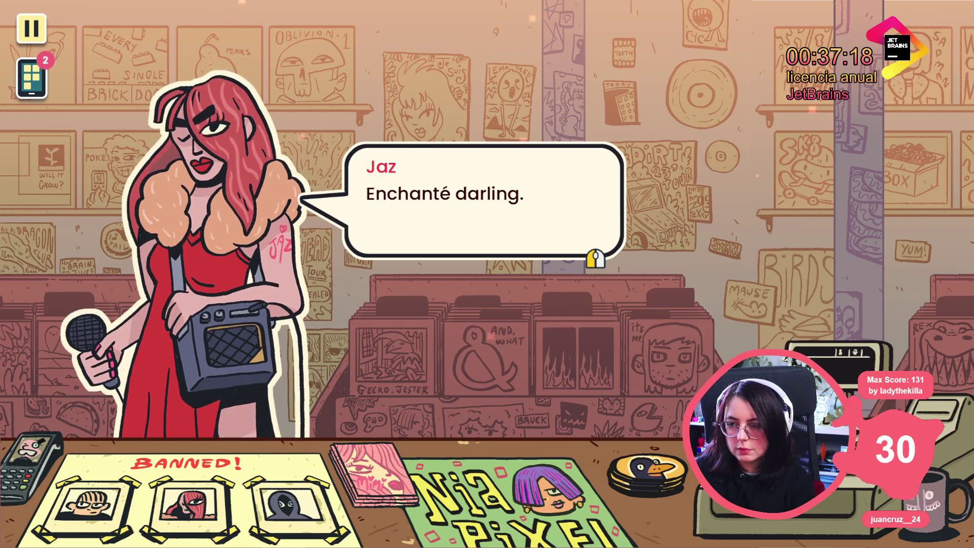
pyautogui.click(366, 253)
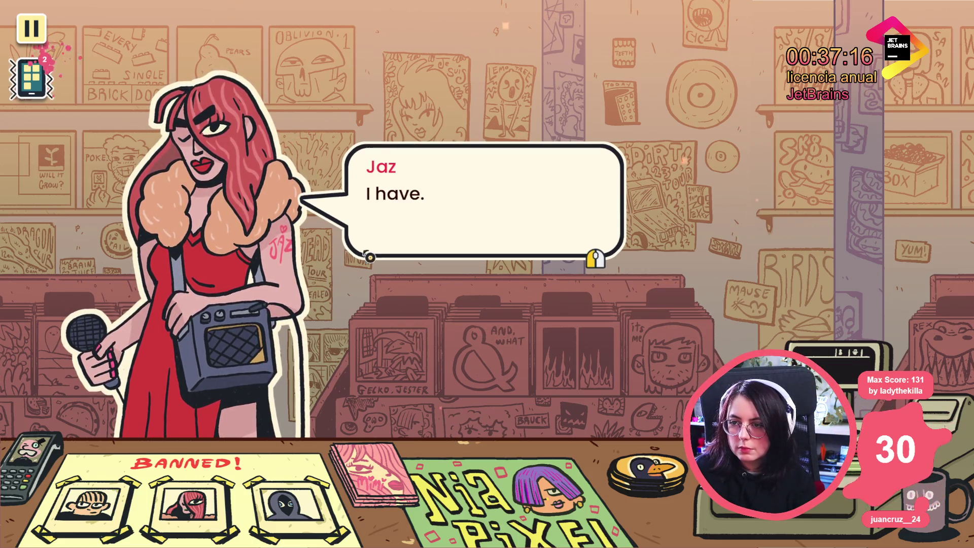
pyautogui.click(478, 186)
pyautogui.click(479, 186)
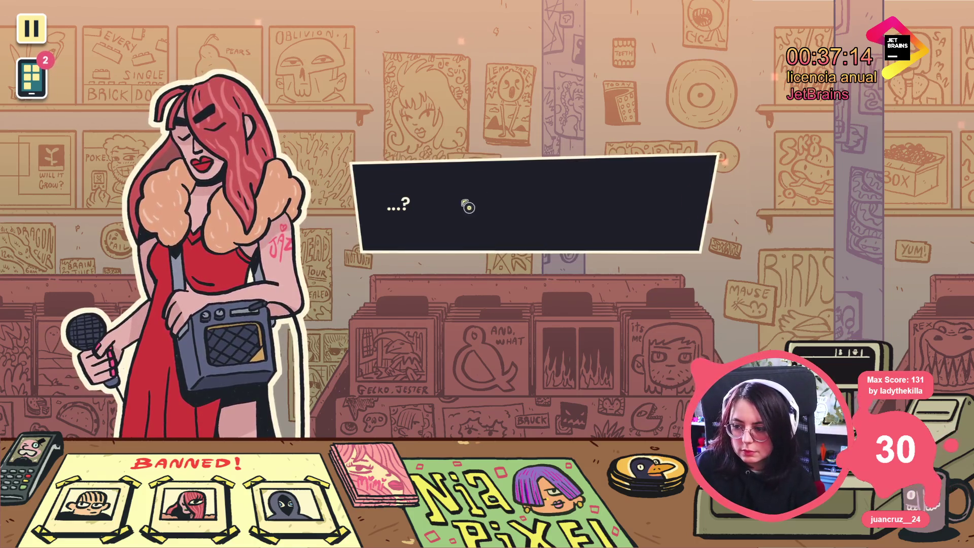
pyautogui.press('`')
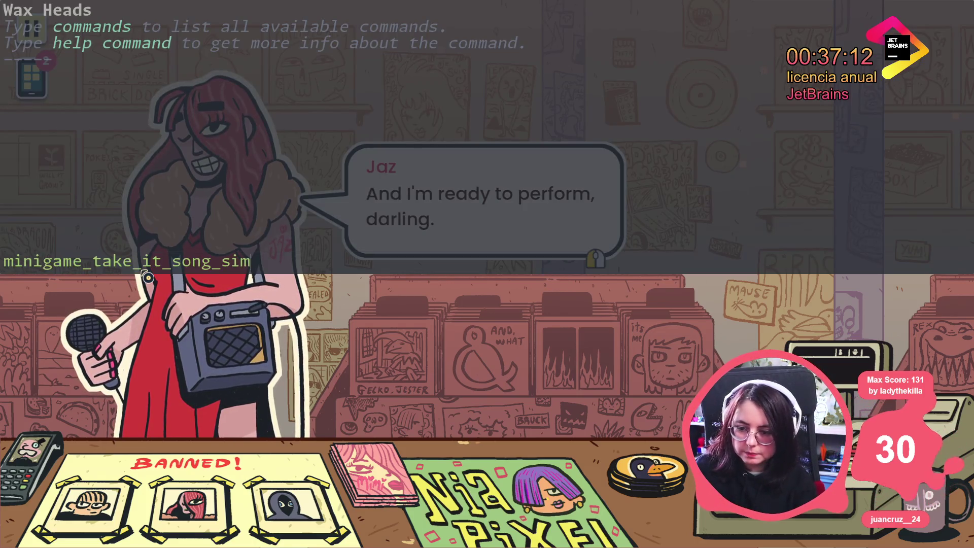
pyautogui.press('Return')
pyautogui.press('`')
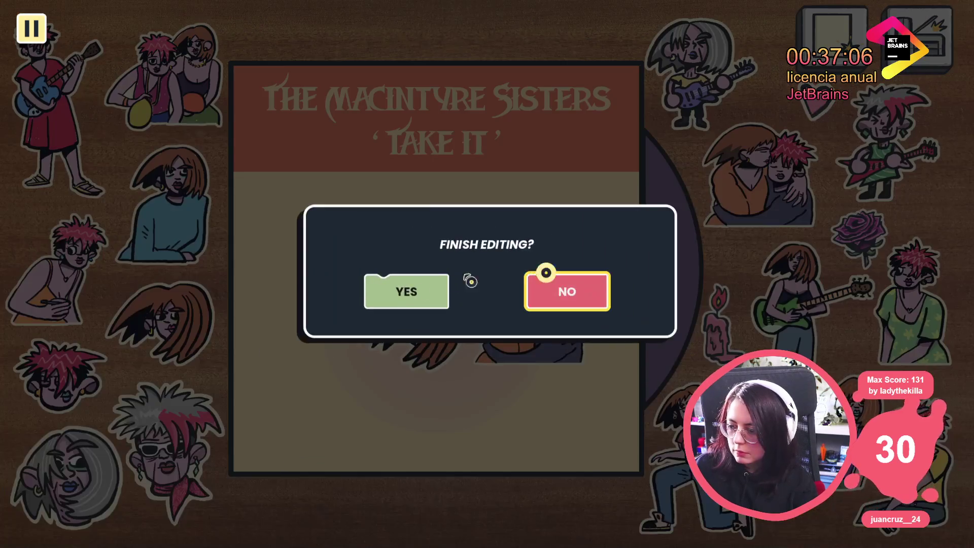
pyautogui.click(404, 289)
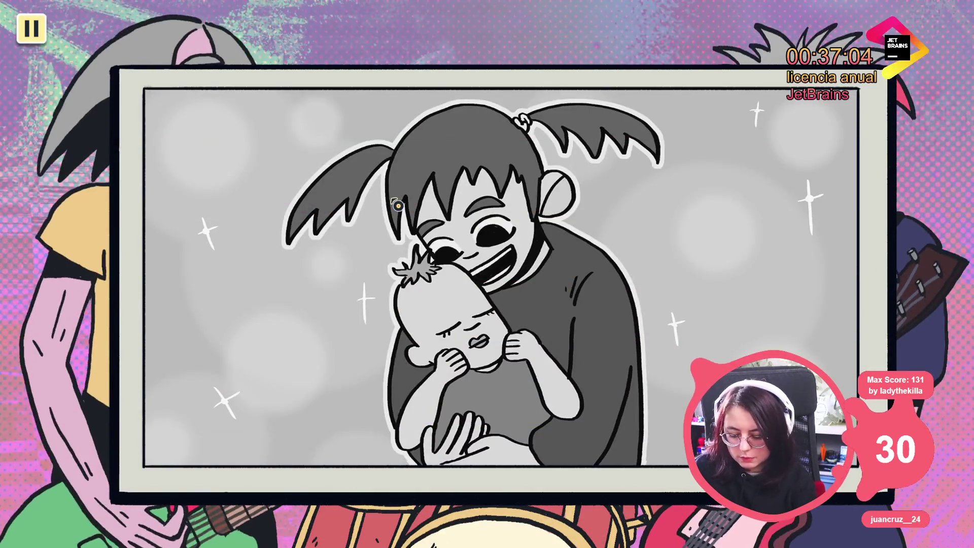
# Stop the game, change the hide FGA_MoveOut's Move Offset y to -2160.0, and save the scene
pyautogui.press('F8')
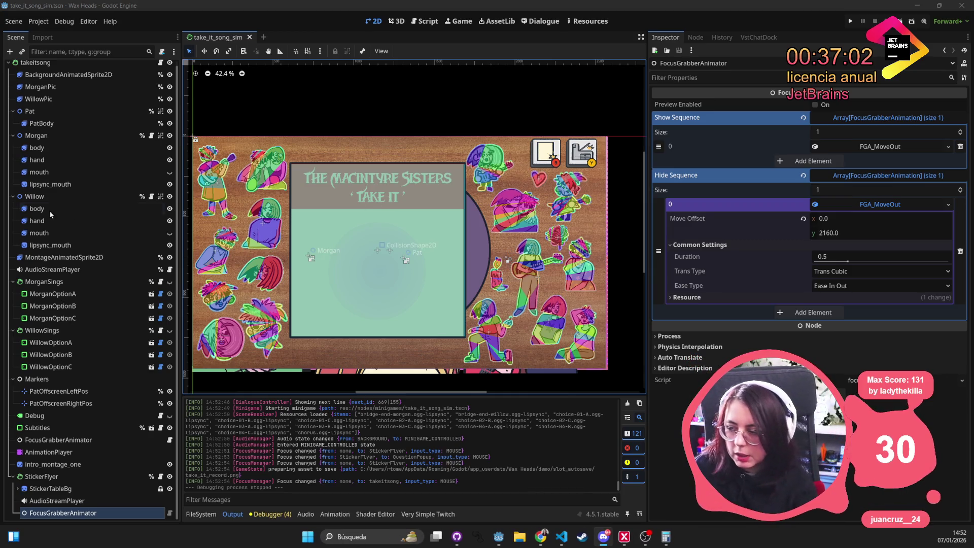
pyautogui.click(863, 229)
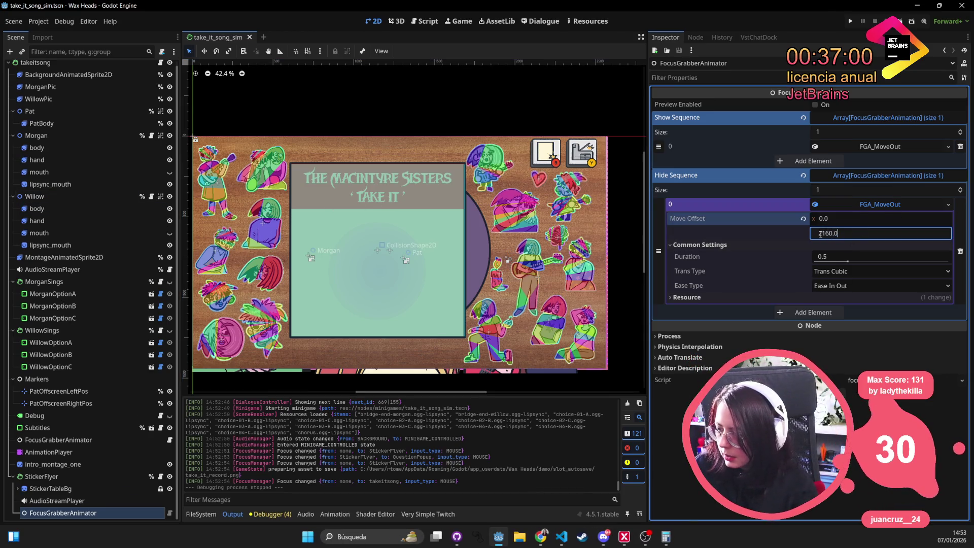
pyautogui.write('-')
pyautogui.hotkey('ctrl', 's')
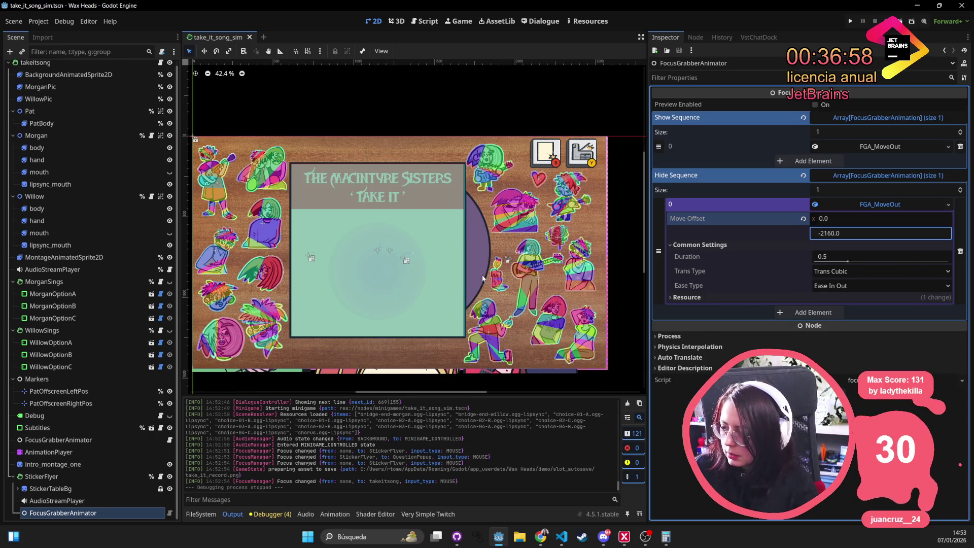
pyautogui.hscroll(3, 294, 235)
pyautogui.hscroll(-3, 294, 234)
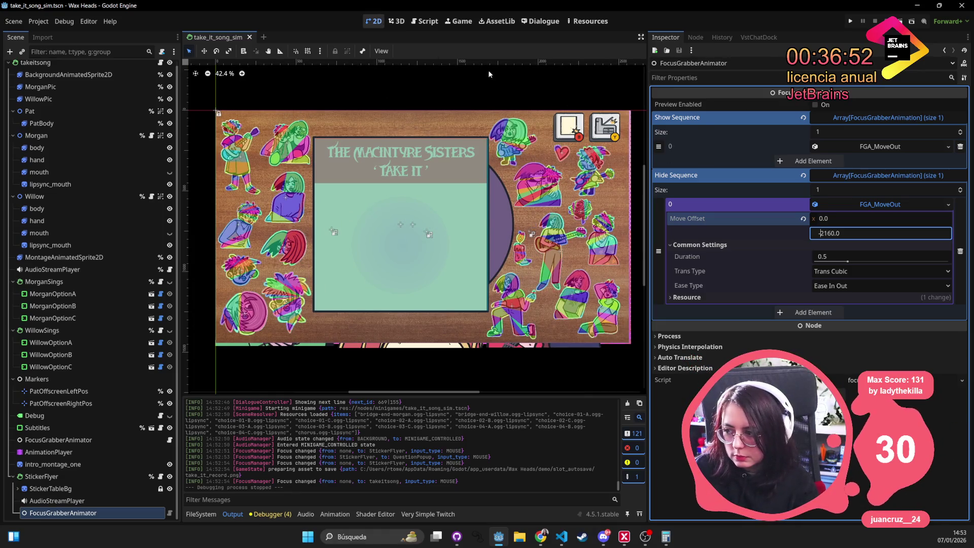
pyautogui.click(881, 147)
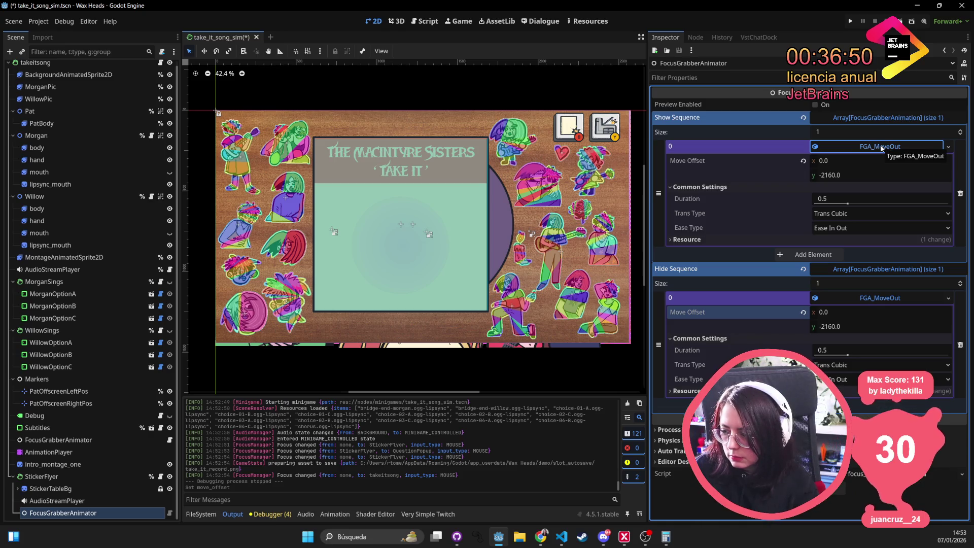
pyautogui.click(882, 147)
pyautogui.hotkey('ctrl', 's')
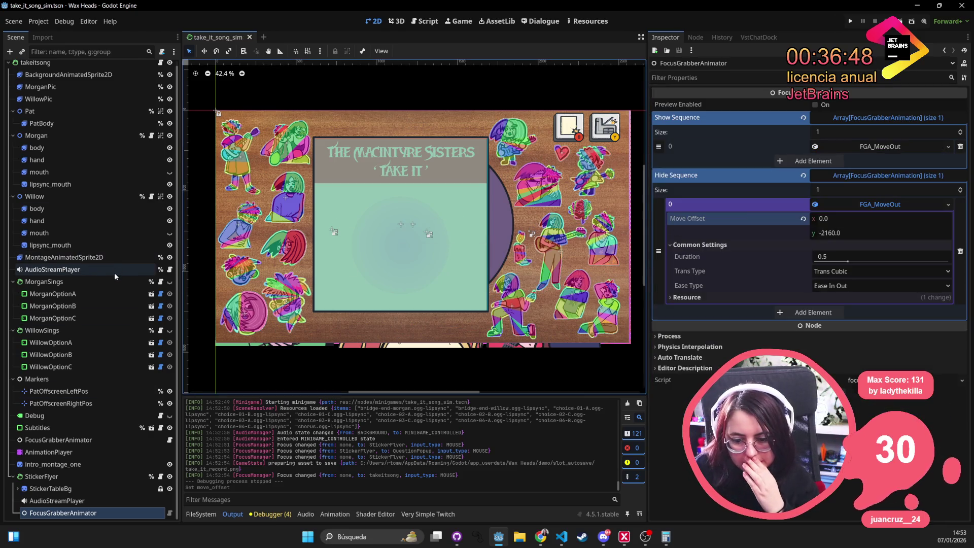
# Clear the sticker_end filter in the FileSystem dock so the full minigames folder lists again
pyautogui.click(201, 514)
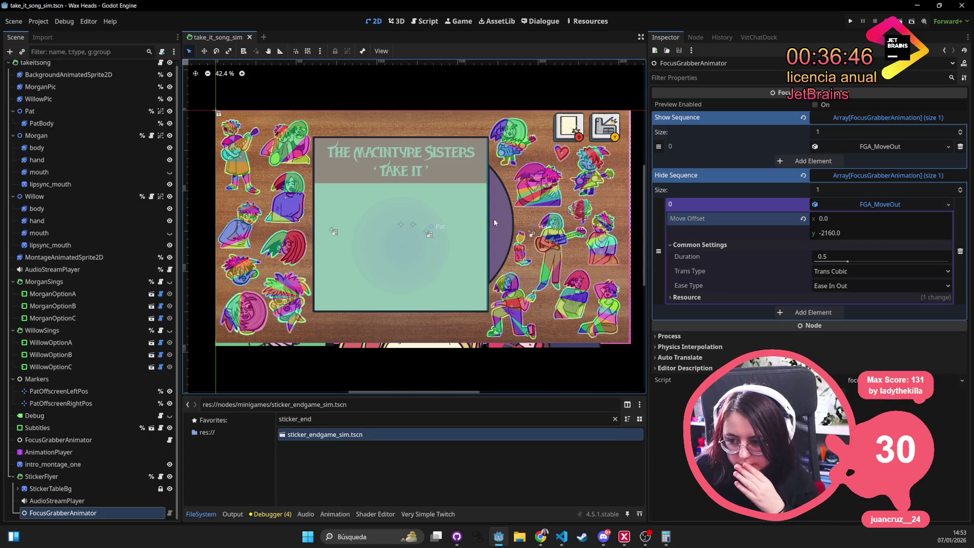
pyautogui.scroll(-1, 495, 221)
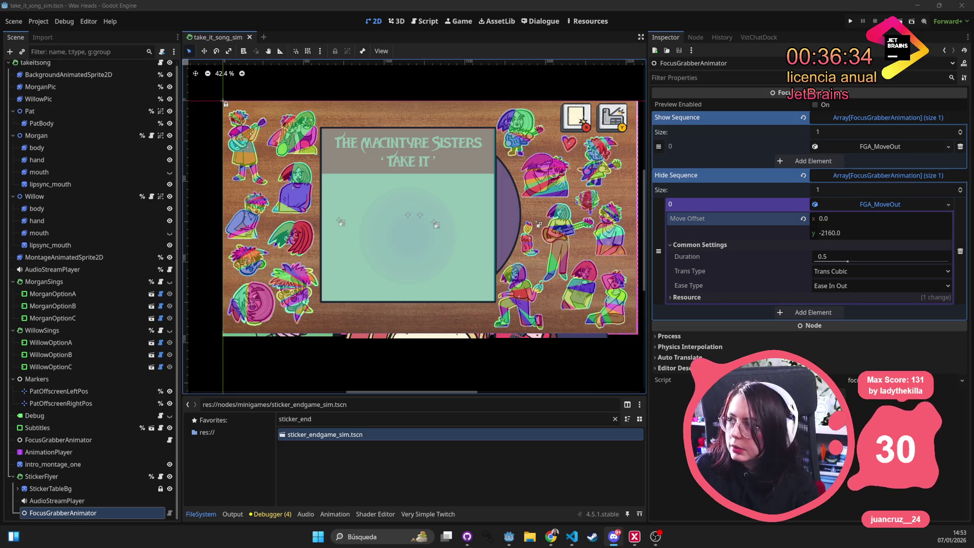
pyautogui.click(404, 381)
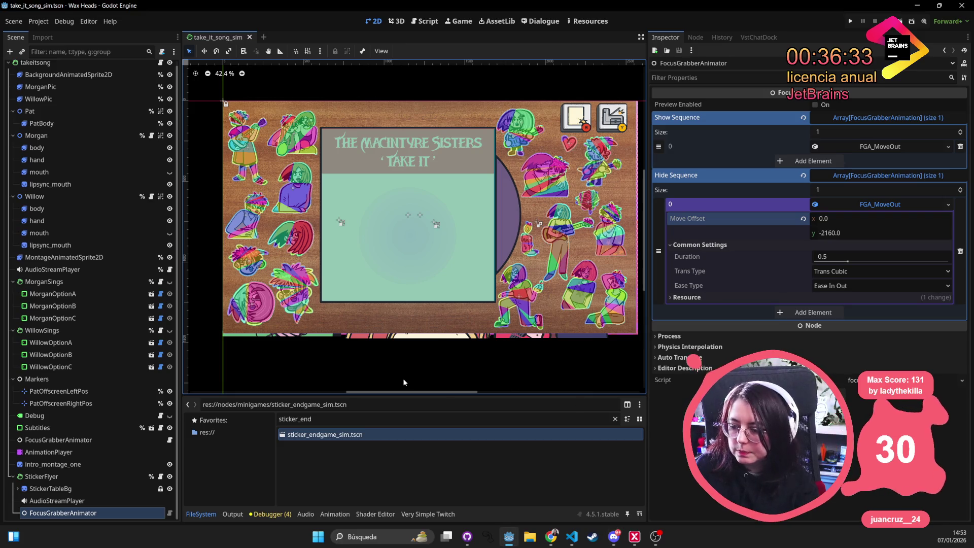
pyautogui.click(338, 418)
pyautogui.hotkey('ctrl', 'a')
pyautogui.press('BackSpace')
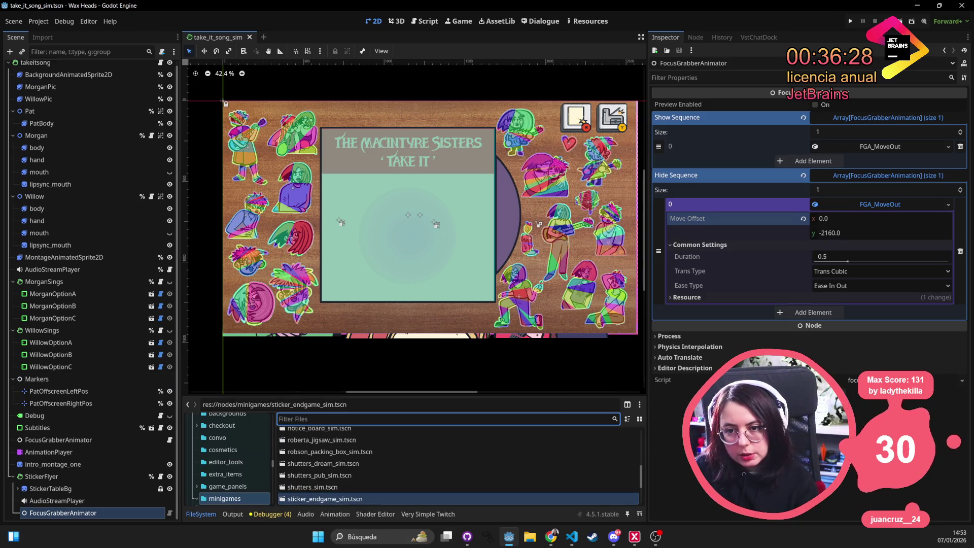
# Save the scene via Scene > Save Scene and switch to the web browser
pyautogui.click(22, 22)
pyautogui.click(30, 98)
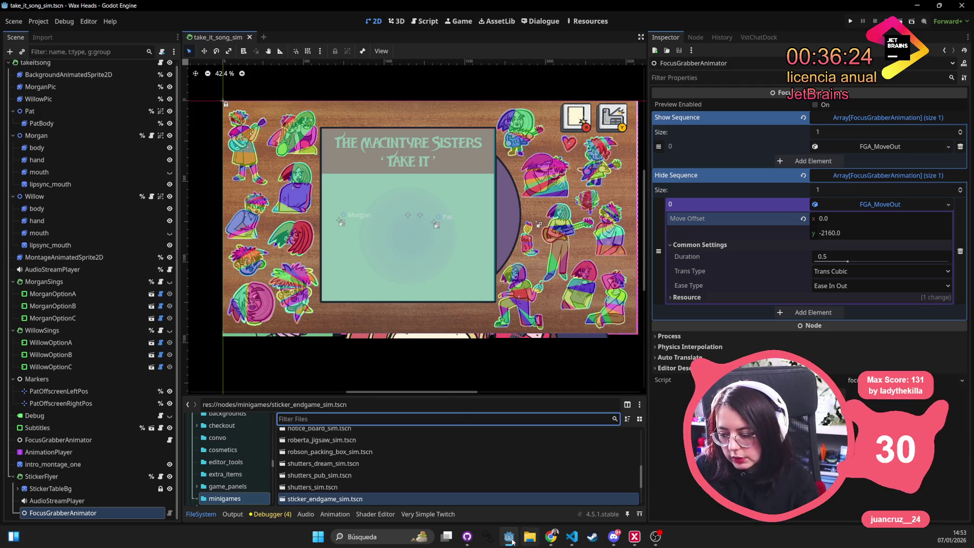
pyautogui.click(551, 536)
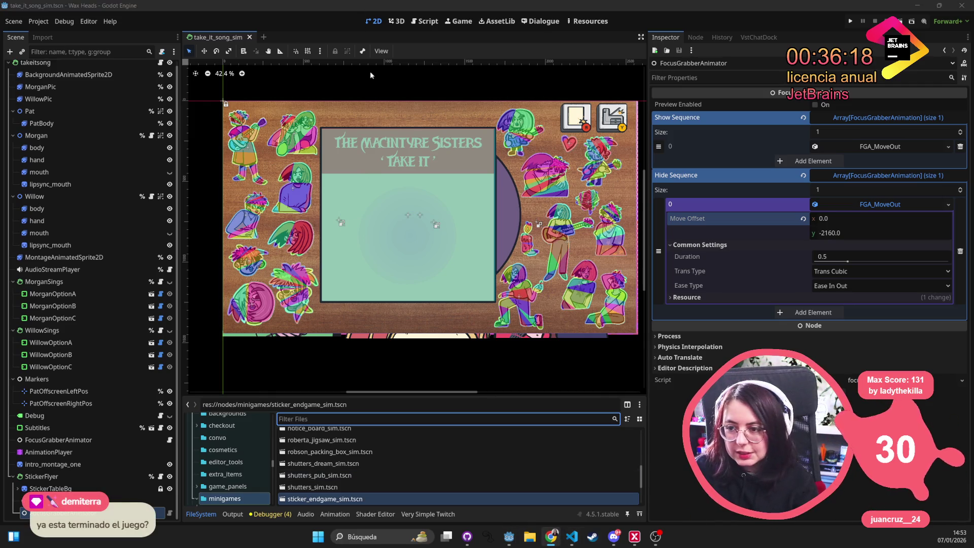
pyautogui.click(545, 543)
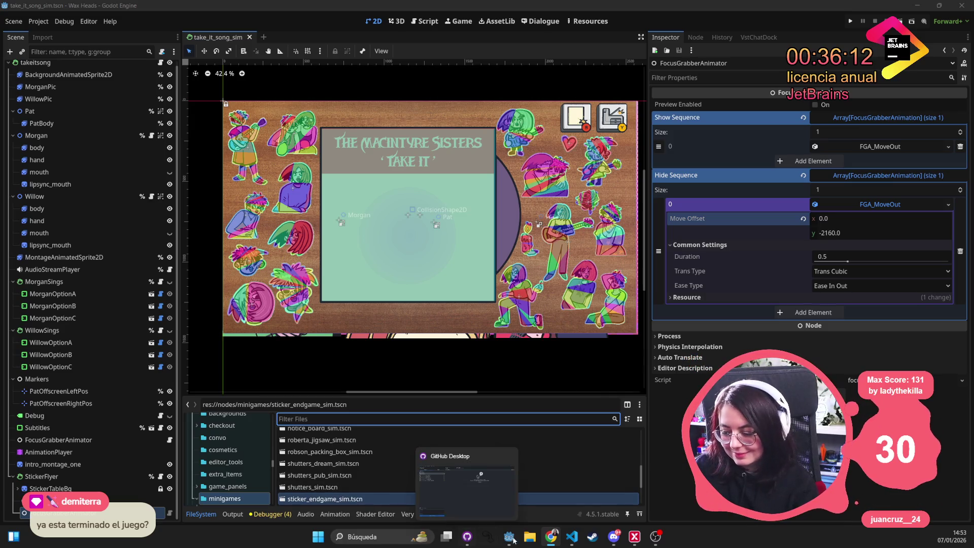
# In Visual Studio Code, close endgame_flyer.gd to bring up take_it_song_sim.gd
pyautogui.click(571, 536)
pyautogui.click(425, 162)
pyautogui.scroll(9, 506, 114)
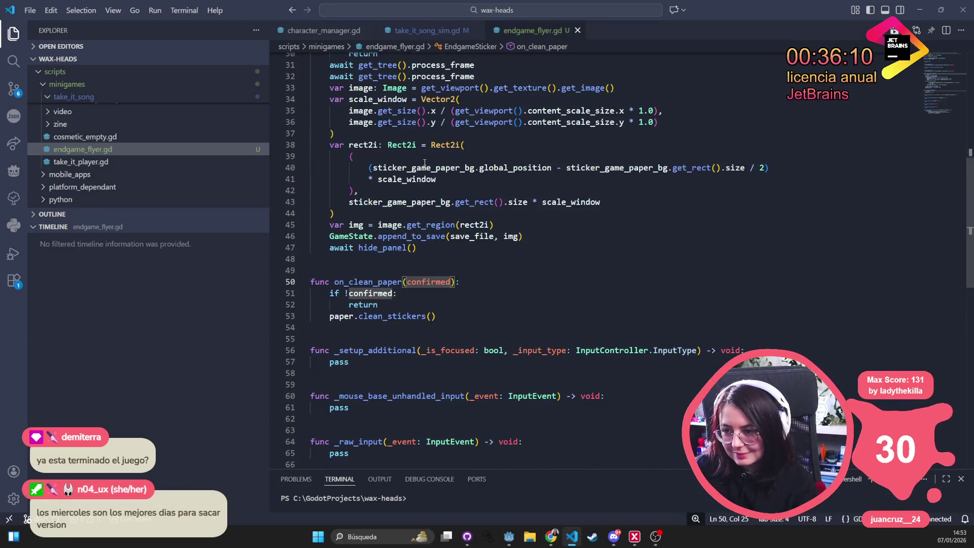
pyautogui.click(577, 30)
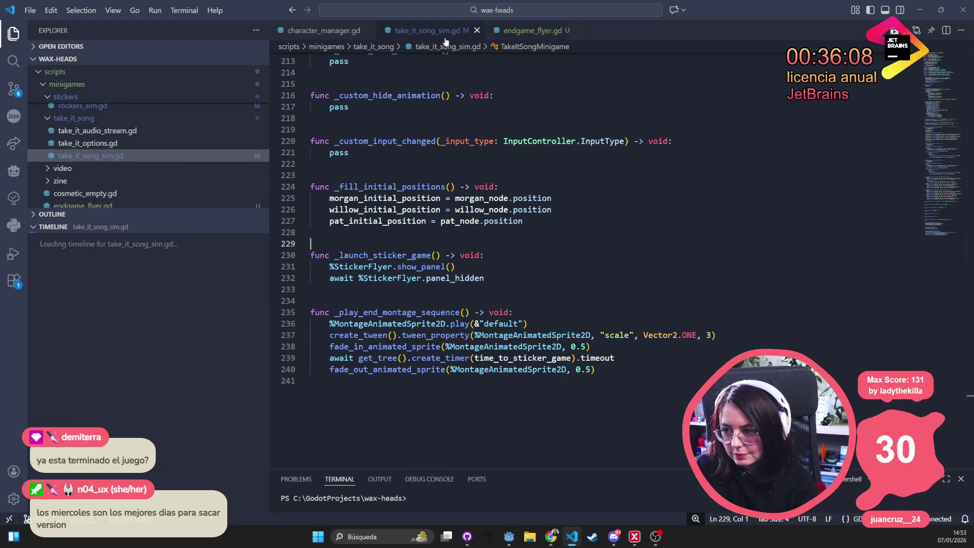
# Delete the _launch_sticker_game() line at the end of _initialize
pyautogui.scroll(12, 440, 301)
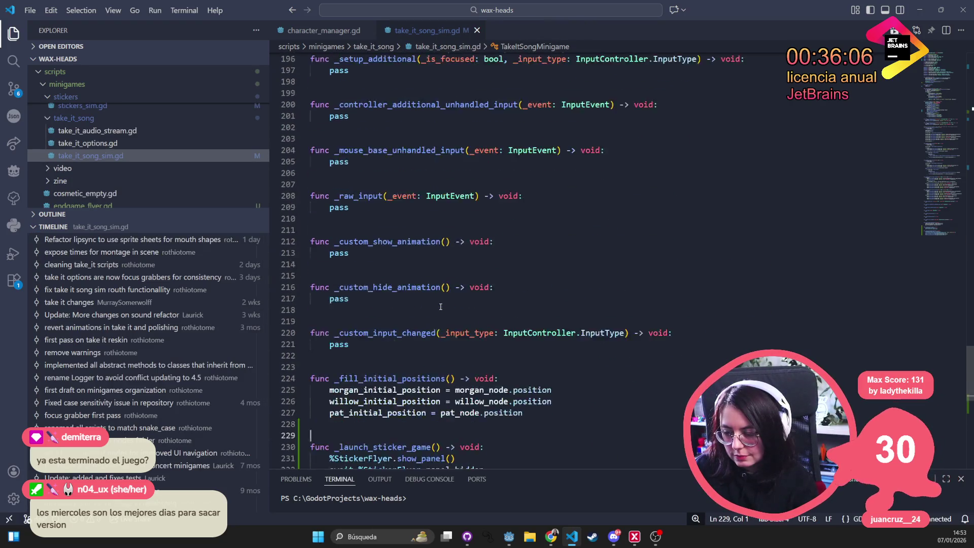
pyautogui.scroll(18, 441, 300)
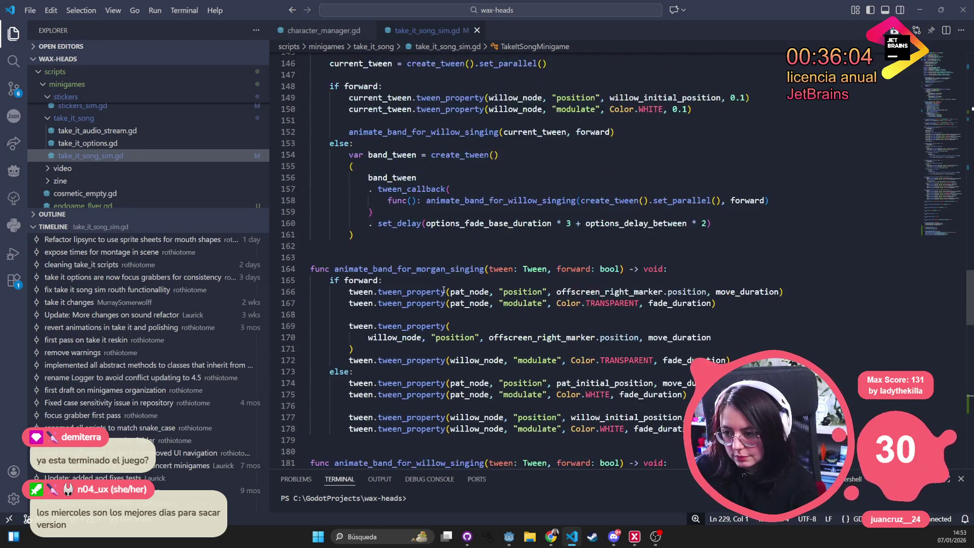
pyautogui.scroll(16, 443, 288)
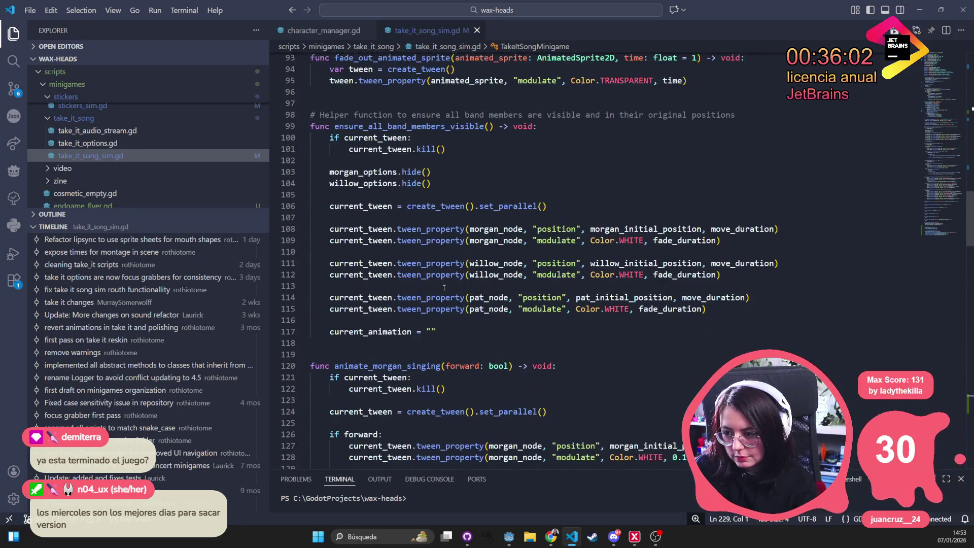
pyautogui.scroll(4, 443, 288)
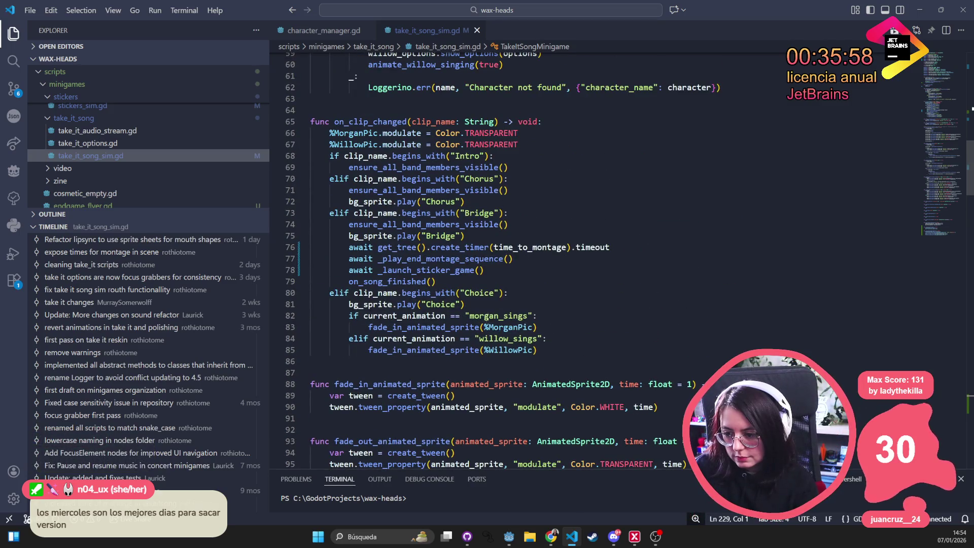
pyautogui.scroll(4, 482, 288)
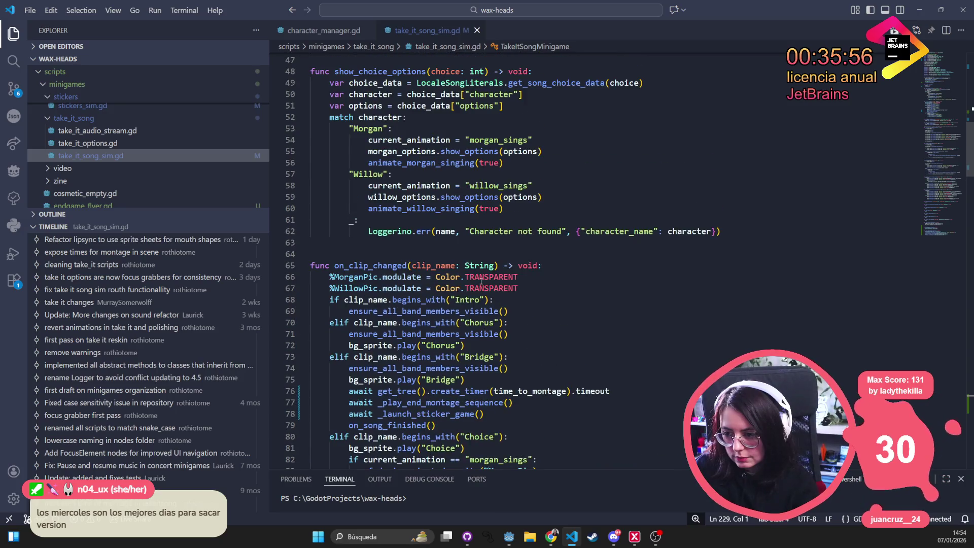
pyautogui.scroll(-1, 481, 280)
pyautogui.scroll(2, 477, 258)
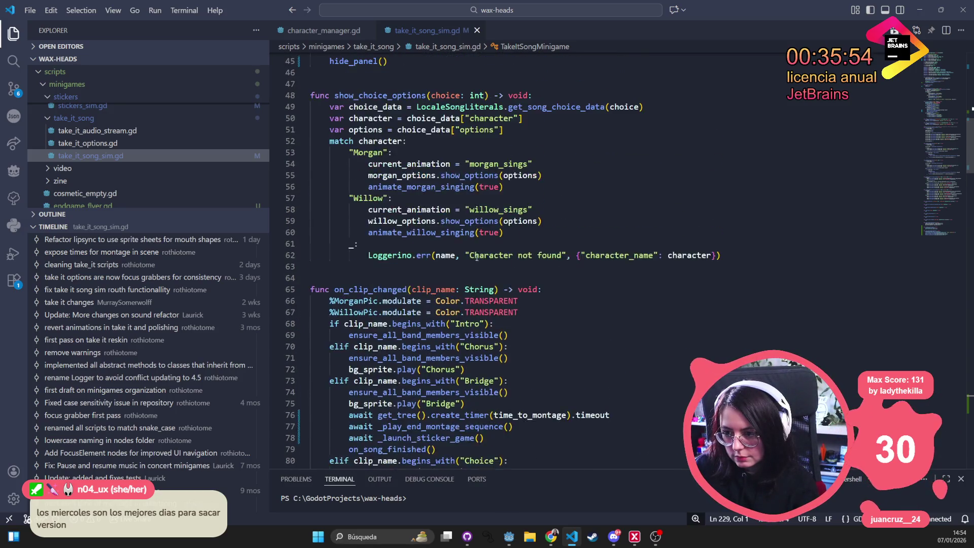
pyautogui.scroll(4, 476, 257)
pyautogui.doubleClick(373, 136)
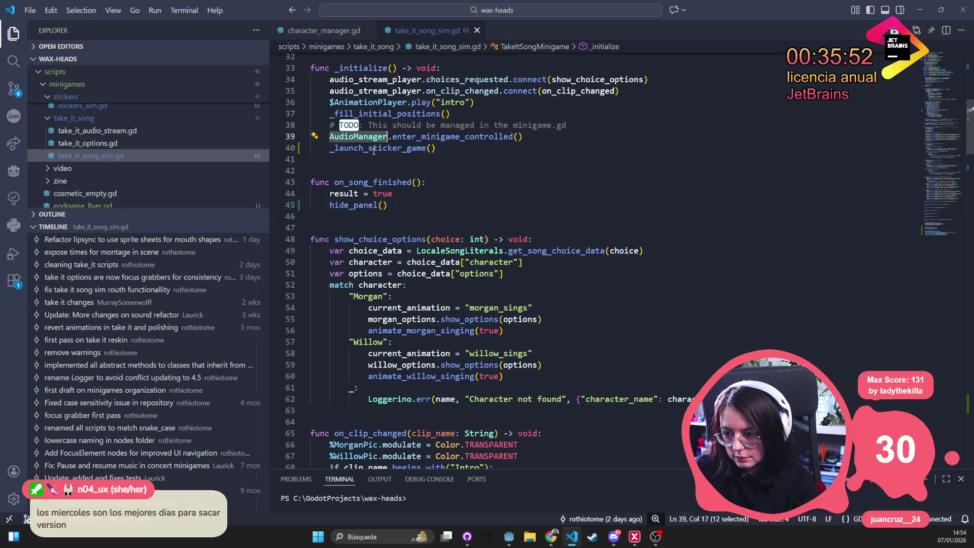
pyautogui.tripleClick(373, 148)
pyautogui.press('BackSpace')
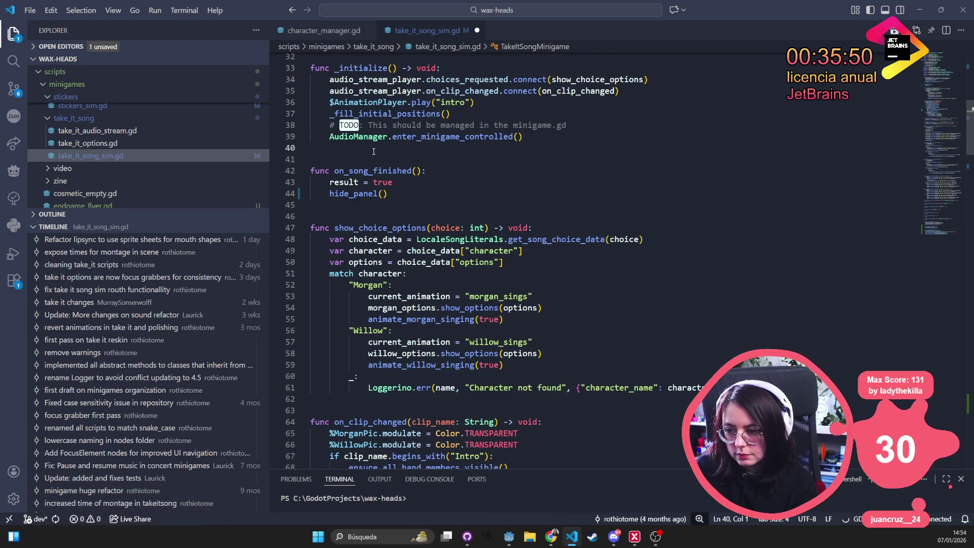
# Save take_it_song_sim.gd and select the Bridge branch's sticker-game await and on_song_finished() call
pyautogui.hotkey('ctrl', 's')
pyautogui.click(507, 261)
pyautogui.scroll(-5, 525, 279)
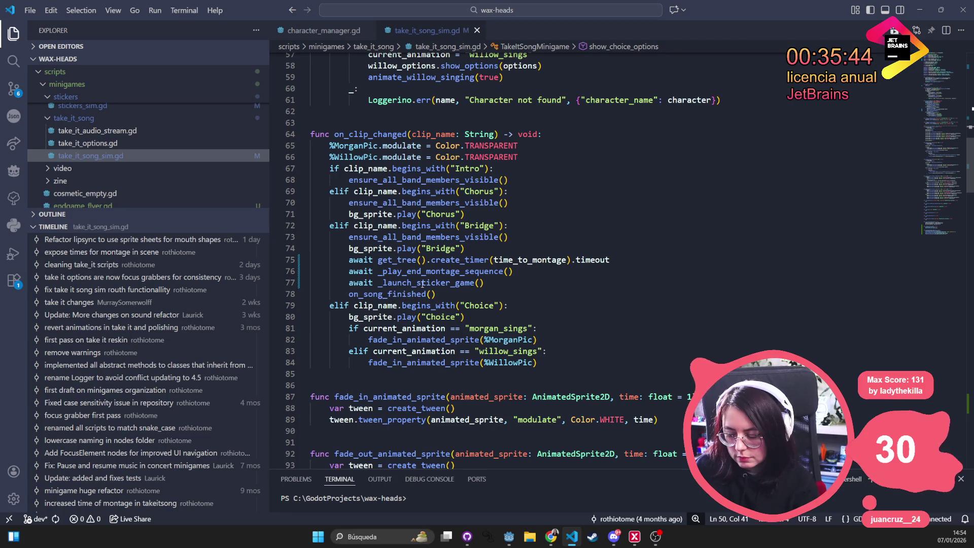
pyautogui.doubleClick(423, 283)
pyautogui.click(505, 249)
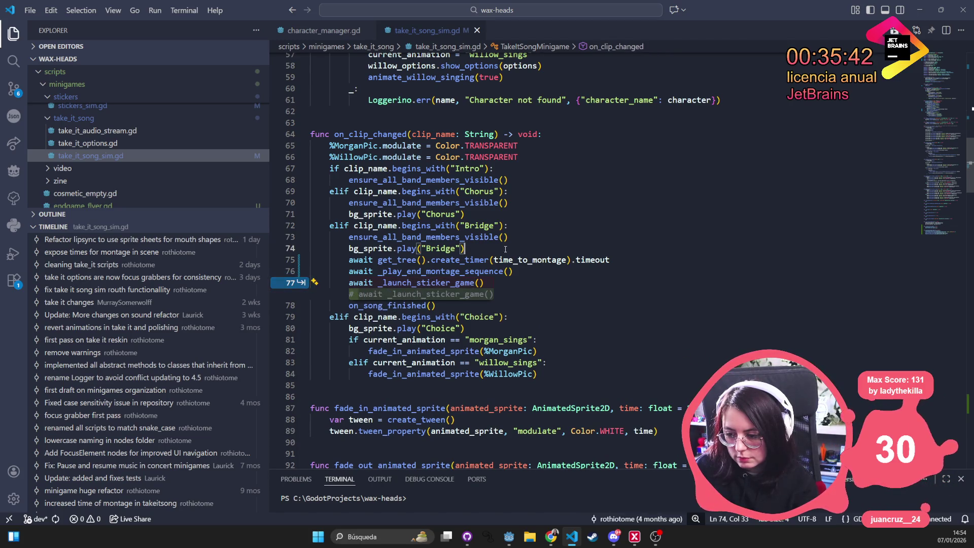
pyautogui.doubleClick(380, 294)
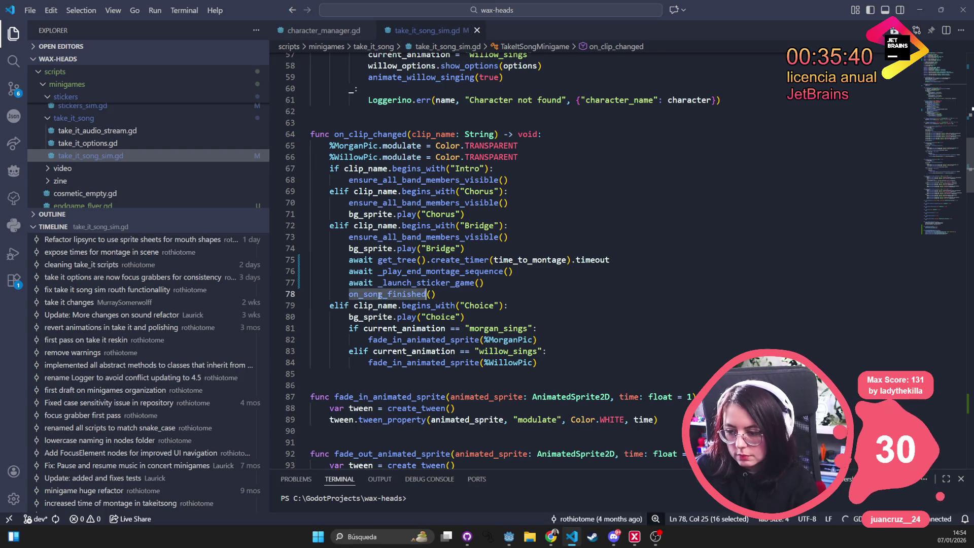
pyautogui.moveTo(437, 294); pyautogui.dragTo(343, 294)
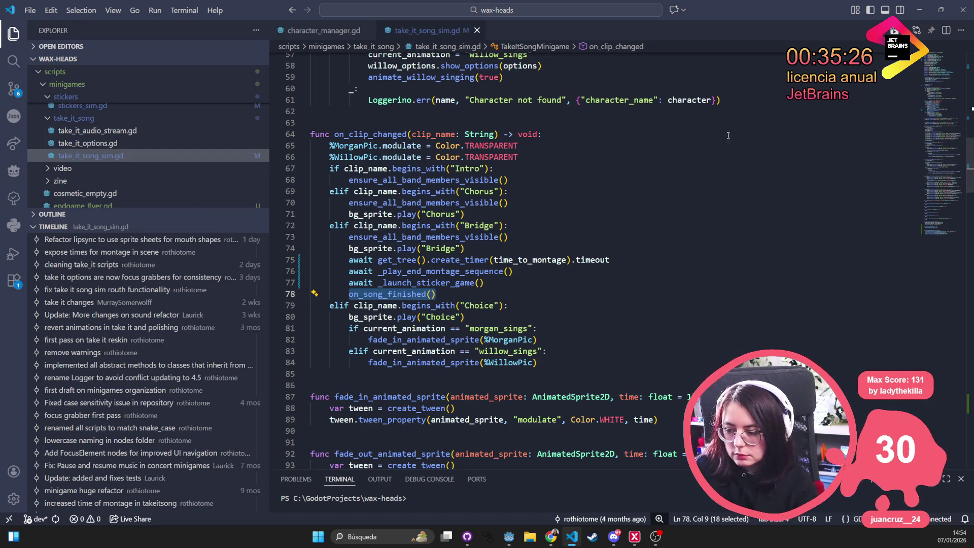
# Add an empty line after the sticker-game await on line 77, then scroll through on_clip_changed
pyautogui.click(564, 286)
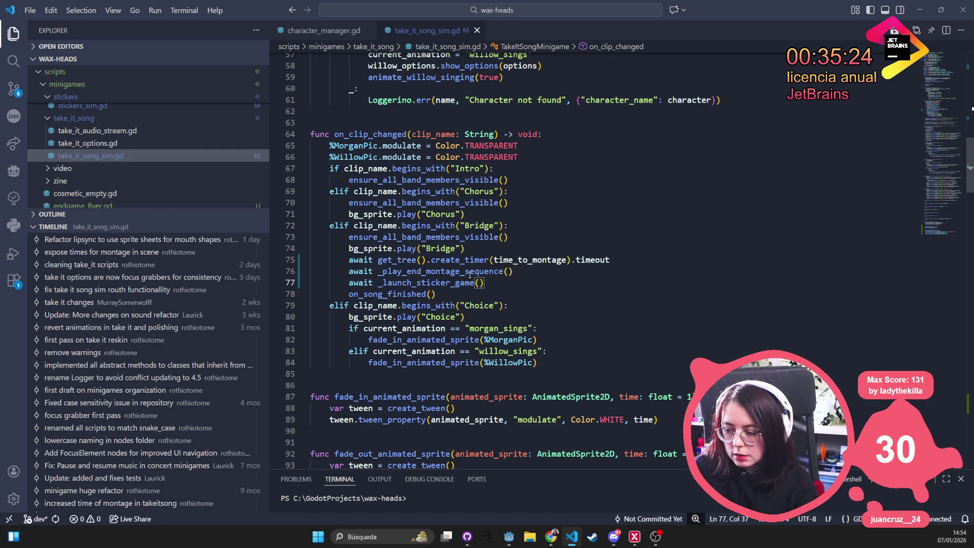
pyautogui.moveTo(499, 264)
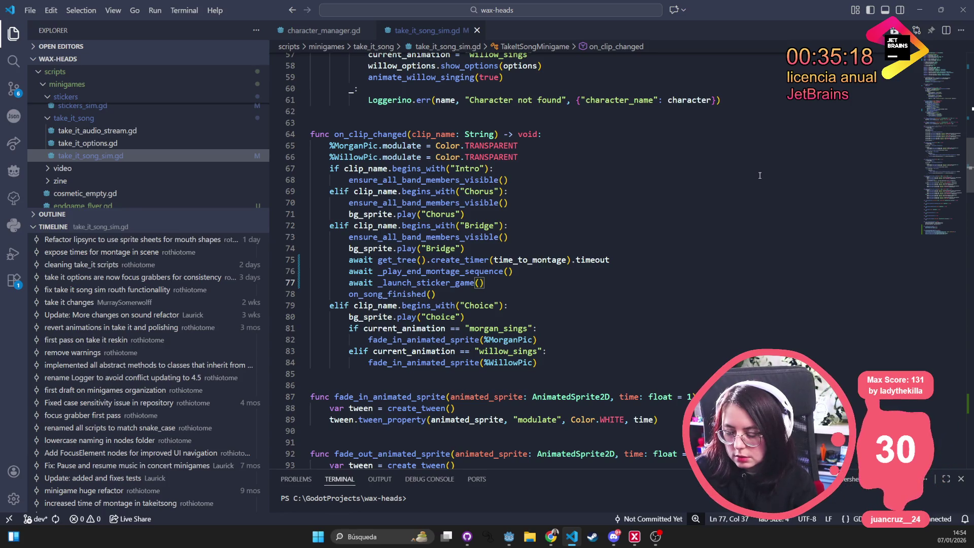
pyautogui.scroll(7, 675, 233)
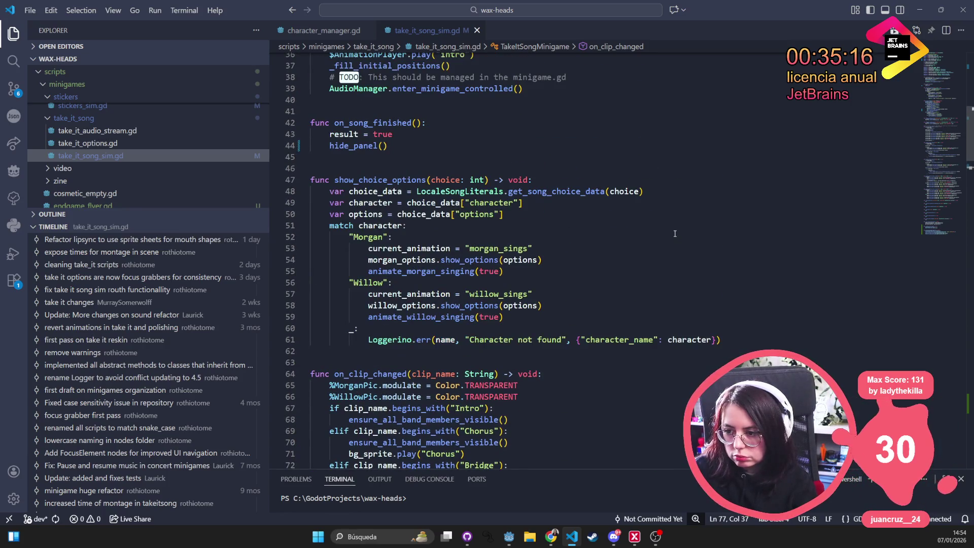
pyautogui.scroll(3, 675, 233)
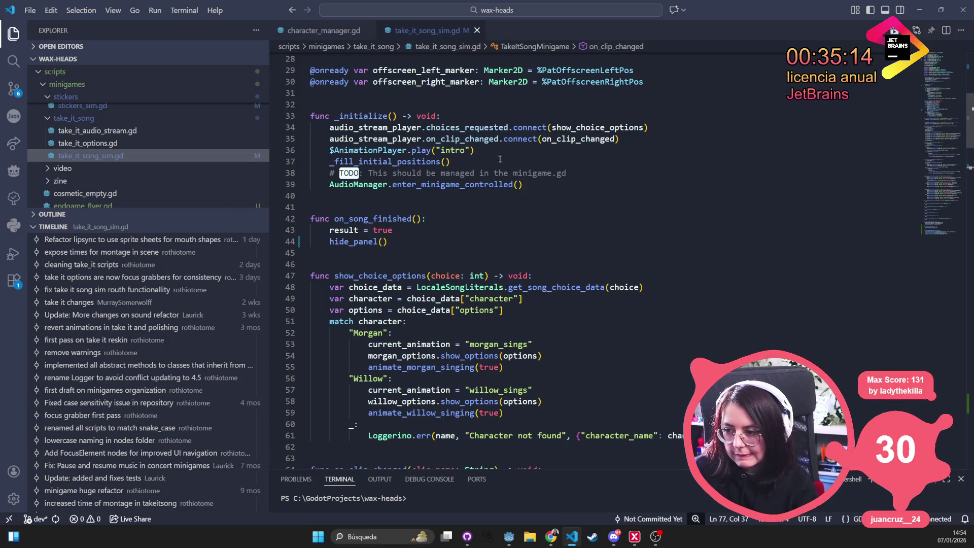
pyautogui.moveTo(481, 132)
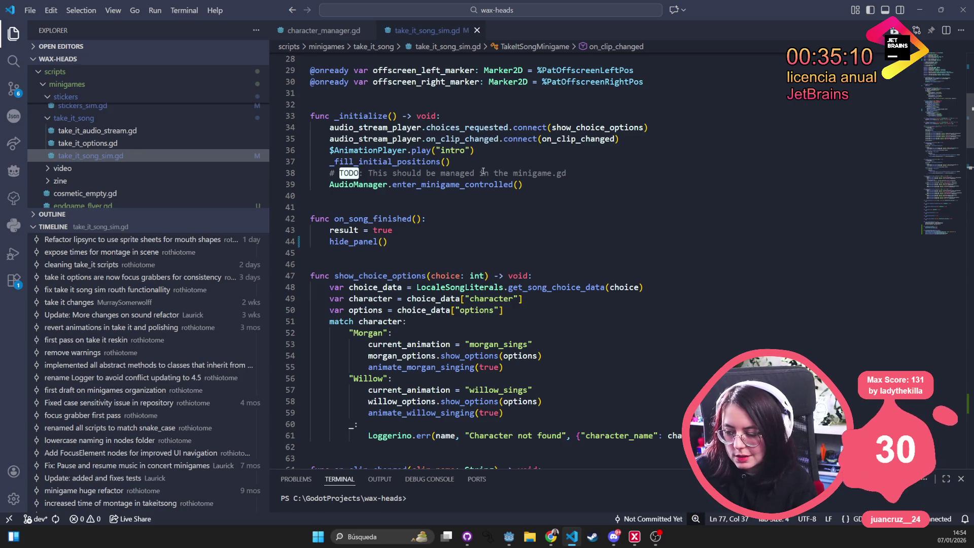
pyautogui.scroll(6, 428, 109)
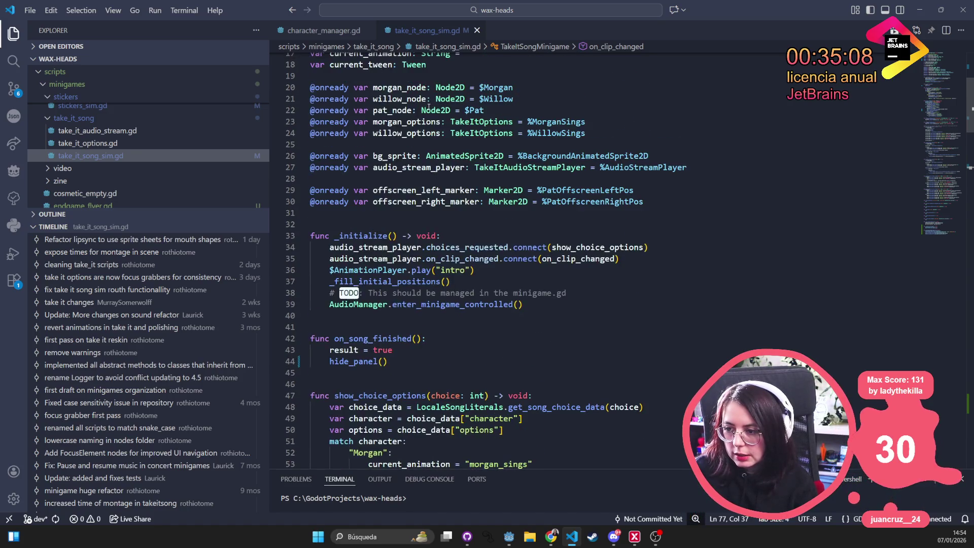
pyautogui.scroll(-4, 437, 162)
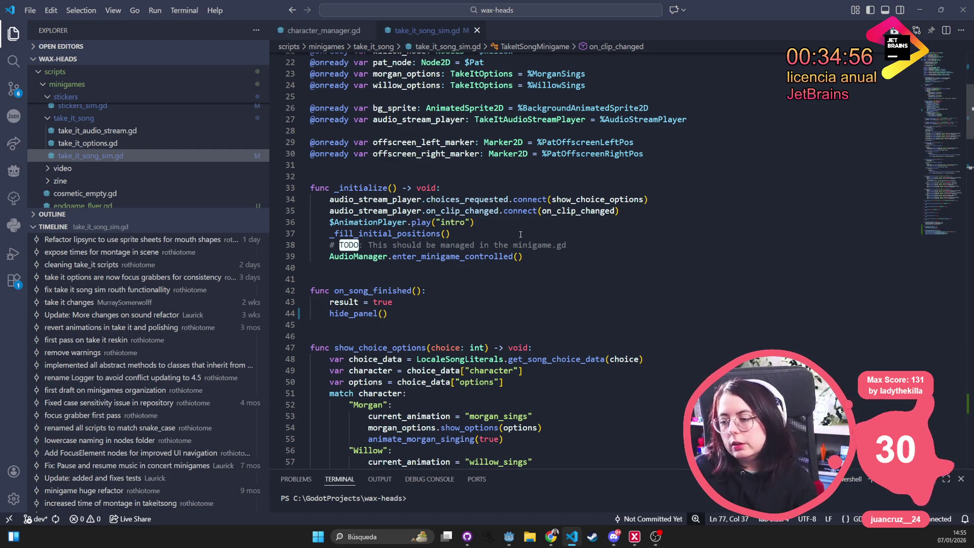
pyautogui.scroll(-3, 520, 234)
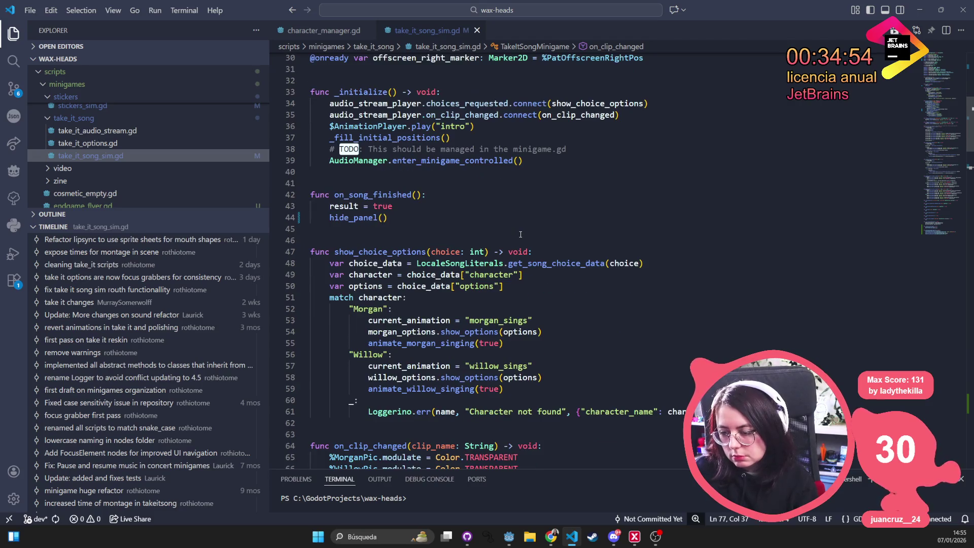
pyautogui.scroll(-12, 517, 238)
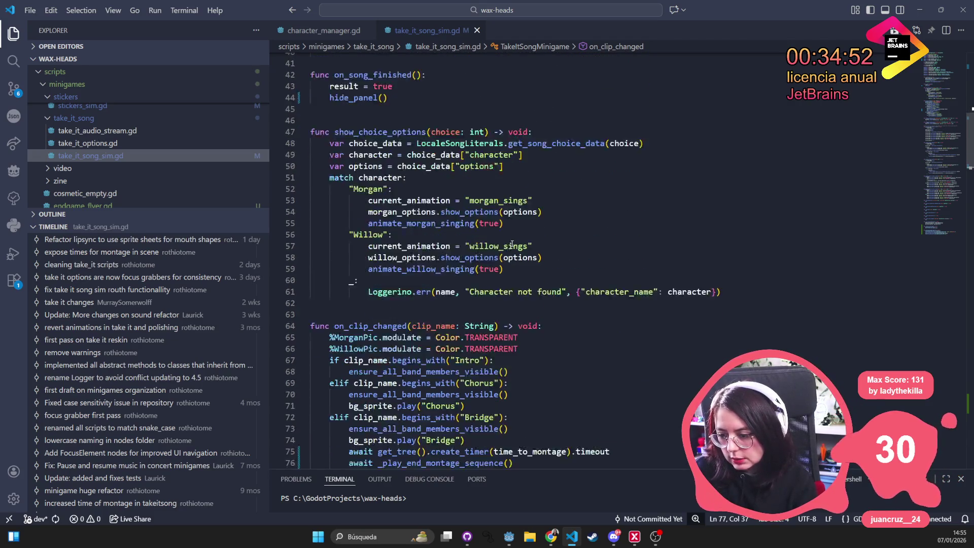
pyautogui.scroll(-4, 505, 248)
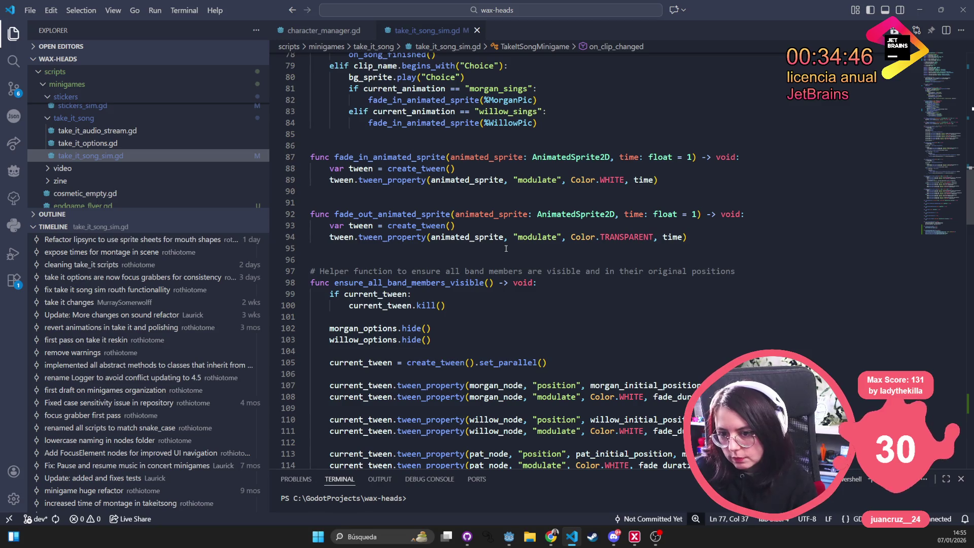
pyautogui.scroll(3, 505, 248)
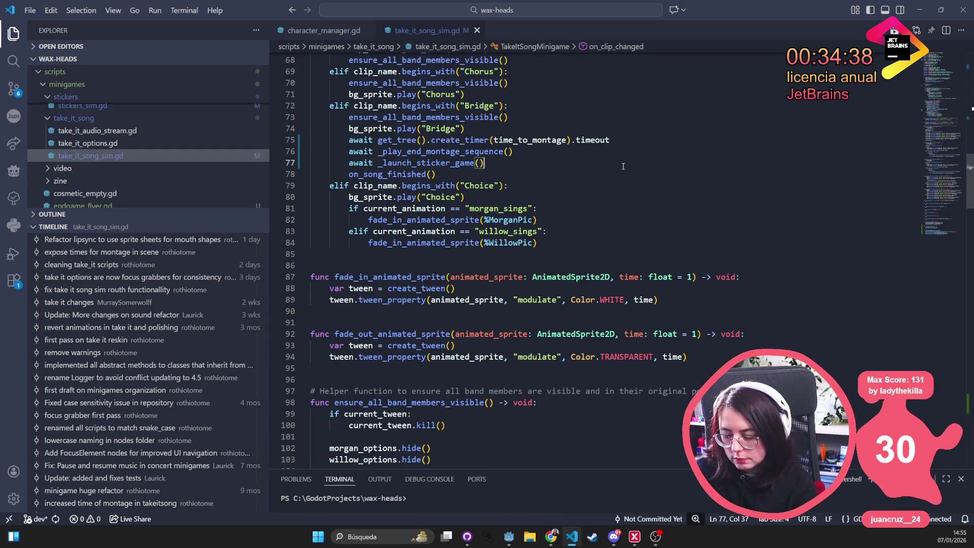
# After the sticker-game await, add a new branch conditioned on AudioManager.diegetic_music_playing
pyautogui.press('Return')
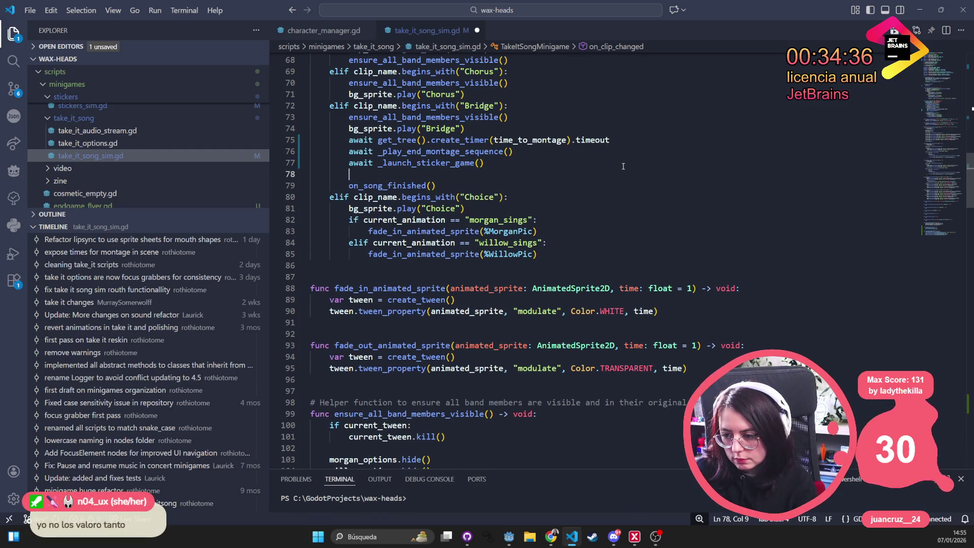
pyautogui.write('ifsong')
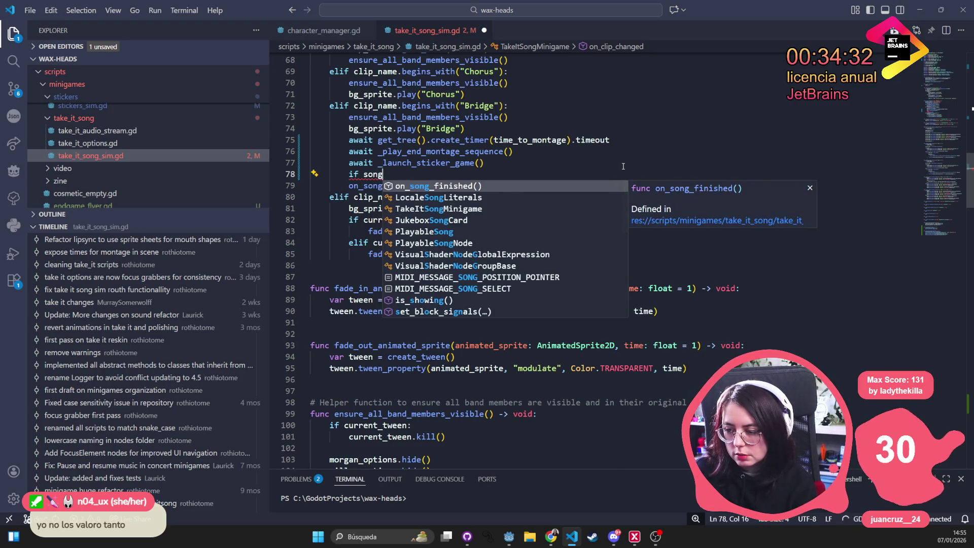
pyautogui.press('BackSpace')
pyautogui.press('BackSpace')
pyautogui.press('BackSpace')
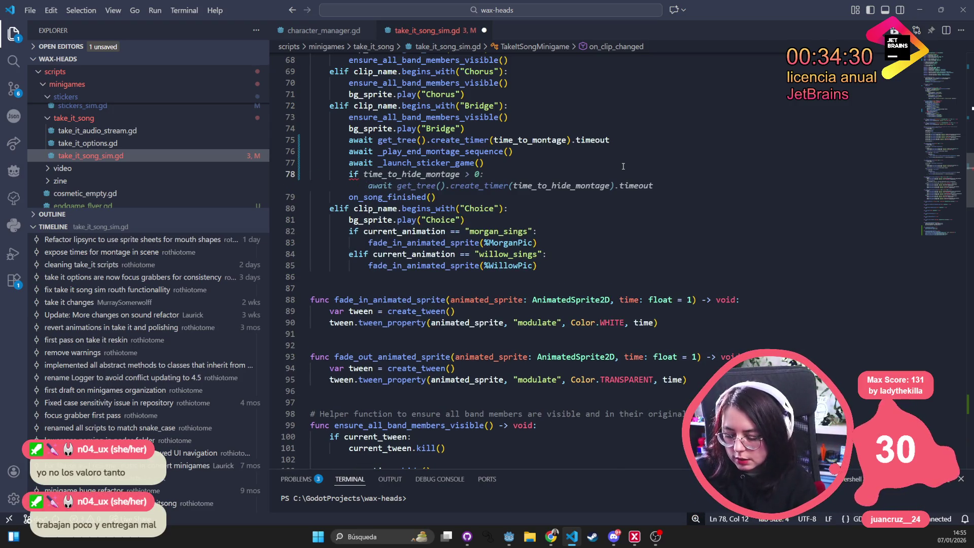
pyautogui.write('back')
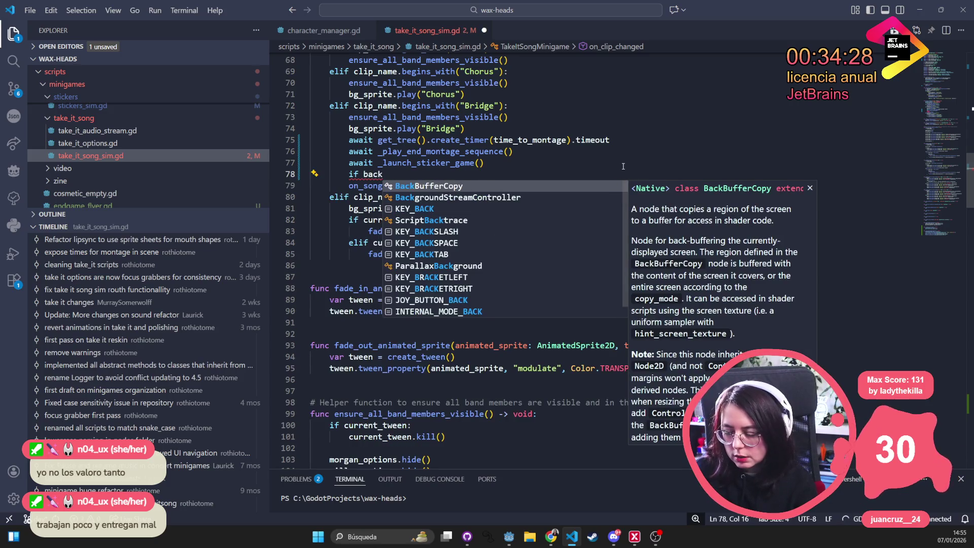
pyautogui.write('ground')
pyautogui.hotkey('ctrl', 'BackSpace')
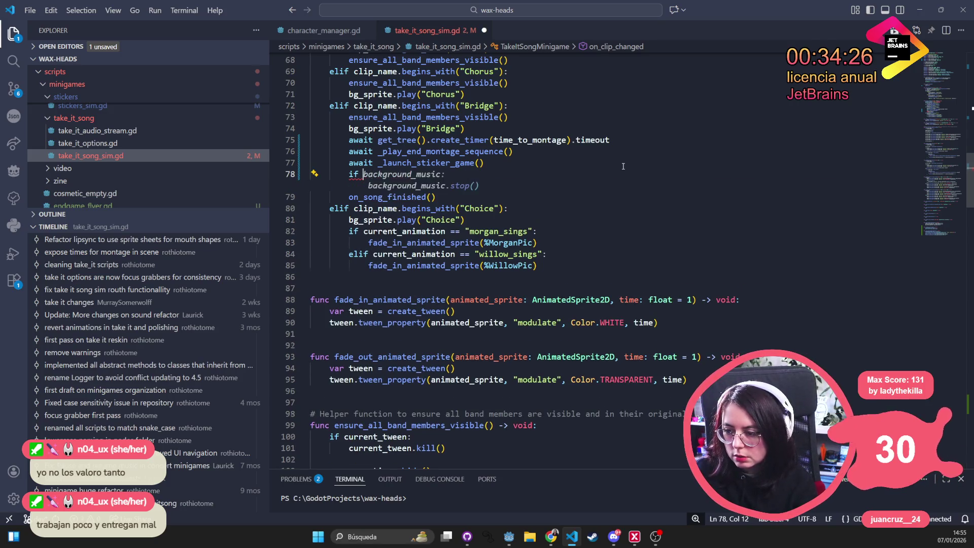
pyautogui.write('AudioMana')
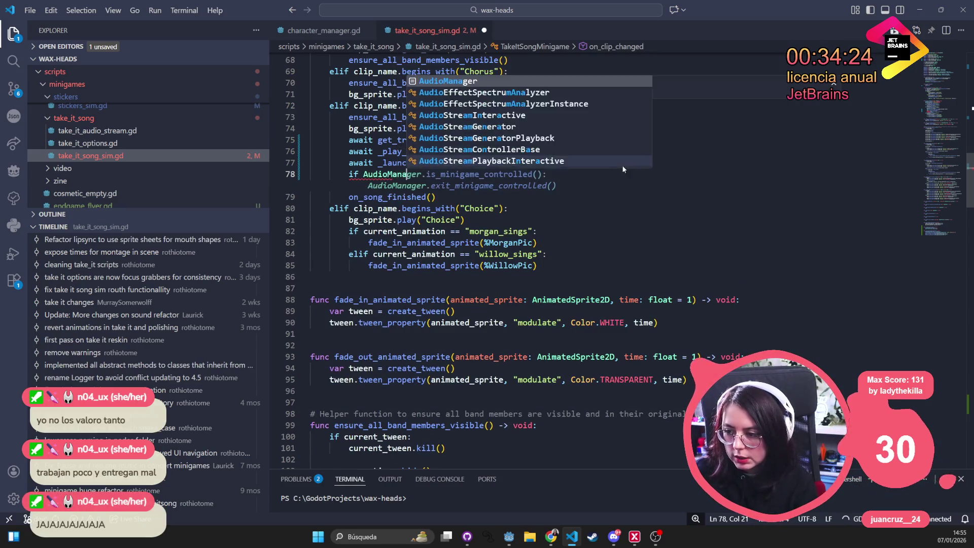
pyautogui.write('ger.')
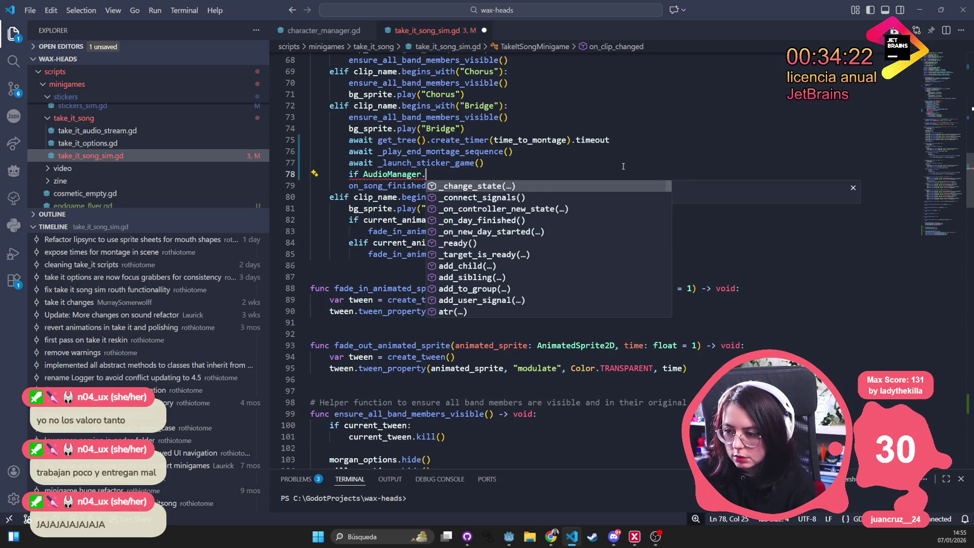
pyautogui.write('is_m')
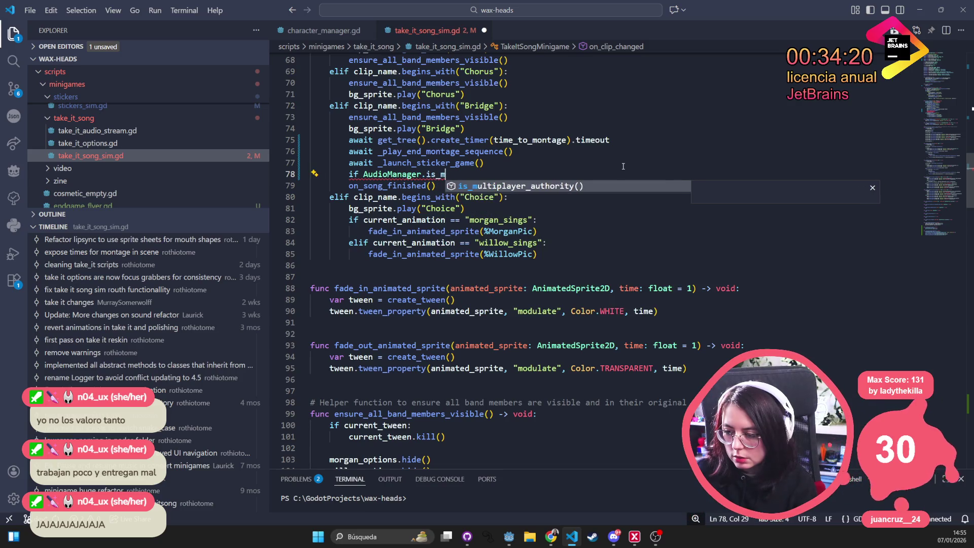
pyautogui.press('BackSpace')
pyautogui.press('BackSpace')
pyautogui.press('BackSpace')
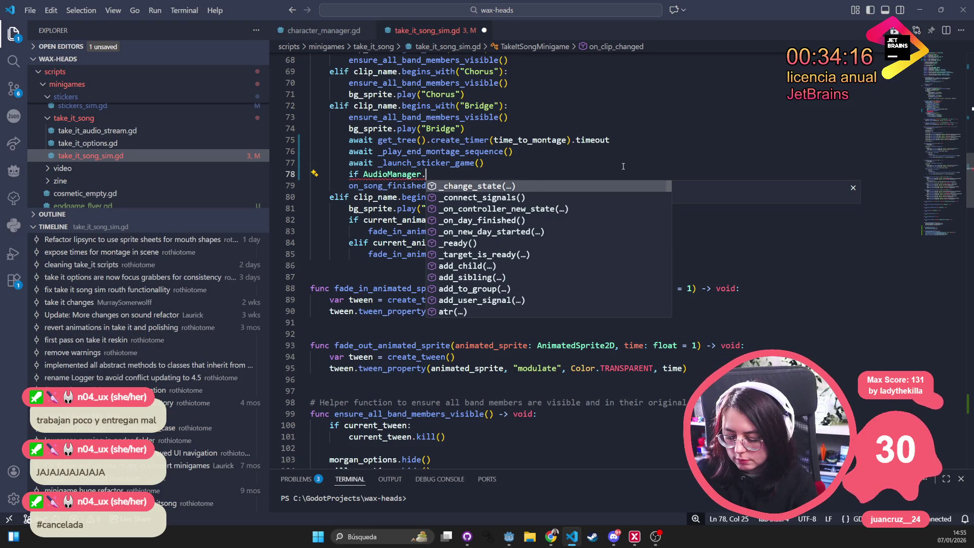
pyautogui.write('die')
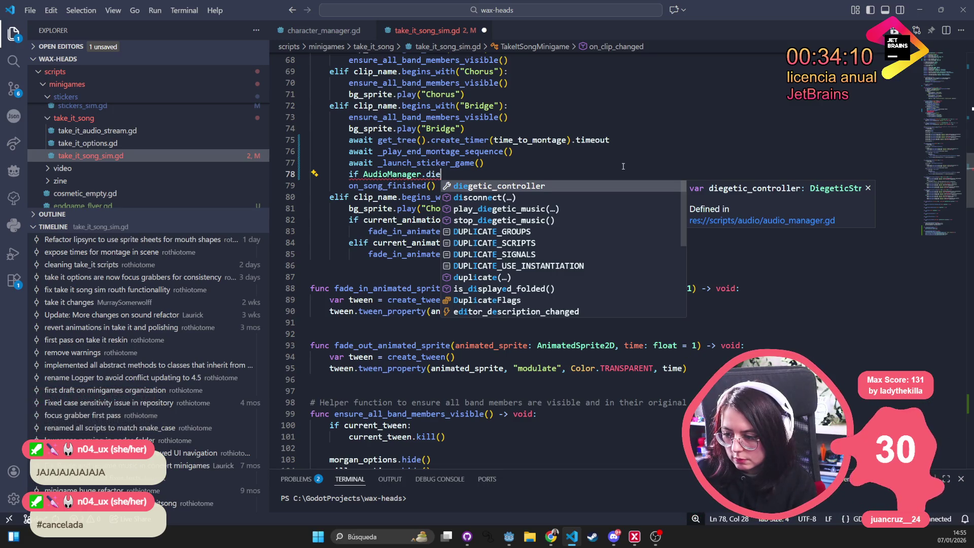
pyautogui.write('getic_mu')
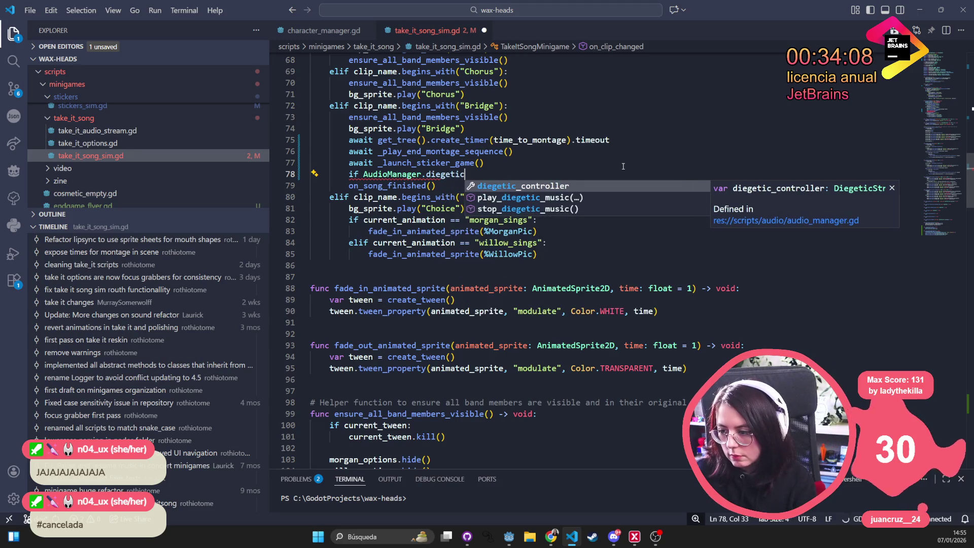
pyautogui.write('ic_')
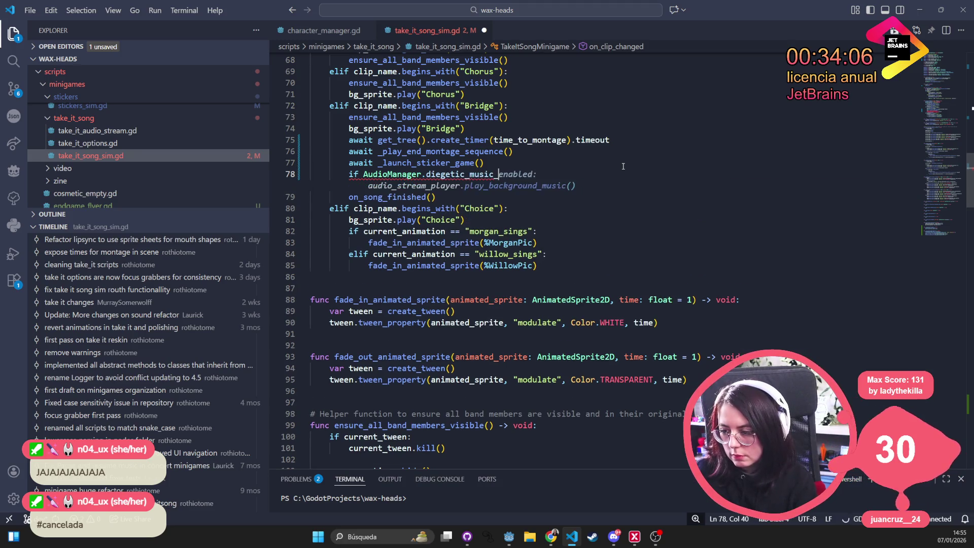
pyautogui.write('playing:')
pyautogui.press('Return')
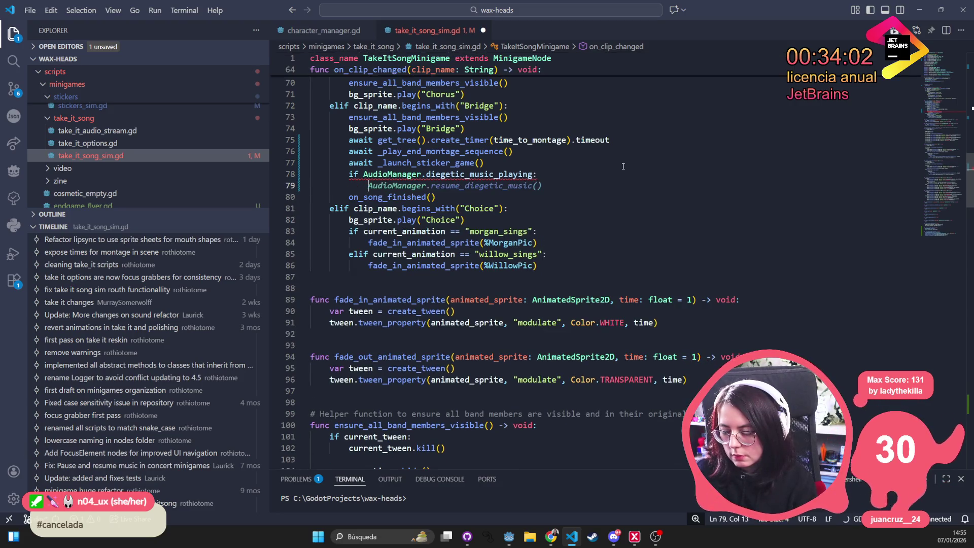
# Start an 'await AudioManager.' line in the new branch body, then bring up Quick Open
pyautogui.write('await')
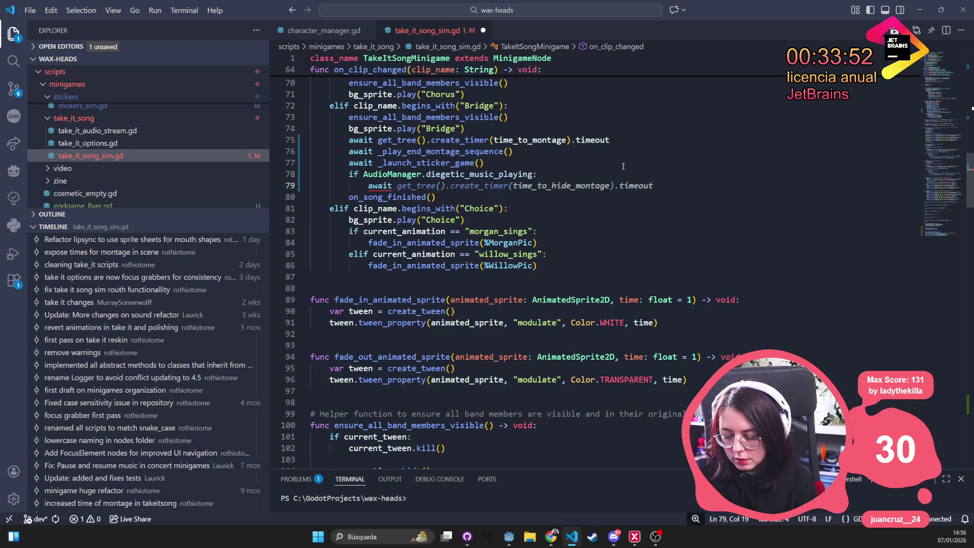
pyautogui.write('Audio')
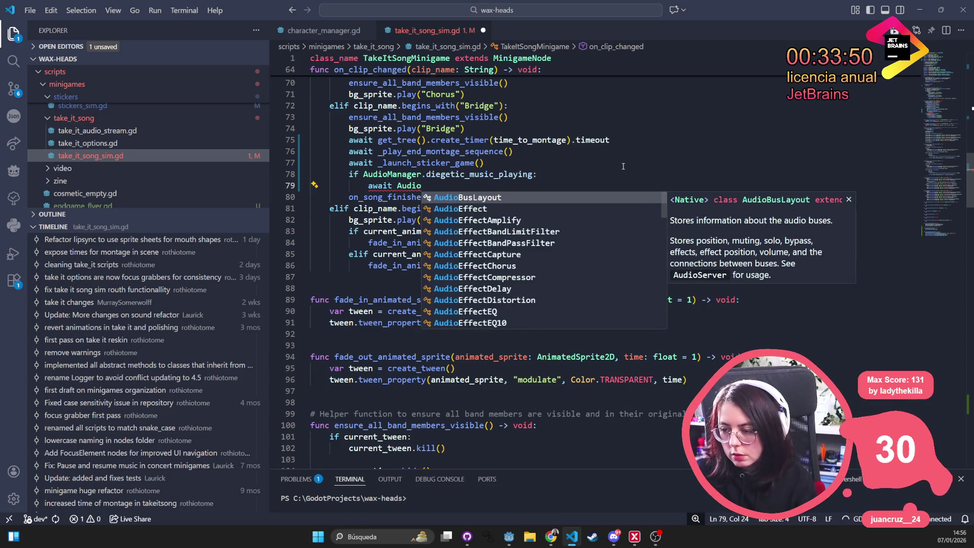
pyautogui.write('Manager.')
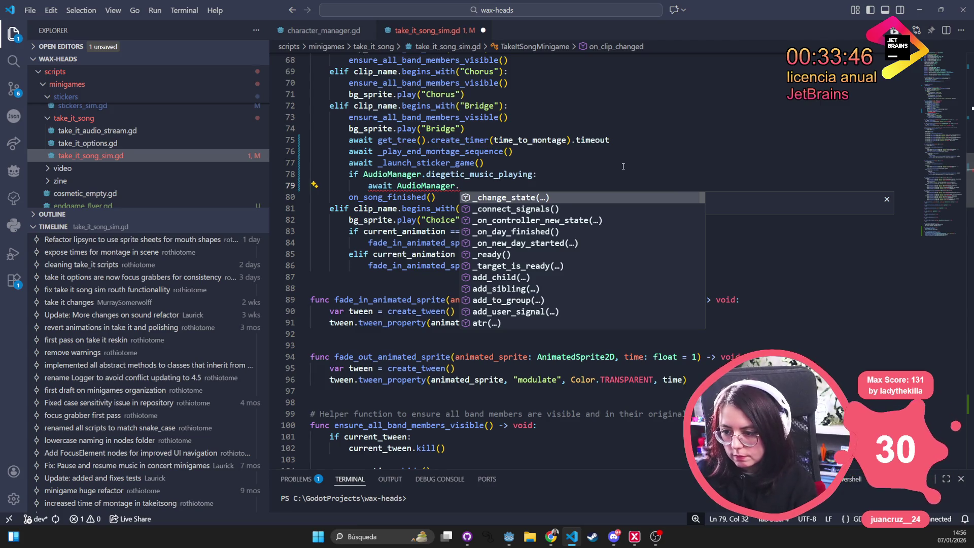
pyautogui.hotkey('ctrl', 'p')
# Open audio_manager.gd and look at its current_audio_state and previous_audio_state variables
pyautogui.write('audio_')
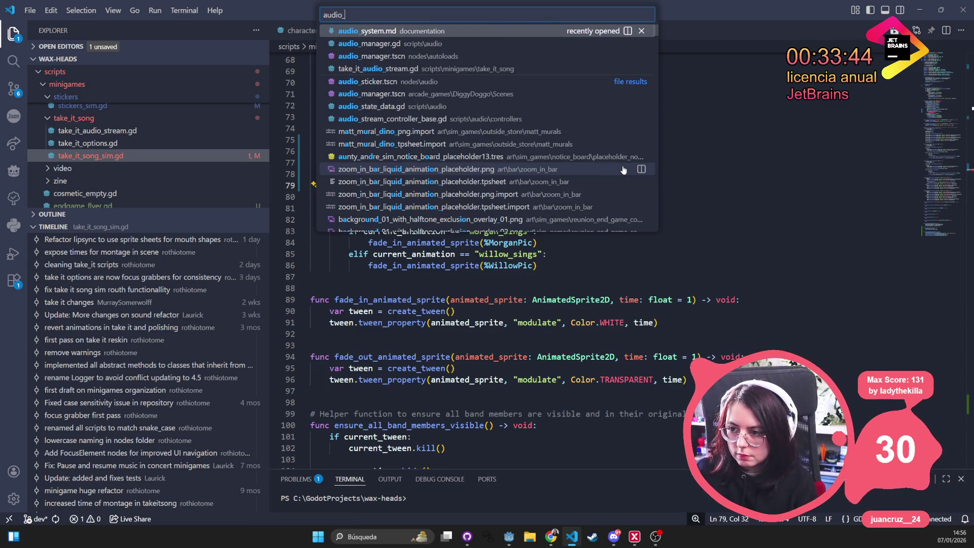
pyautogui.write('man')
pyautogui.press('Return')
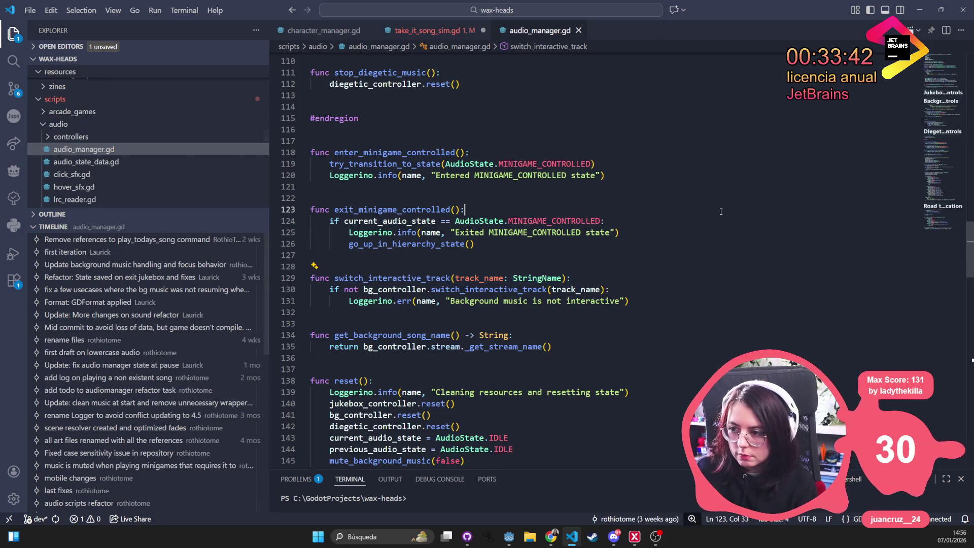
pyautogui.scroll(20, 721, 211)
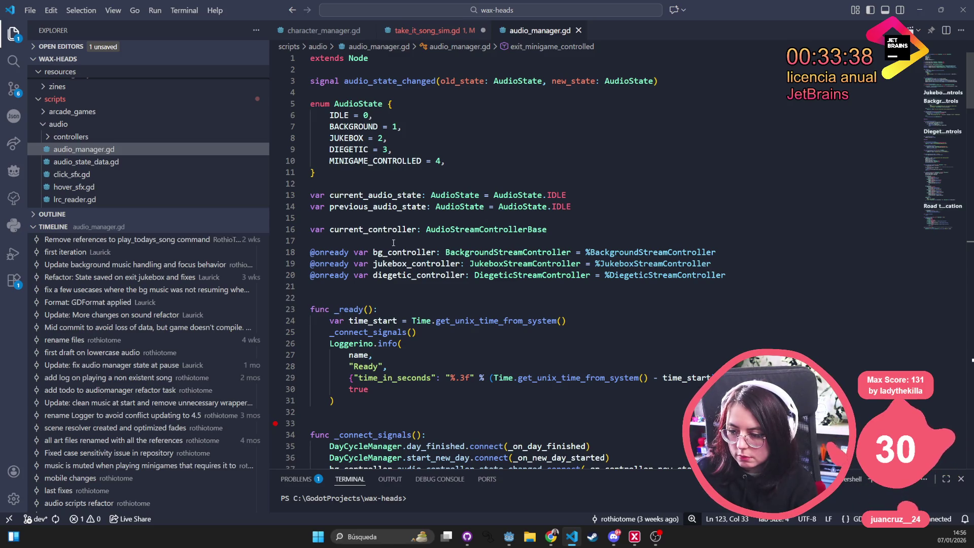
pyautogui.doubleClick(375, 195)
pyautogui.doubleClick(409, 206)
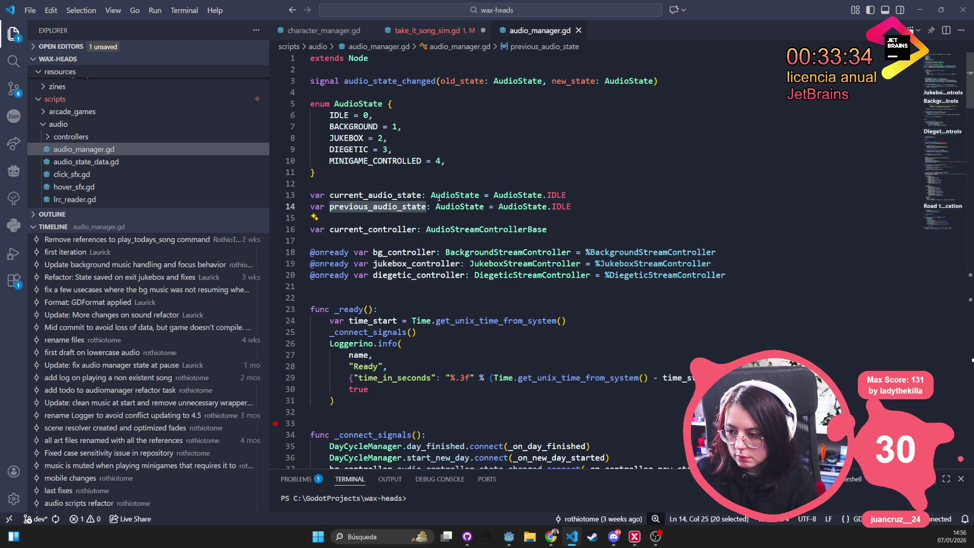
# Inspect the audio_state_changed signal and AudioState enum, then return to take_it_song_sim.gd
pyautogui.doubleClick(396, 82)
pyautogui.click(370, 127)
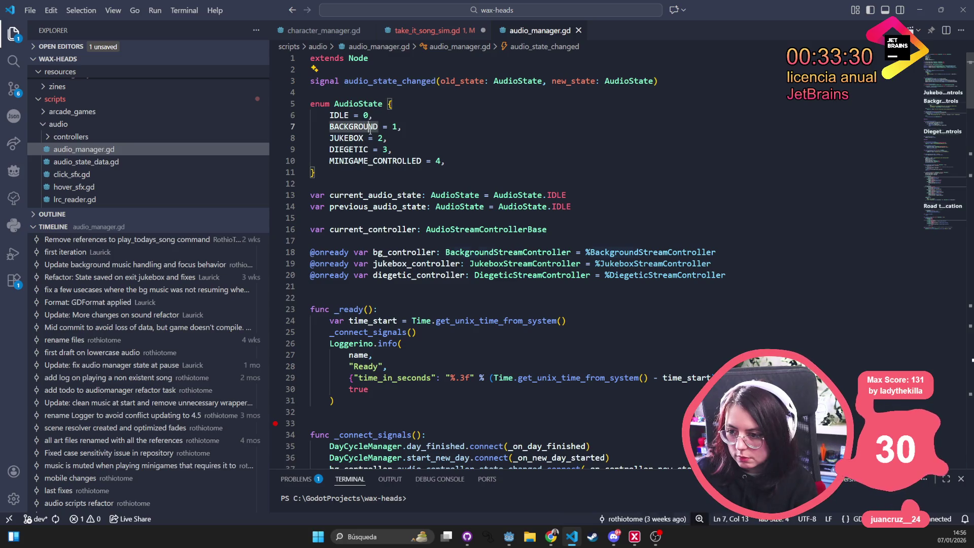
pyautogui.doubleClick(370, 127)
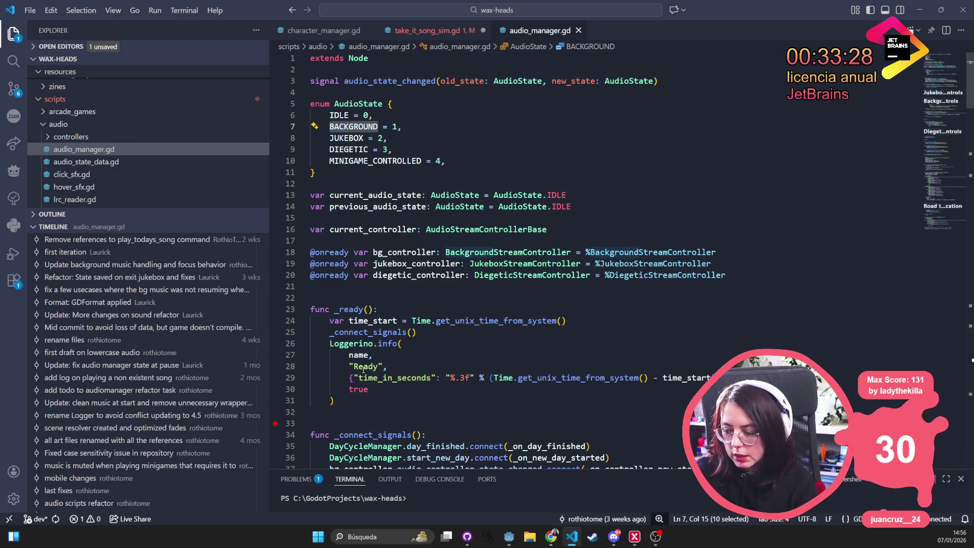
pyautogui.scroll(-2, 363, 369)
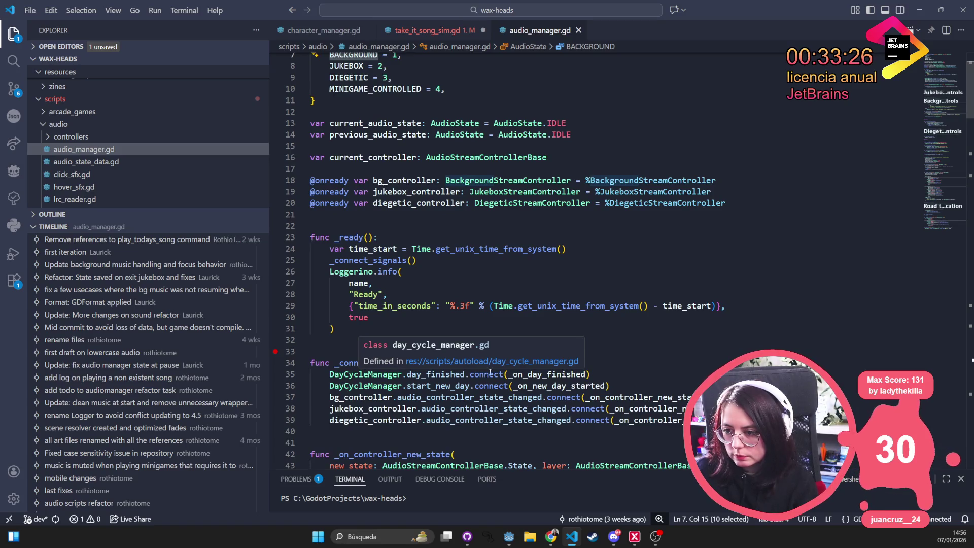
pyautogui.scroll(2, 462, 314)
pyautogui.doubleClick(406, 81)
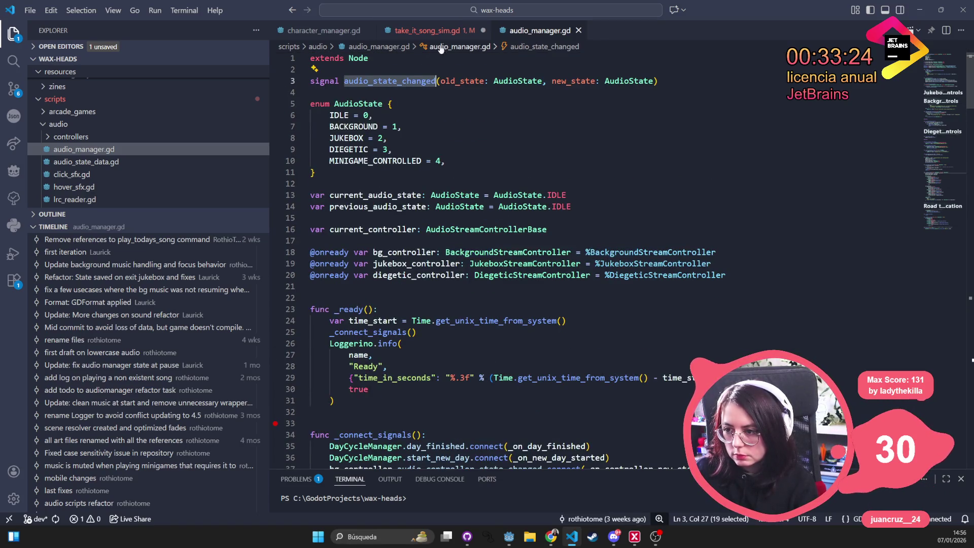
pyautogui.click(433, 32)
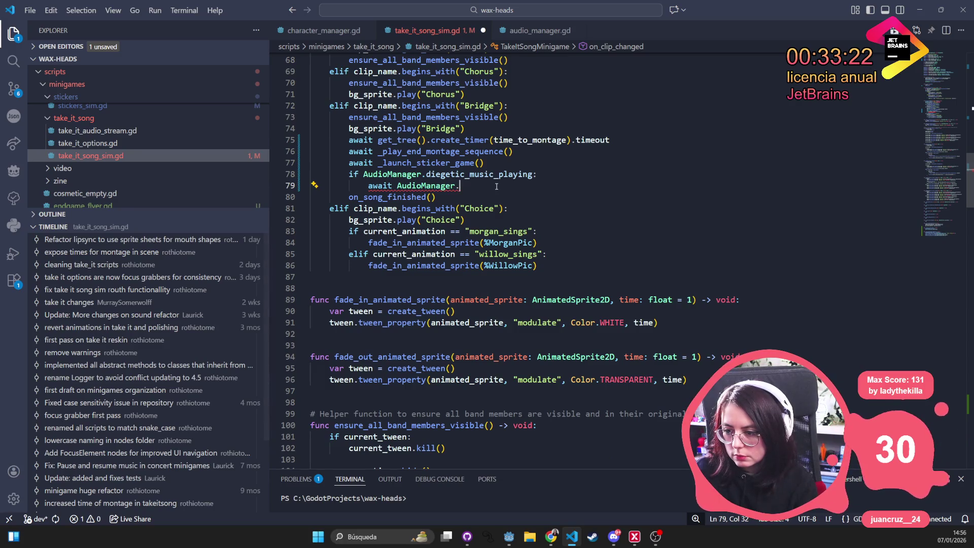
# Complete line 79 as 'await AudioManager.audio_state_changed' and save take_it_song_sim.gd
pyautogui.write('audio')
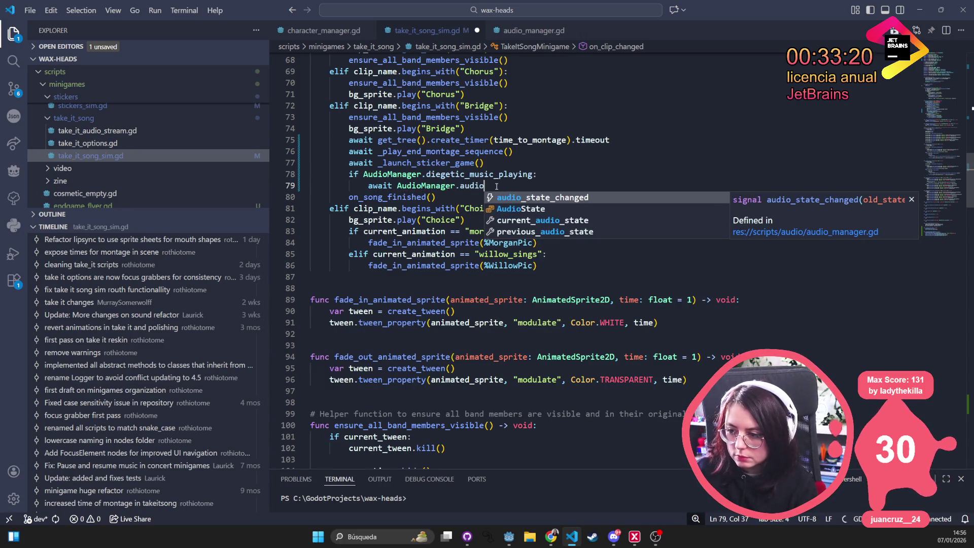
pyautogui.press('Return')
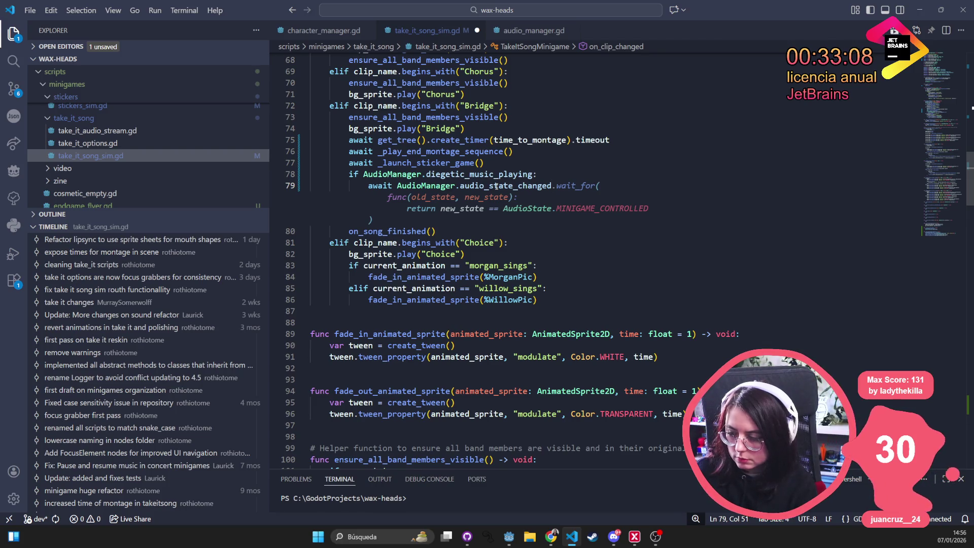
pyautogui.press('Escape')
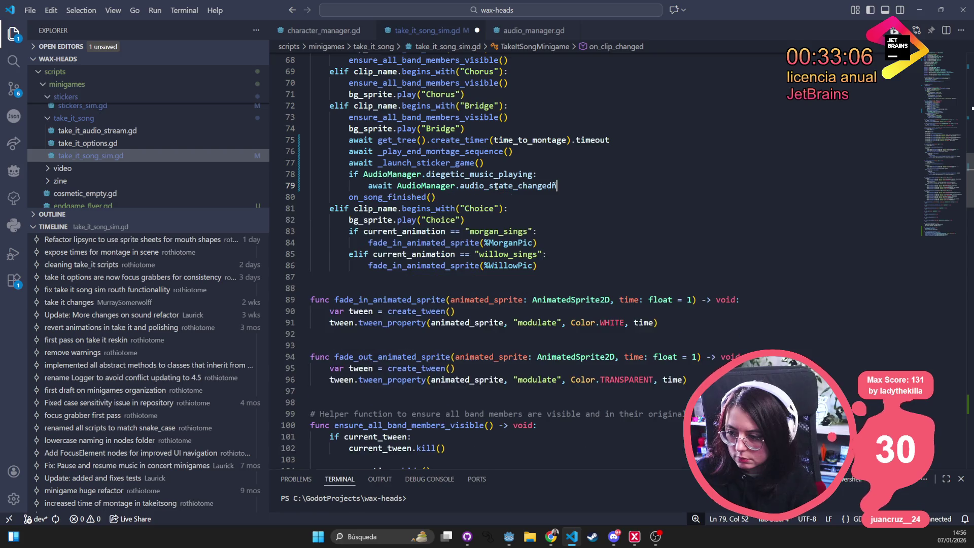
pyautogui.write('.wa')
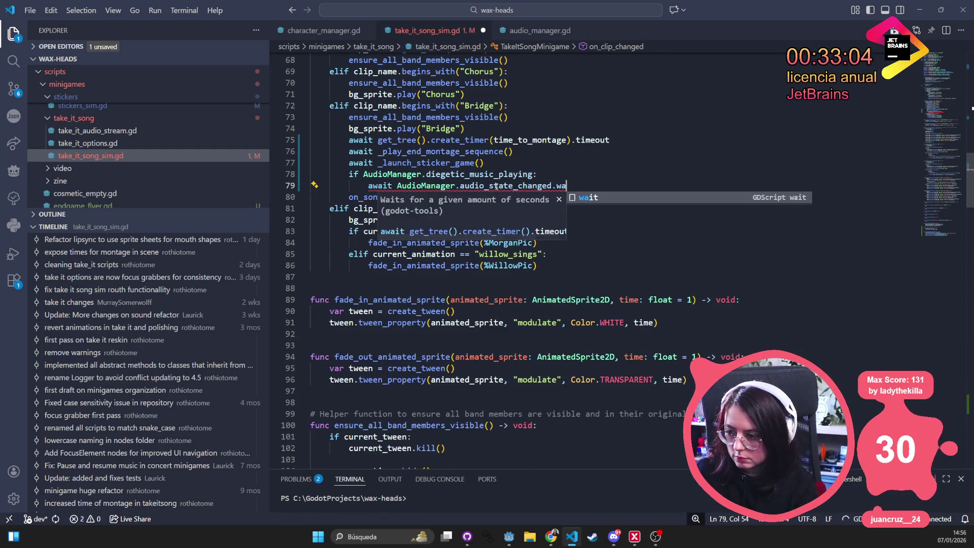
pyautogui.press('BackSpace')
pyautogui.press('BackSpace')
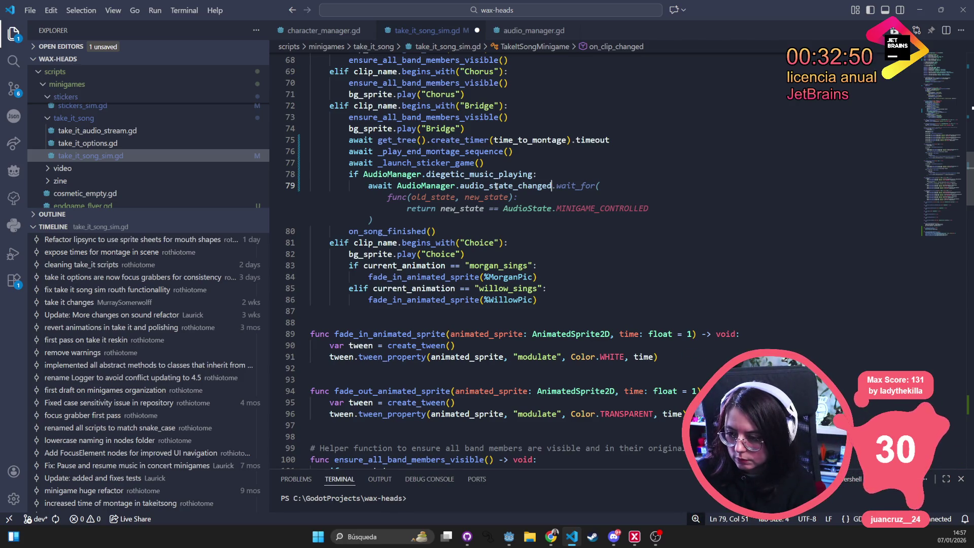
pyautogui.press('Escape')
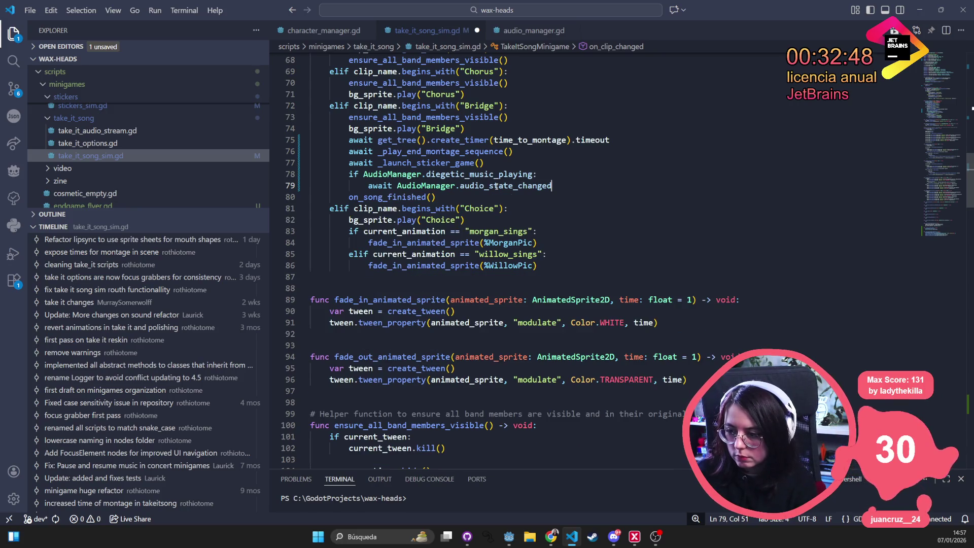
pyautogui.click(482, 186)
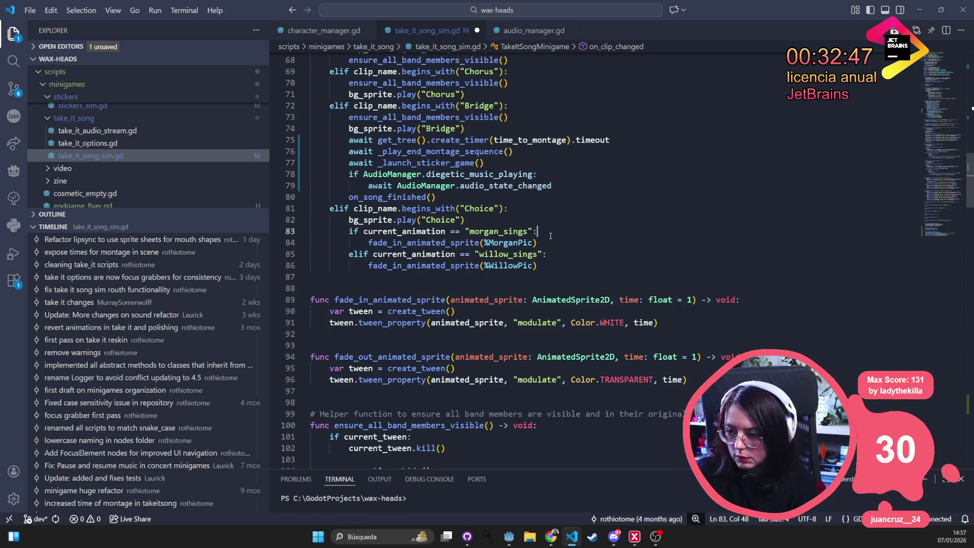
pyautogui.doubleClick(483, 186)
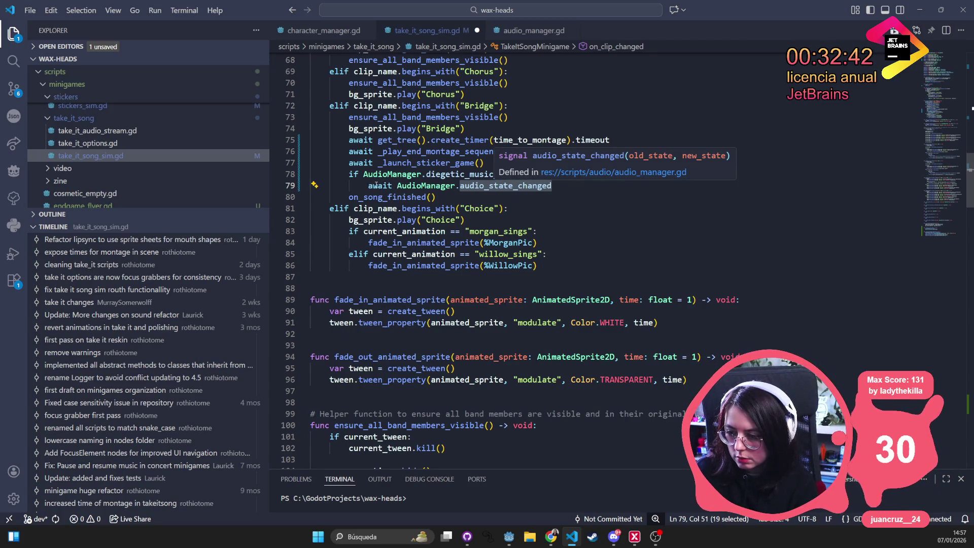
pyautogui.moveTo(374, 186); pyautogui.dragTo(586, 185)
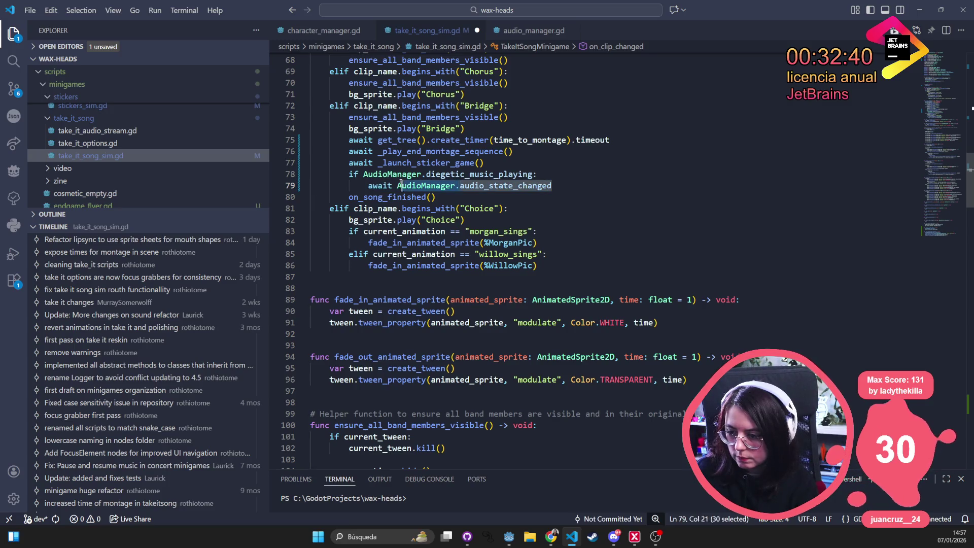
pyautogui.click(532, 243)
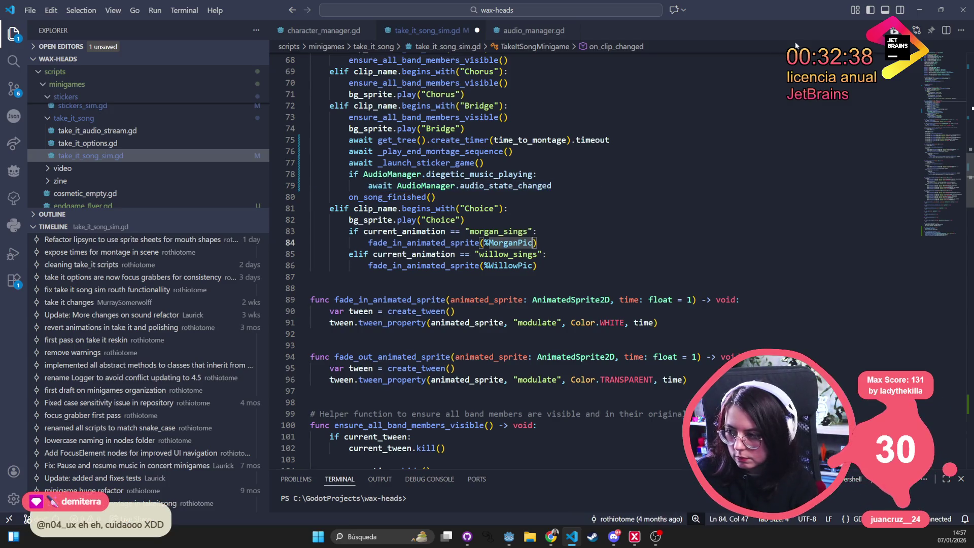
pyautogui.hotkey('ctrl', 's')
pyautogui.hotkey('alt', 'Tab')
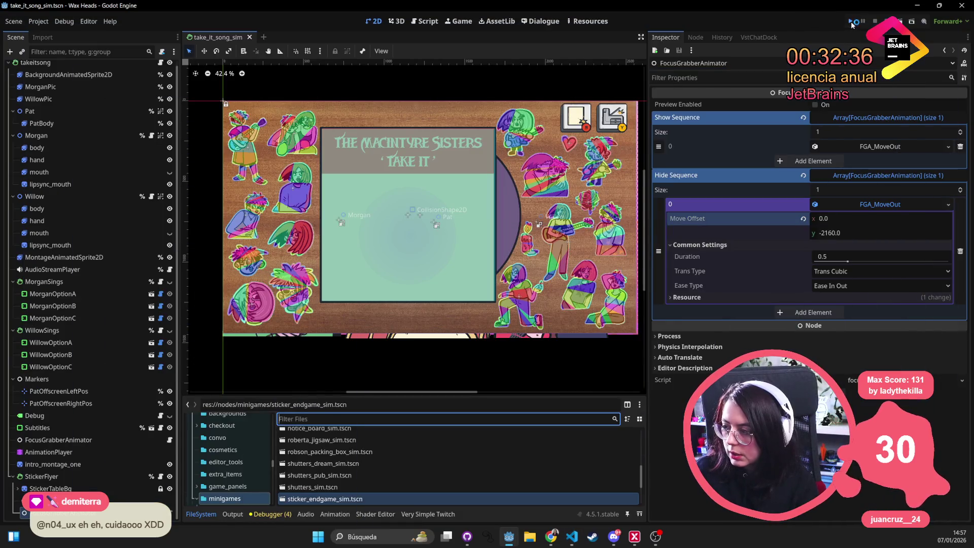
# Run the project and enter minigame_take_it_song_sim in the in-game debug console
pyautogui.click(852, 23)
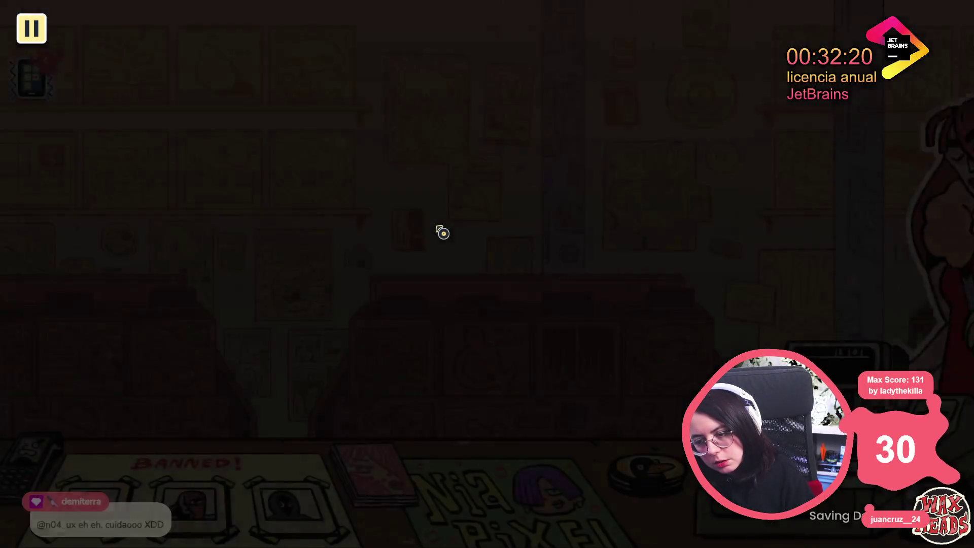
pyautogui.press('`')
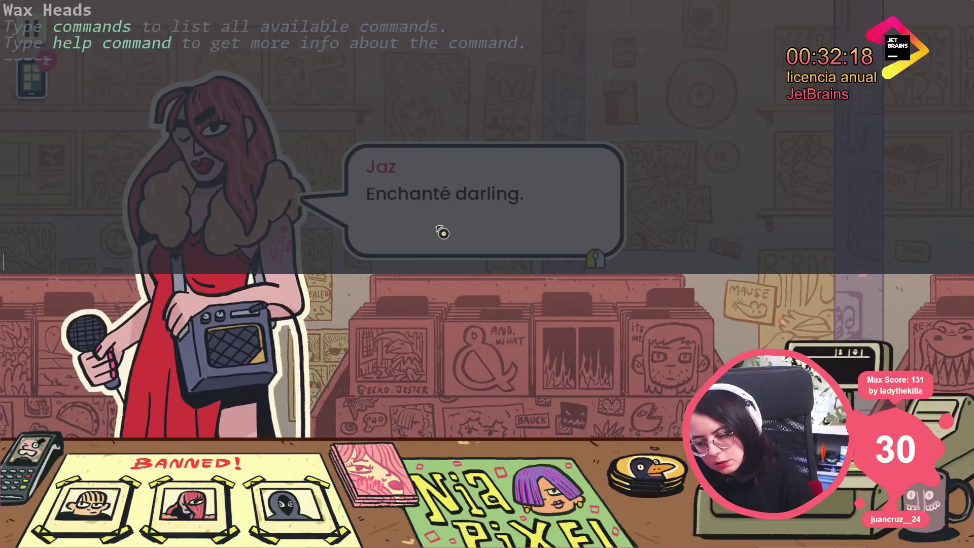
pyautogui.write('minigame_take_it_song_sim')
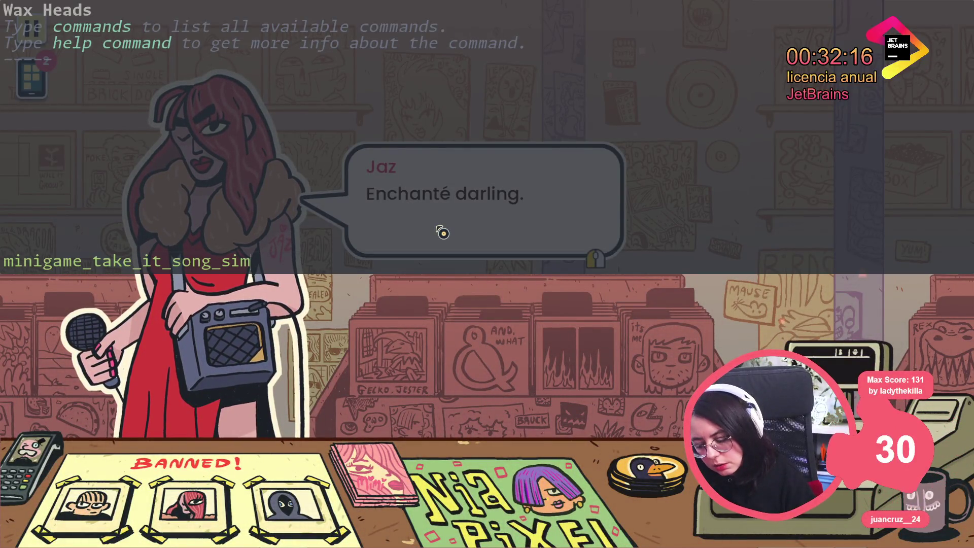
pyautogui.press('Return')
pyautogui.press('`')
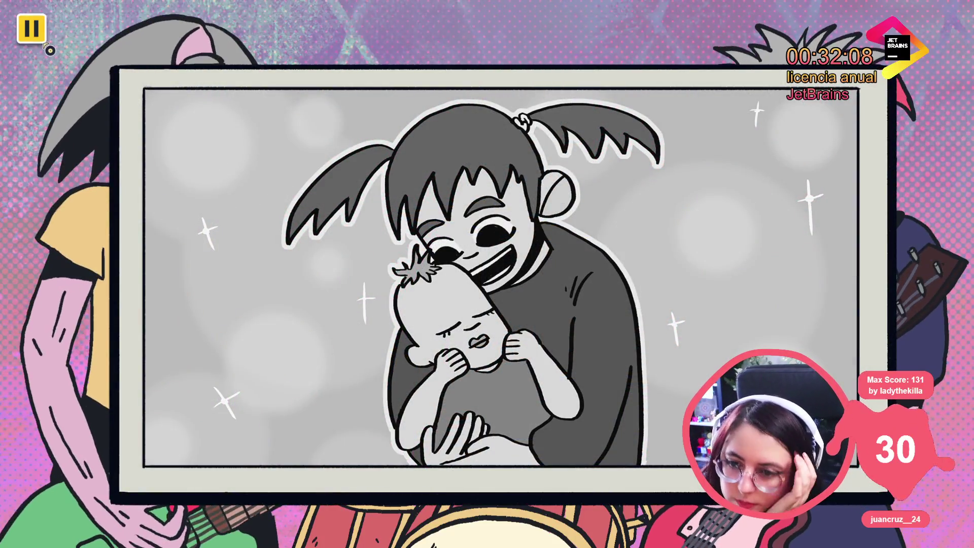
# Pause and raise Master Volume in Settings > Audio to about 35%, then resume
pyautogui.click(31, 28)
pyautogui.click(528, 205)
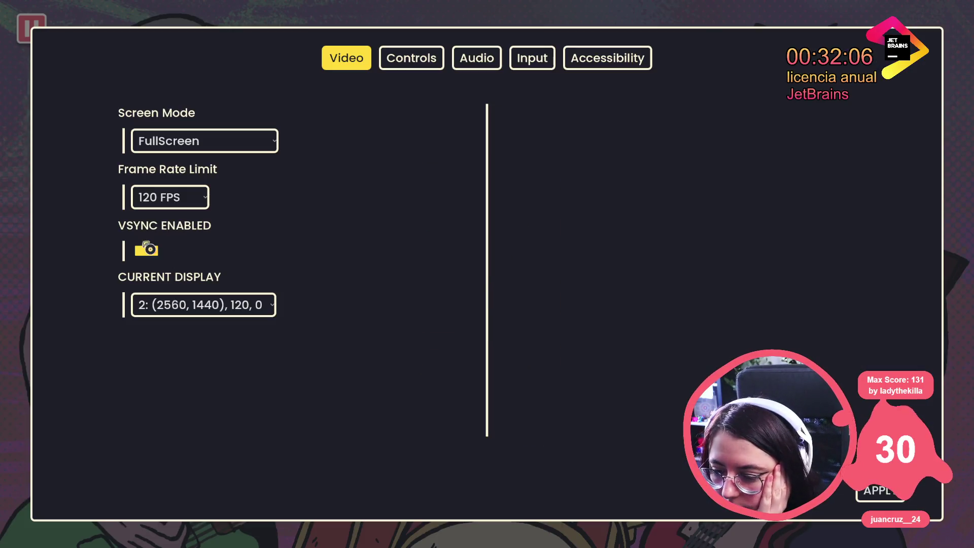
pyautogui.click(496, 60)
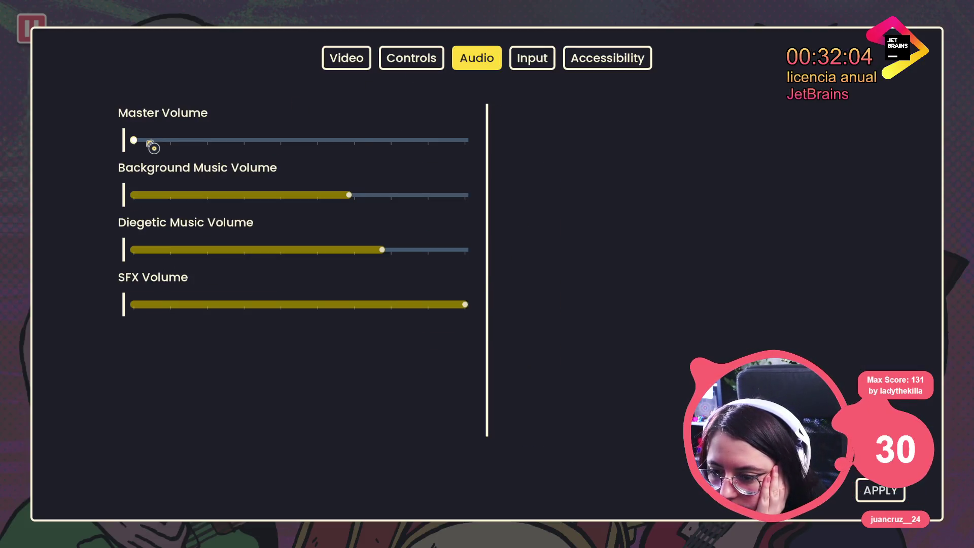
pyautogui.moveTo(168, 147); pyautogui.dragTo(258, 155)
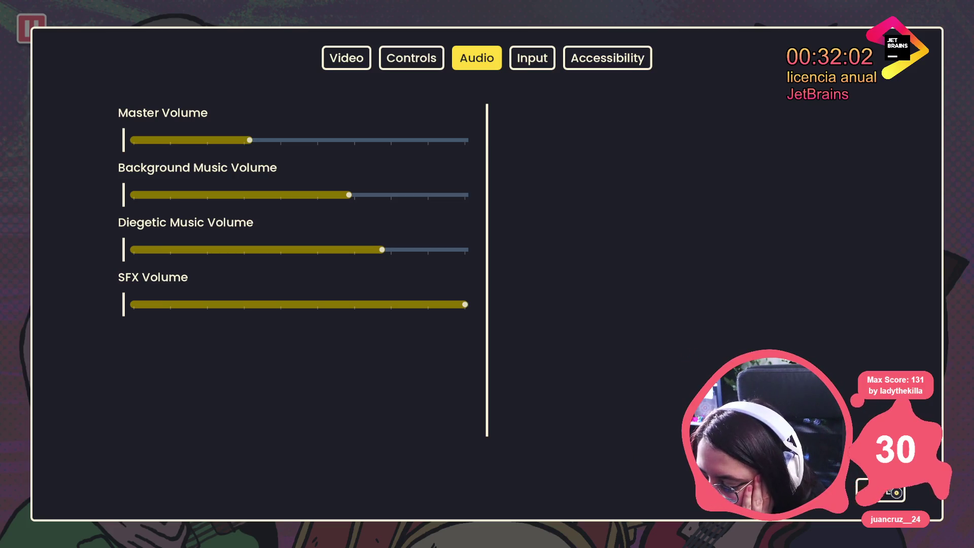
pyautogui.press('Escape')
pyautogui.press('Escape')
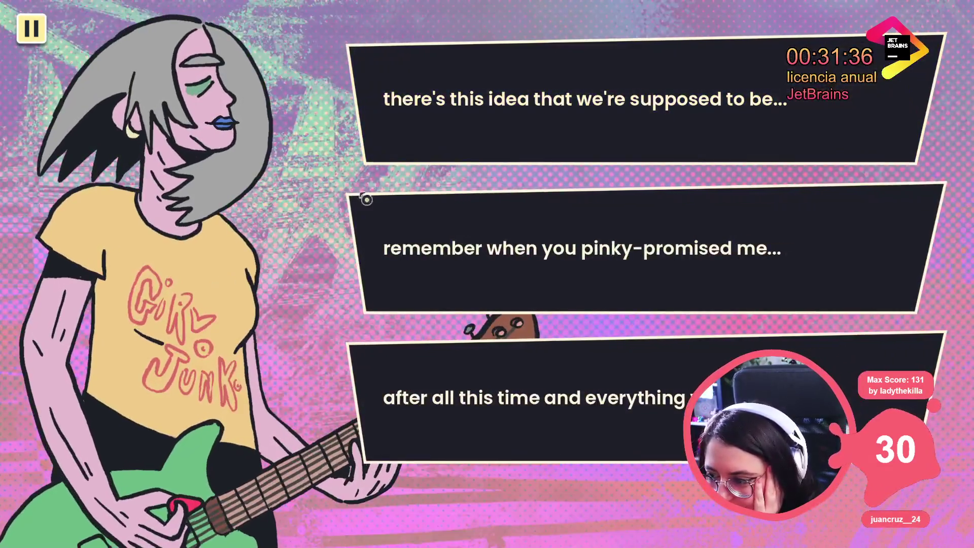
# Pick a lyric, reapply audio settings from the pause menu, then choose the third lyric at each prompt
pyautogui.click(367, 199)
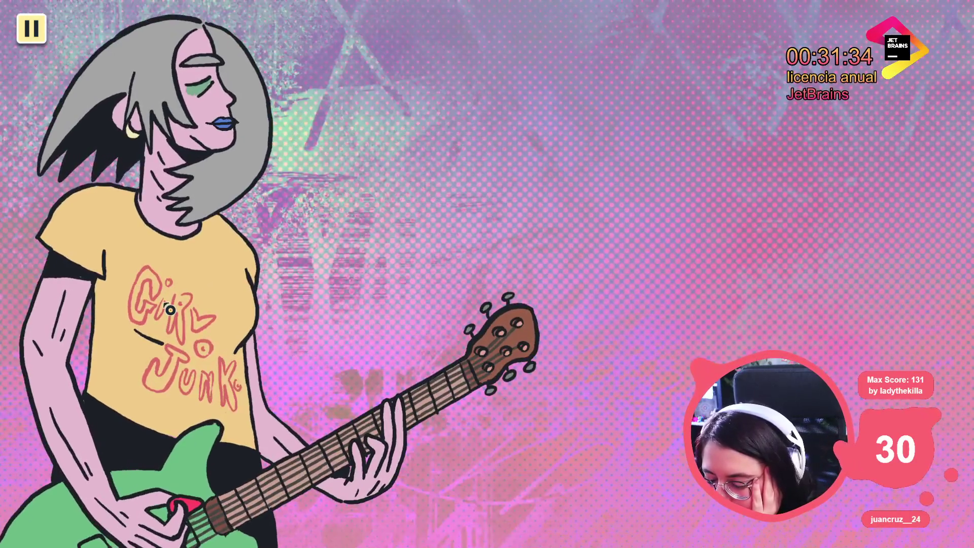
pyautogui.press('Escape')
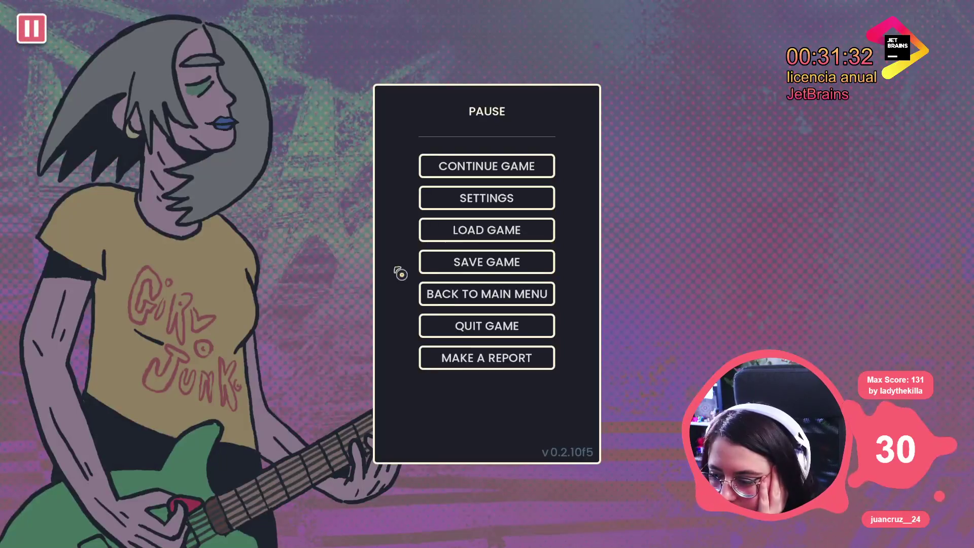
pyautogui.click(509, 209)
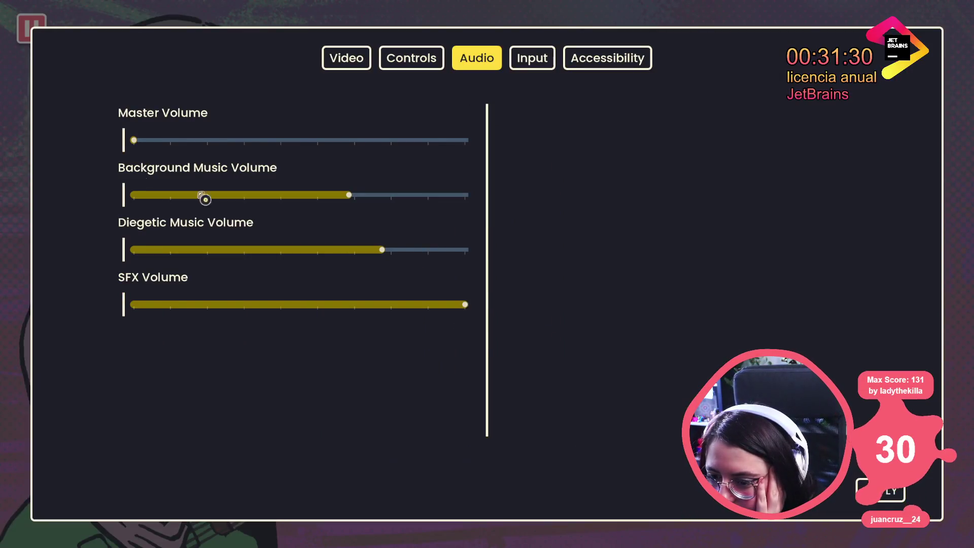
pyautogui.click(897, 499)
pyautogui.press('Escape')
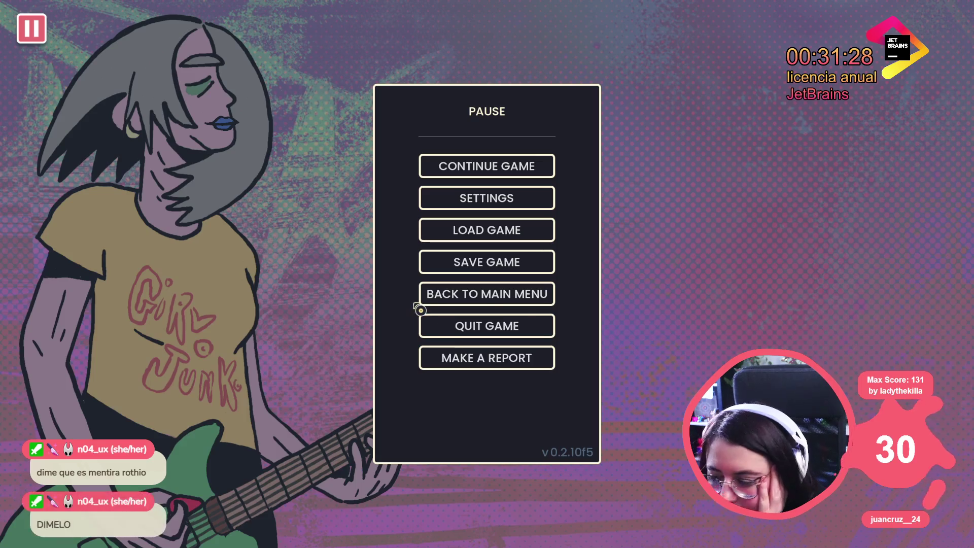
pyautogui.press('Escape')
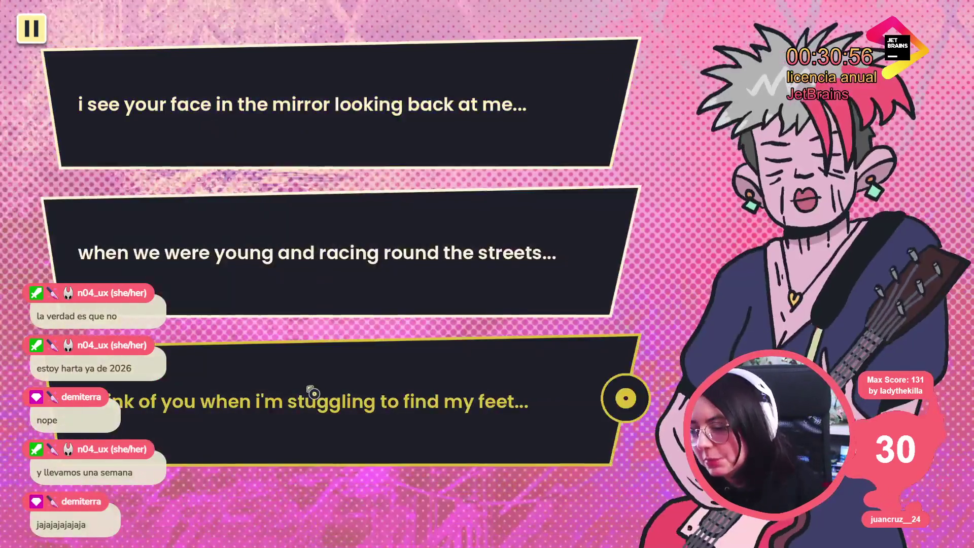
pyautogui.click(302, 398)
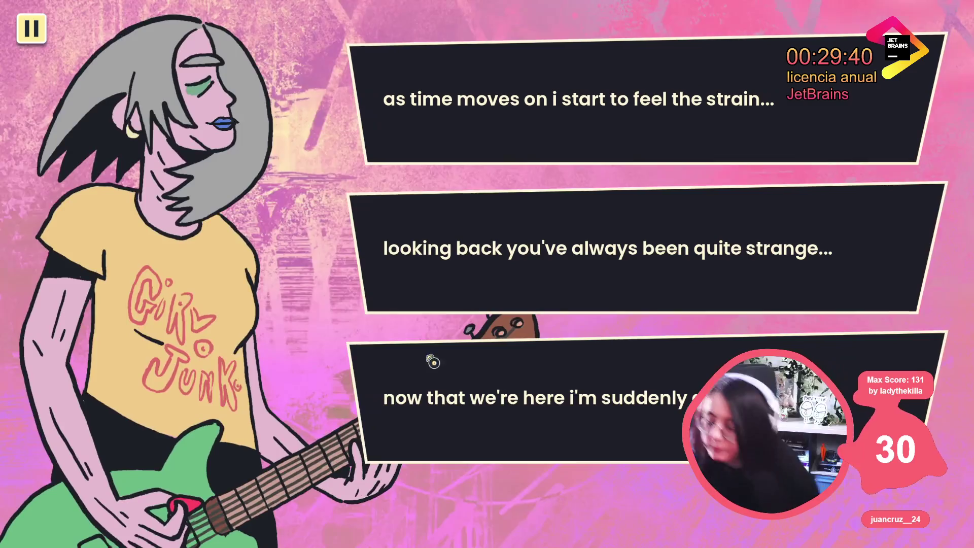
pyautogui.click(505, 347)
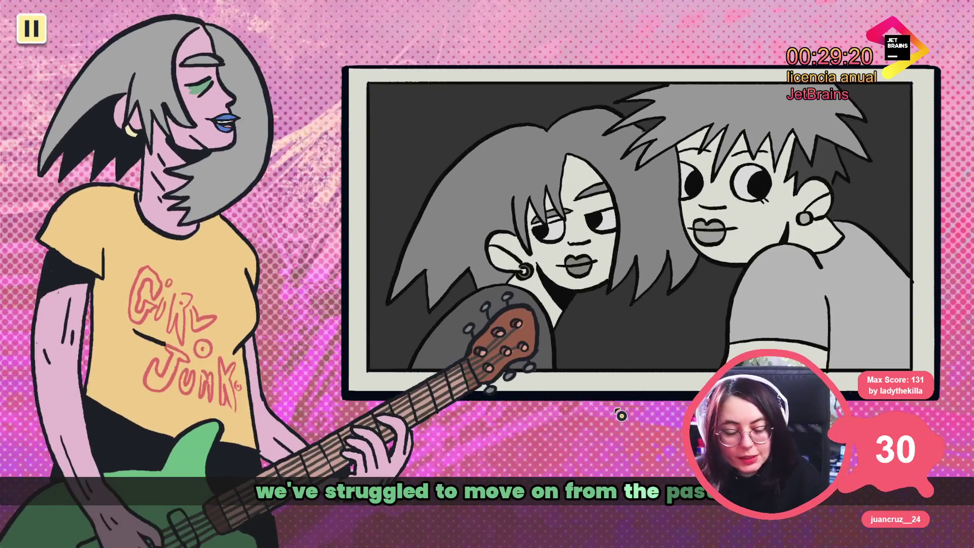
# Pause, press APPLY in Settings > Audio, and resume the song
pyautogui.click(44, 33)
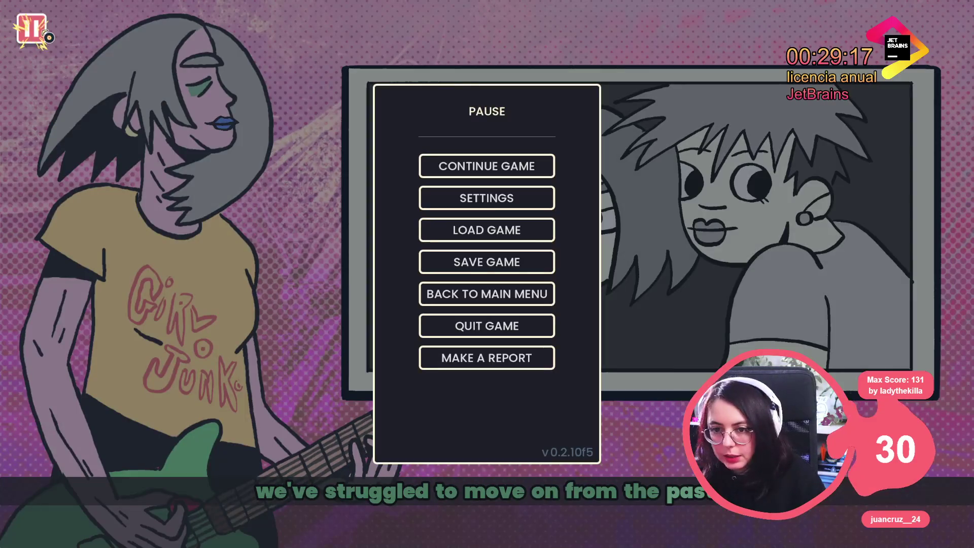
pyautogui.click(513, 200)
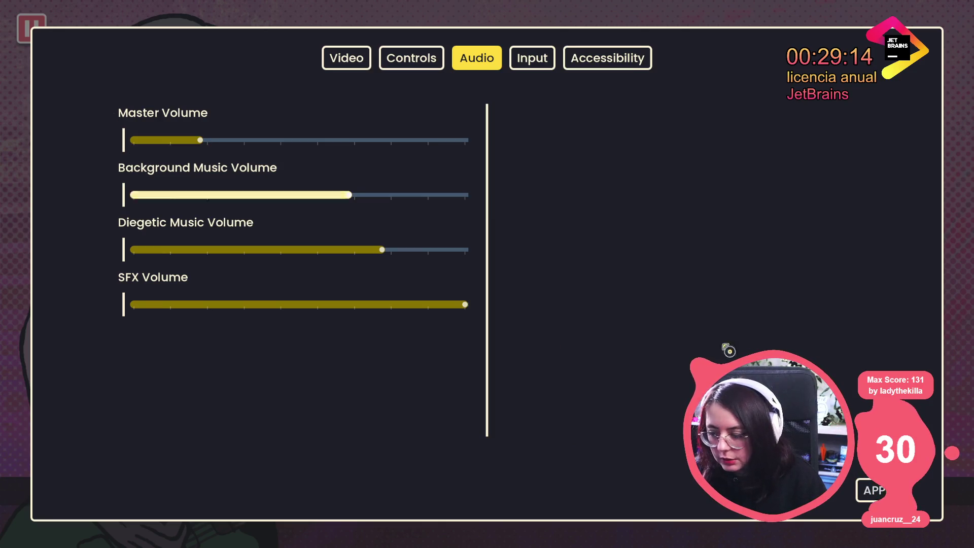
pyautogui.click(891, 493)
pyautogui.press('Escape')
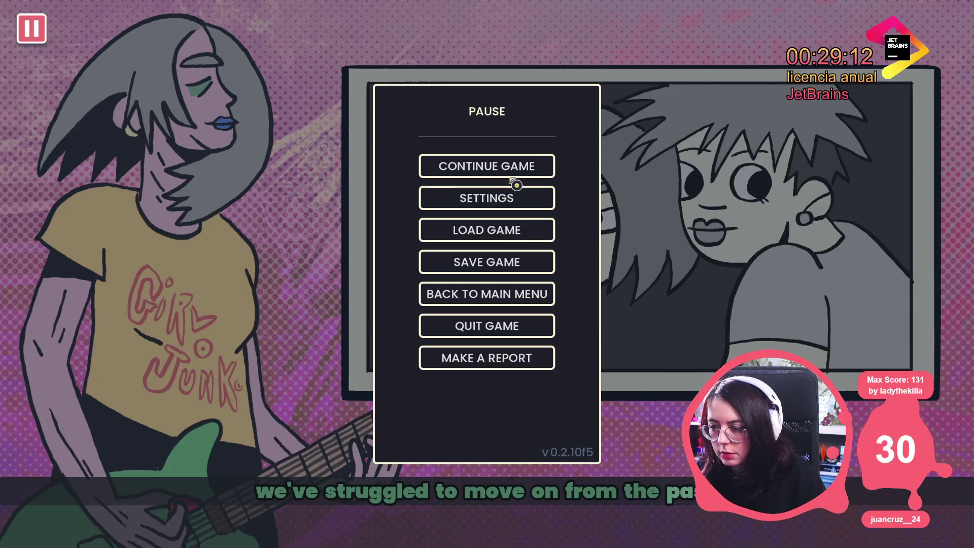
pyautogui.press('Escape')
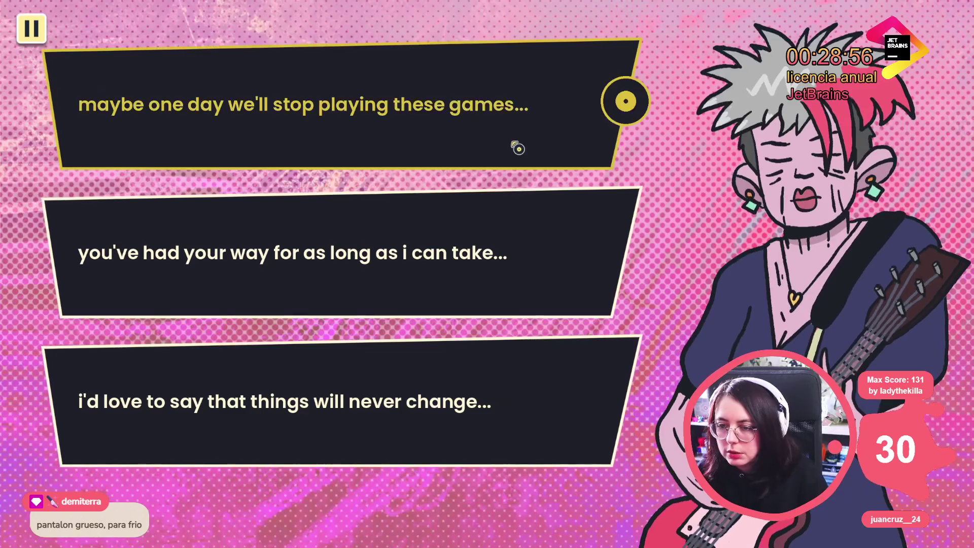
# Pick the 'maybe one day we'll stop playing these games' lyric and try a sticker on the Take It cover
pyautogui.click(331, 102)
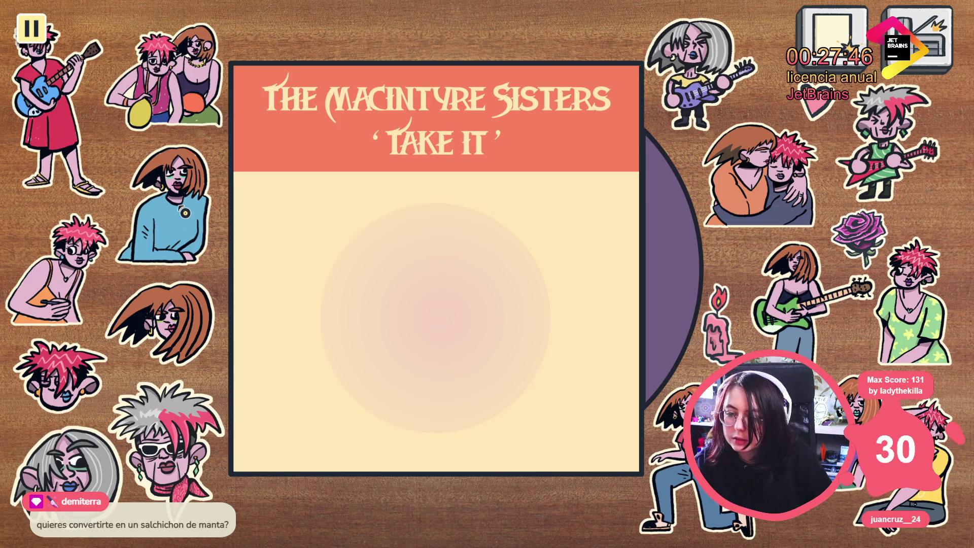
pyautogui.click(184, 211)
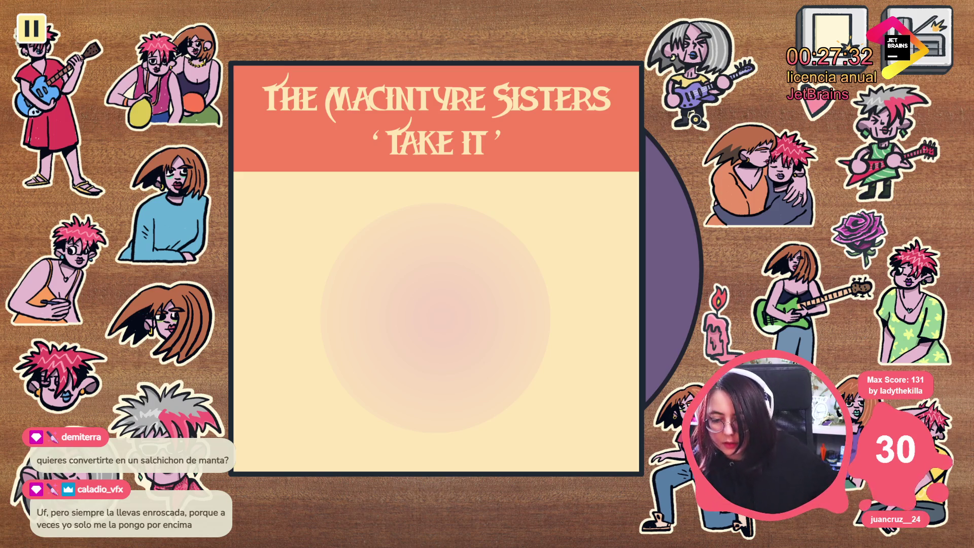
# Confirm finishing the cover, locate failing line 78, and stop the crashed game
pyautogui.press('Escape')
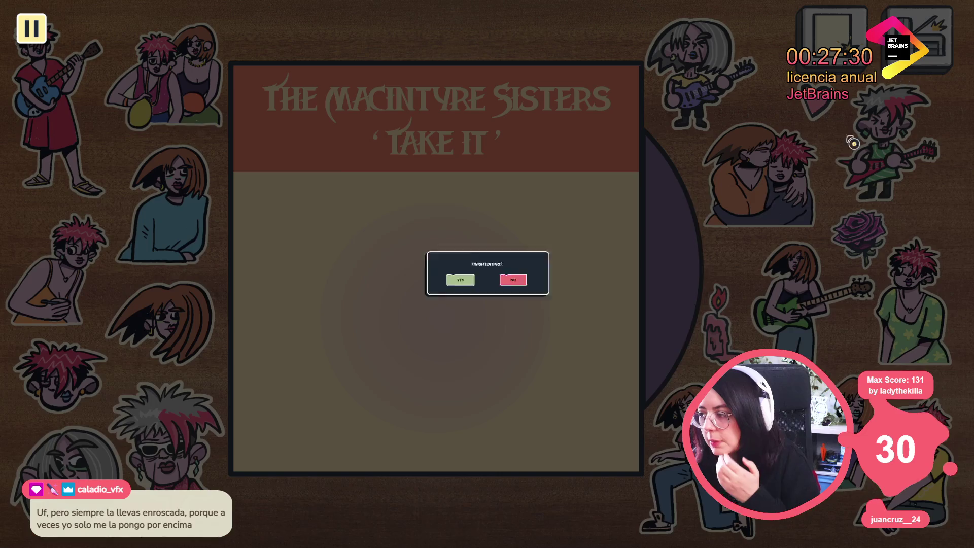
pyautogui.click(406, 297)
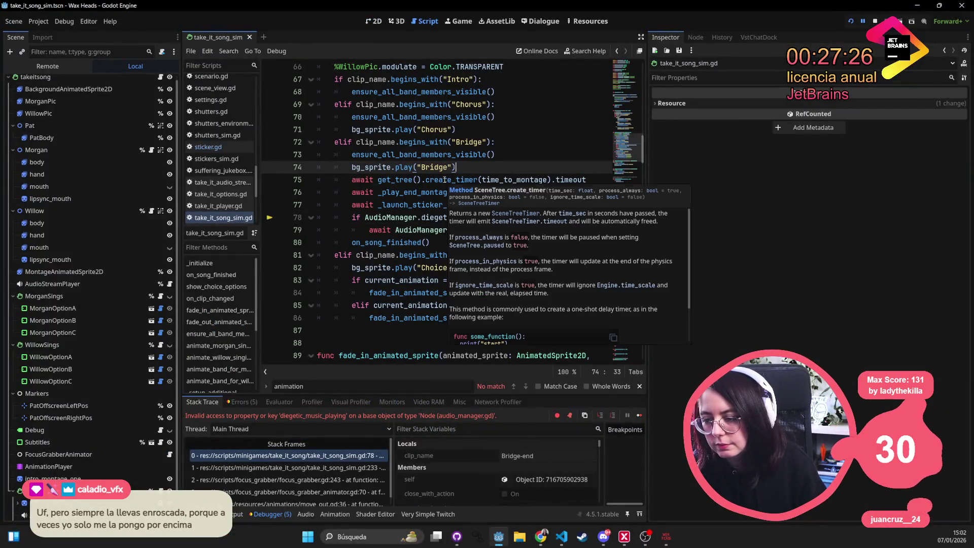
pyautogui.click(450, 218)
pyautogui.doubleClick(450, 217)
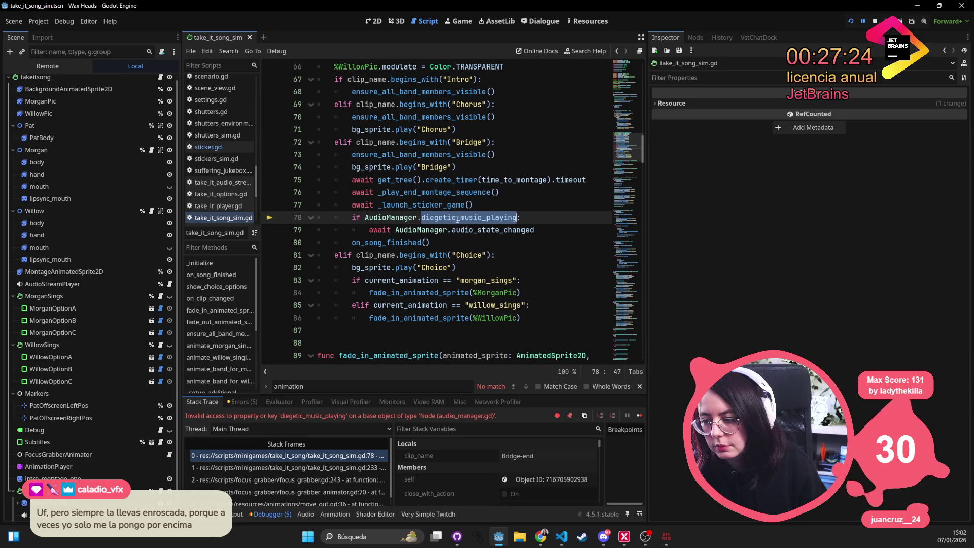
pyautogui.press('F8')
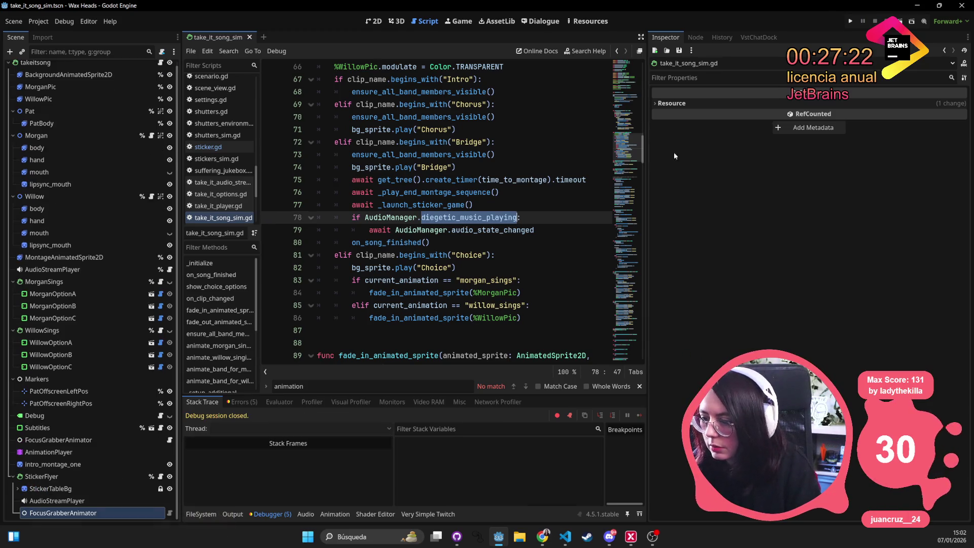
# Change line 78's condition to call AudioManager.is_diegetic_music_playing()
pyautogui.click(514, 217)
pyautogui.press('Left')
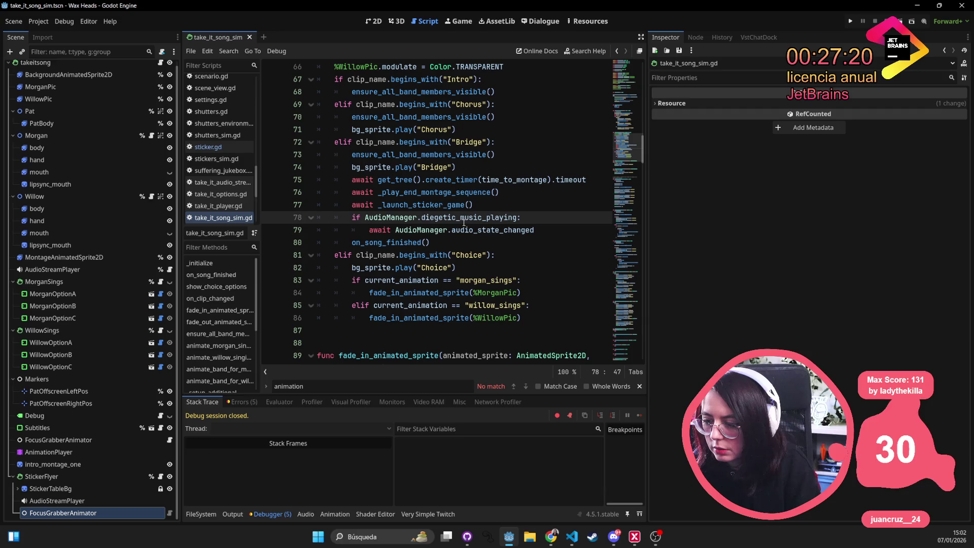
pyautogui.doubleClick(422, 218)
pyautogui.click(485, 217)
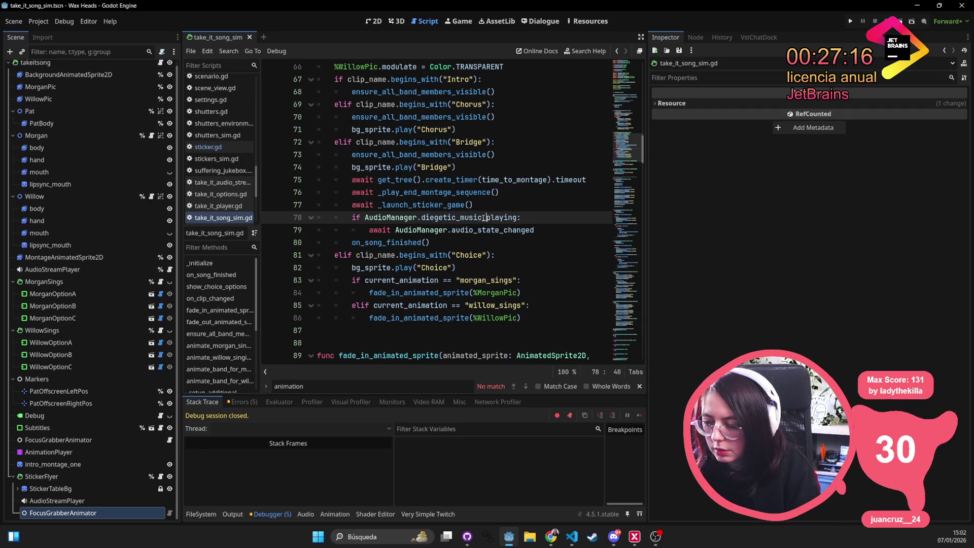
pyautogui.doubleClick(463, 218)
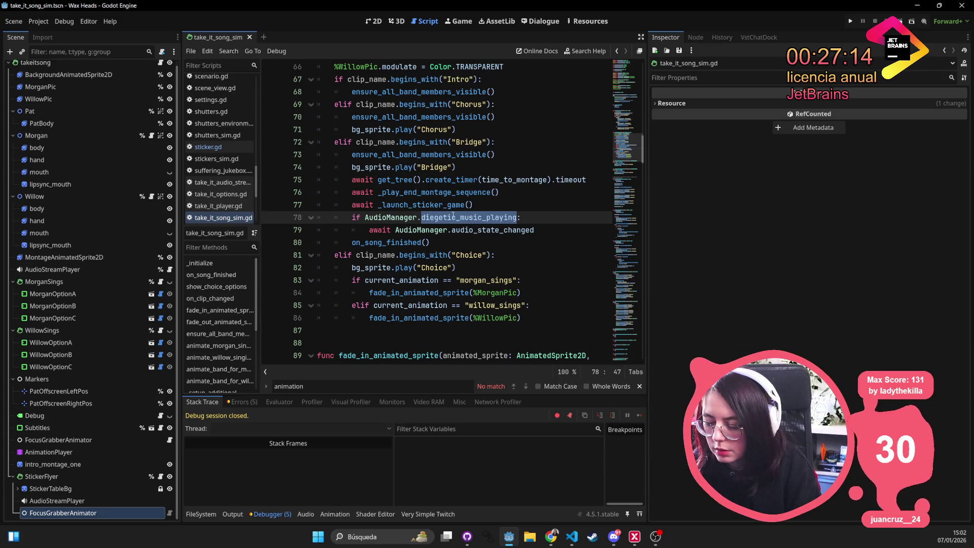
pyautogui.click(422, 217)
pyautogui.write('is_')
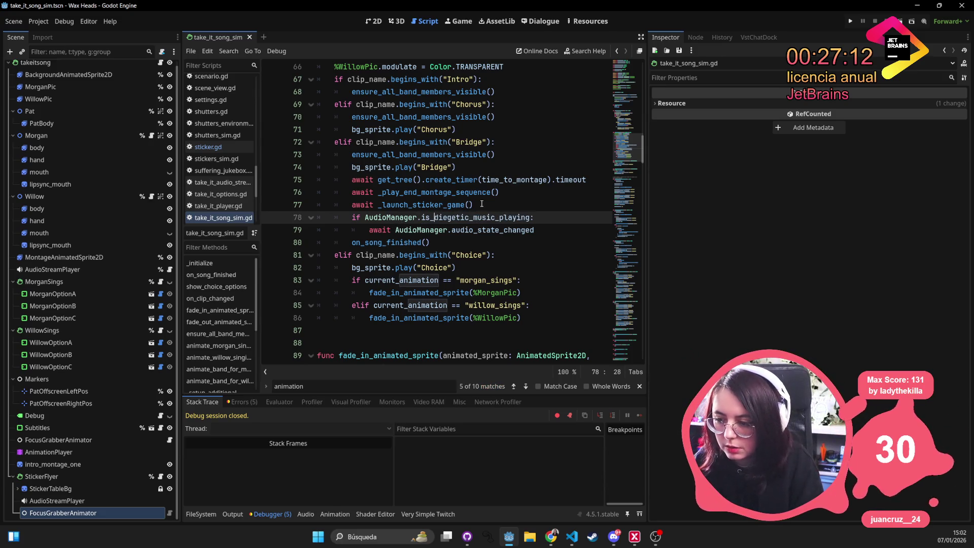
pyautogui.click(464, 180)
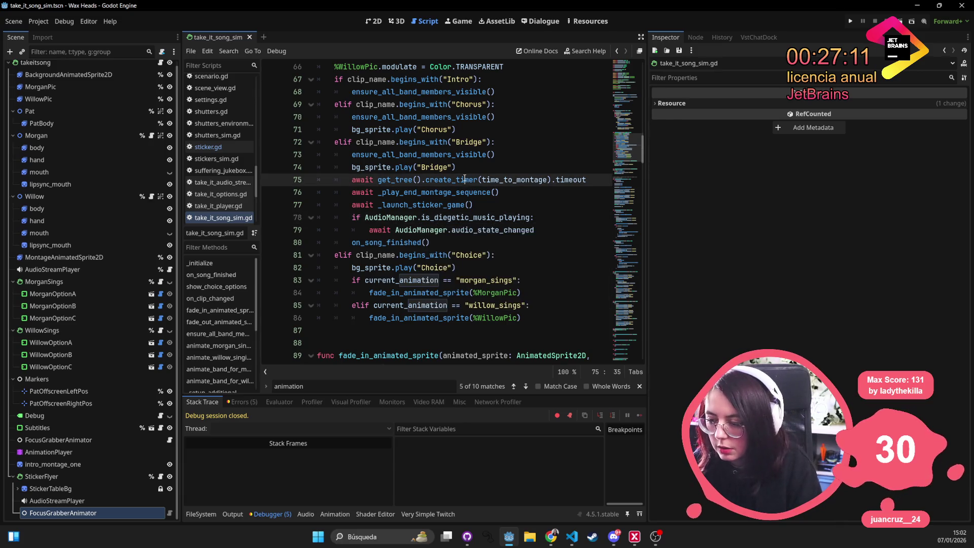
pyautogui.click(529, 217)
pyautogui.write('()')
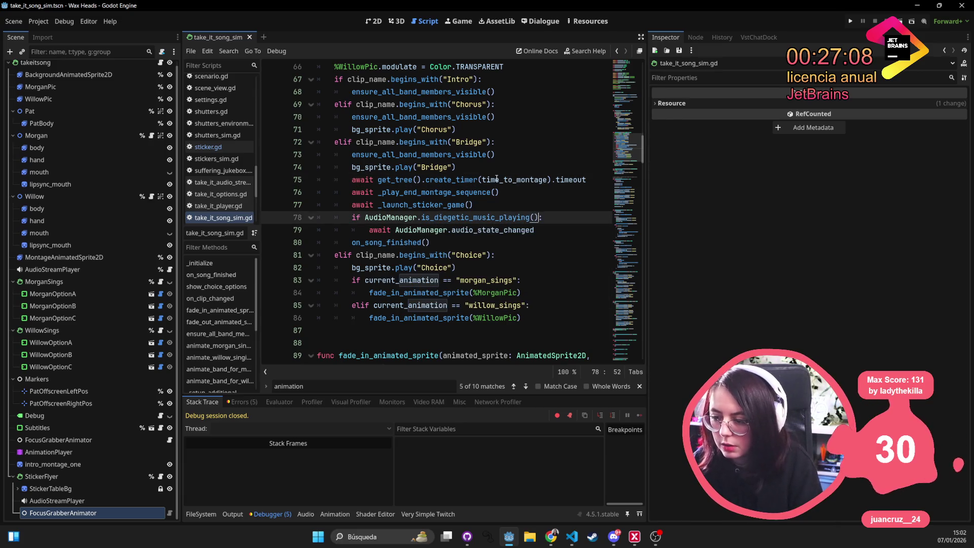
pyautogui.click(497, 179)
pyautogui.doubleClick(478, 217)
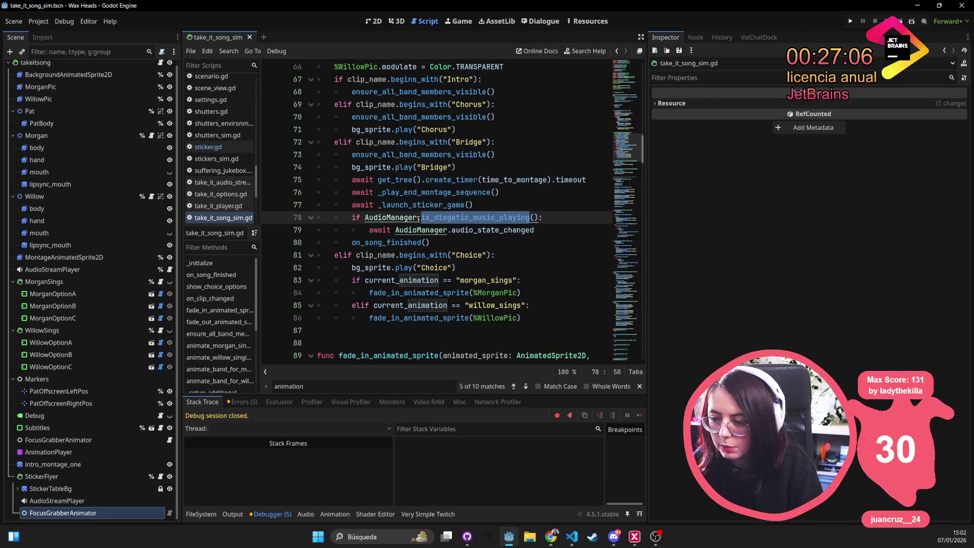
pyautogui.moveTo(418, 217); pyautogui.dragTo(539, 221)
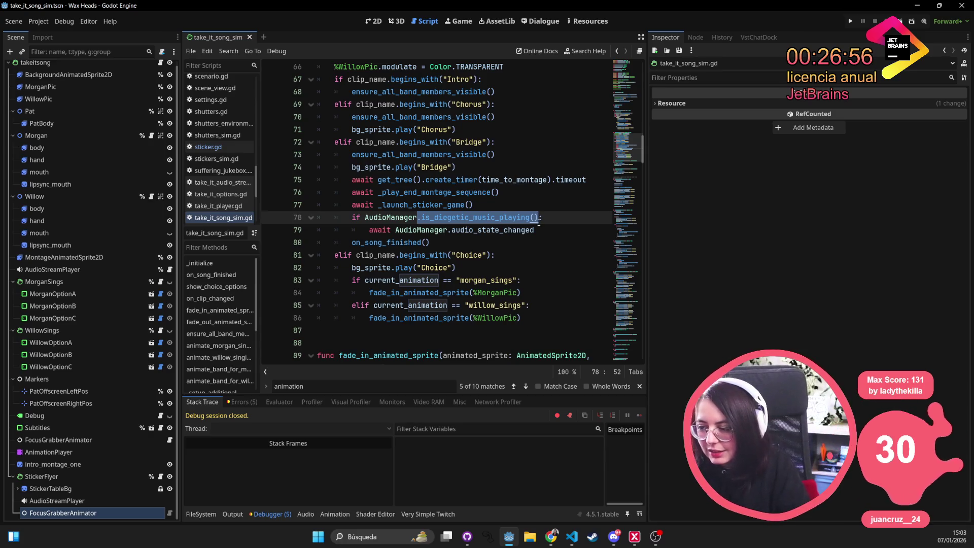
# Check the _launch_sticker_game definition, then open the audio_manager script in Visual Studio Code
pyautogui.keyDown('ctrl'); pyautogui.click(420, 205); pyautogui.keyUp('ctrl')
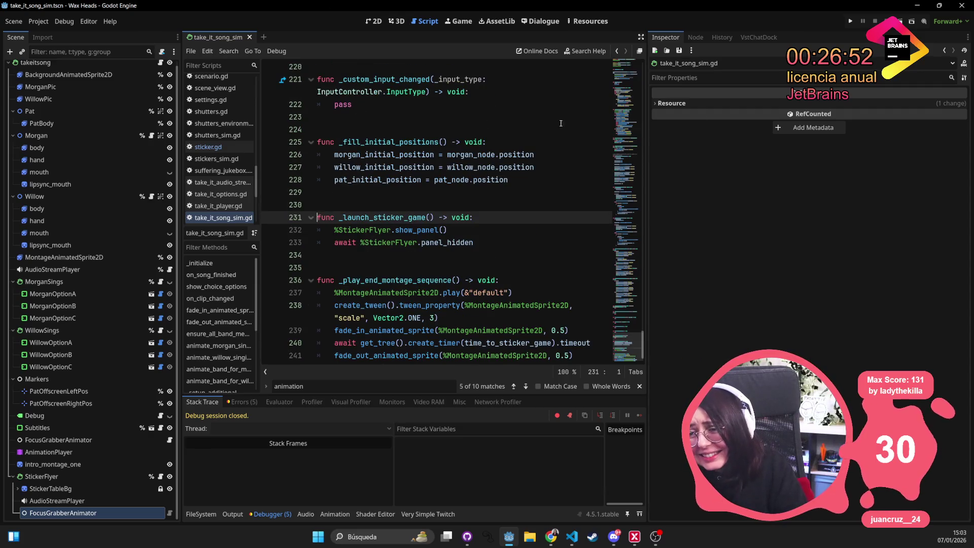
pyautogui.click(616, 51)
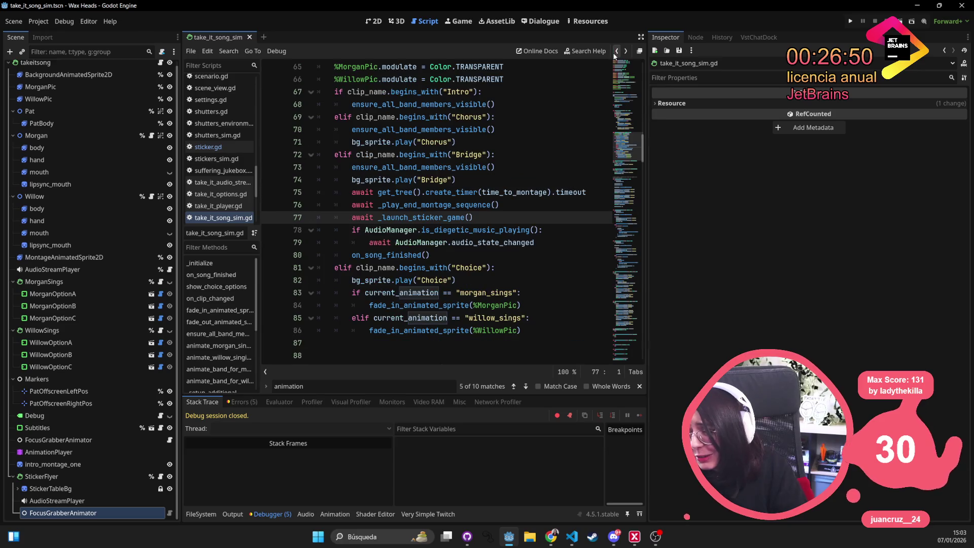
pyautogui.keyDown('ctrl'); pyautogui.click(401, 230); pyautogui.keyUp('ctrl')
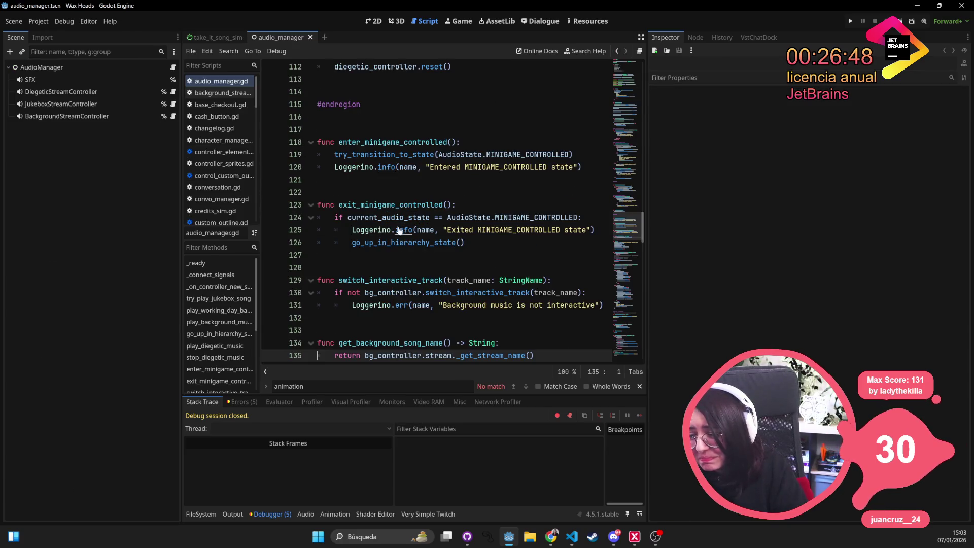
pyautogui.scroll(5, 399, 230)
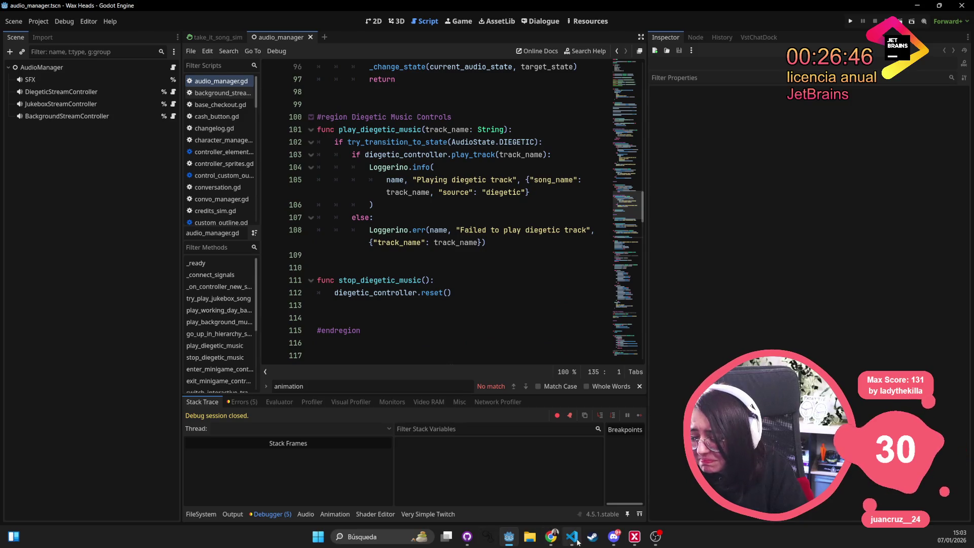
pyautogui.moveTo(574, 541)
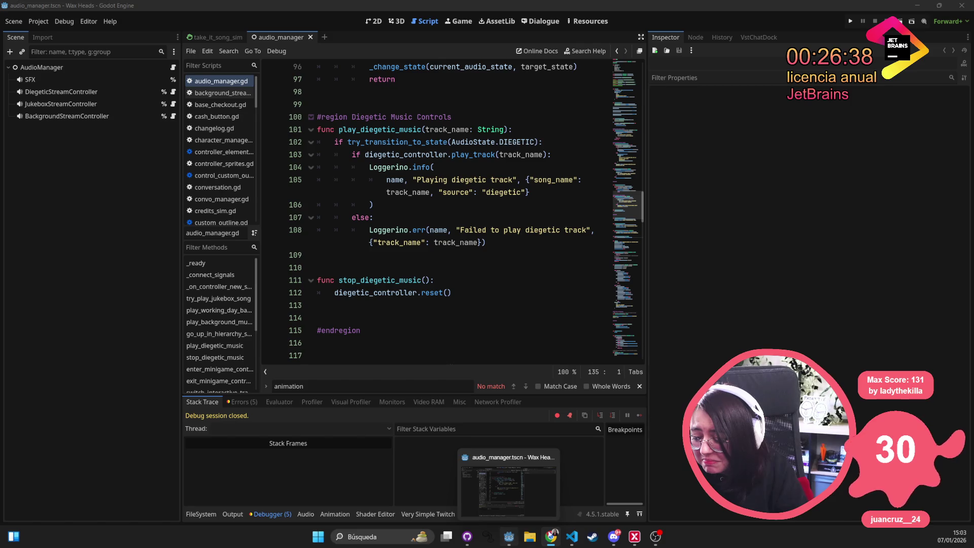
pyautogui.click(572, 536)
# Navigate audio_manager.gd from the audio_state_changed signal to the Diegetic Music Controls region
pyautogui.click(408, 209)
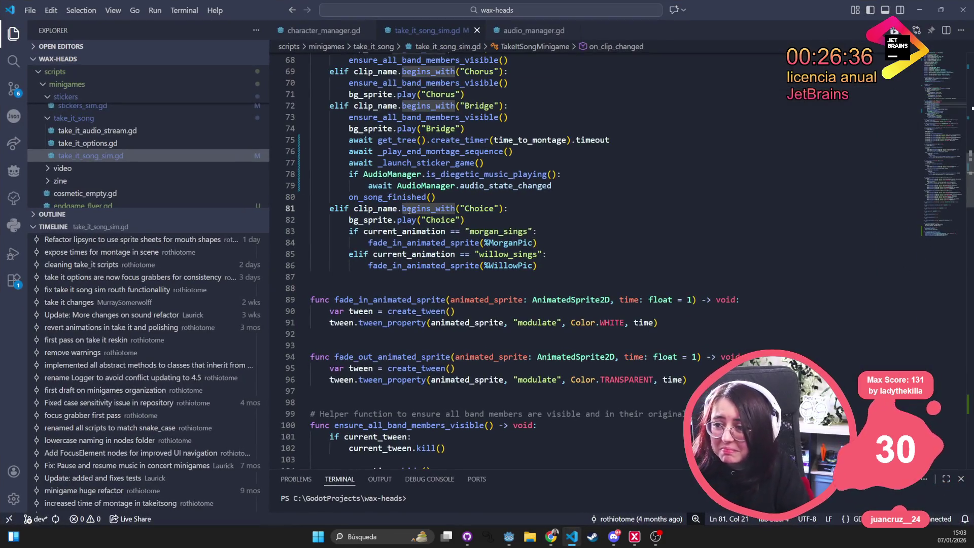
pyautogui.keyDown('ctrl'); pyautogui.click(508, 185); pyautogui.keyUp('ctrl')
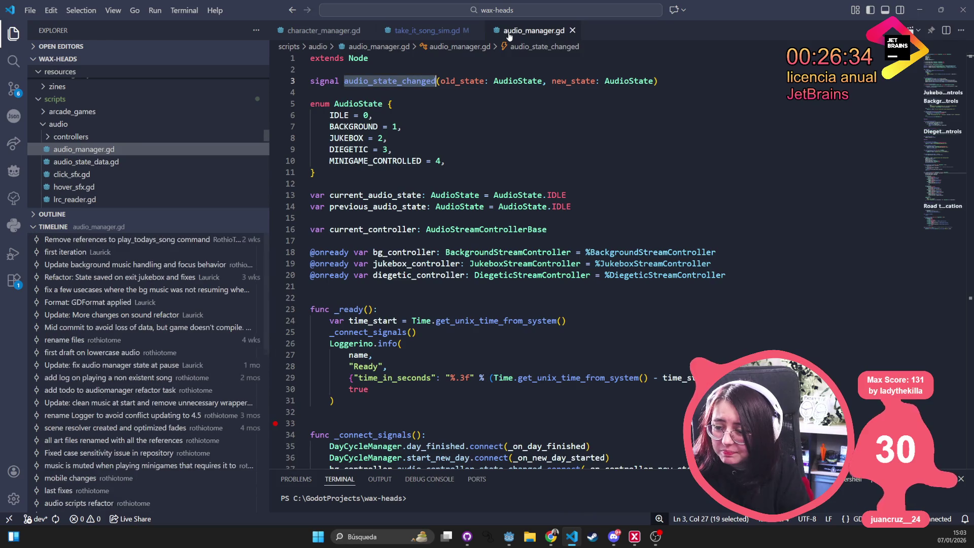
pyautogui.scroll(-2, 481, 321)
pyautogui.scroll(-9, 481, 321)
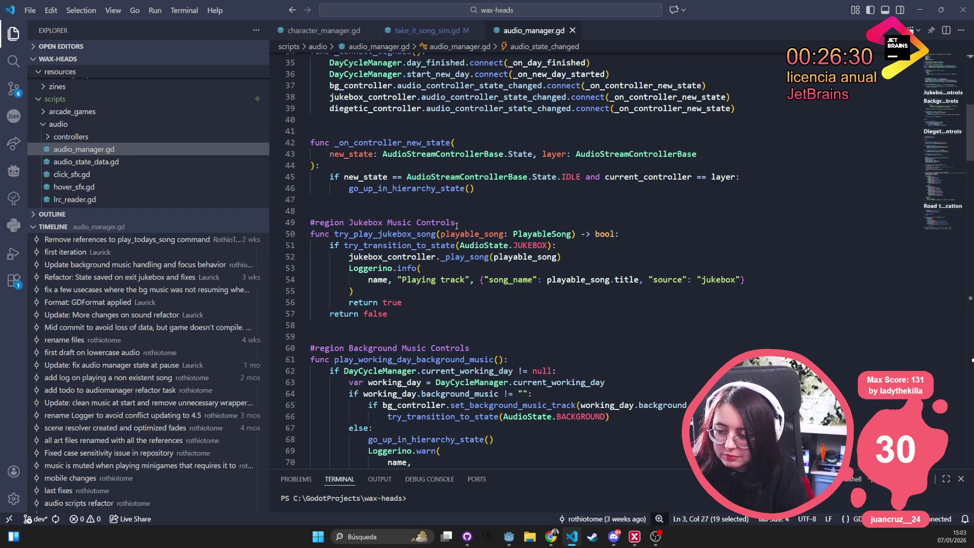
pyautogui.scroll(-4, 459, 225)
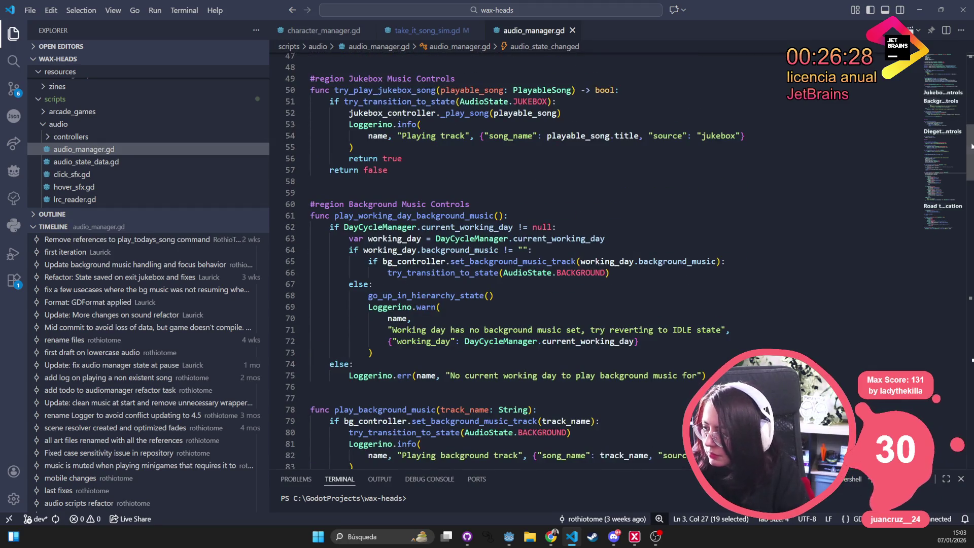
pyautogui.click(946, 134)
pyautogui.scroll(-1, 945, 132)
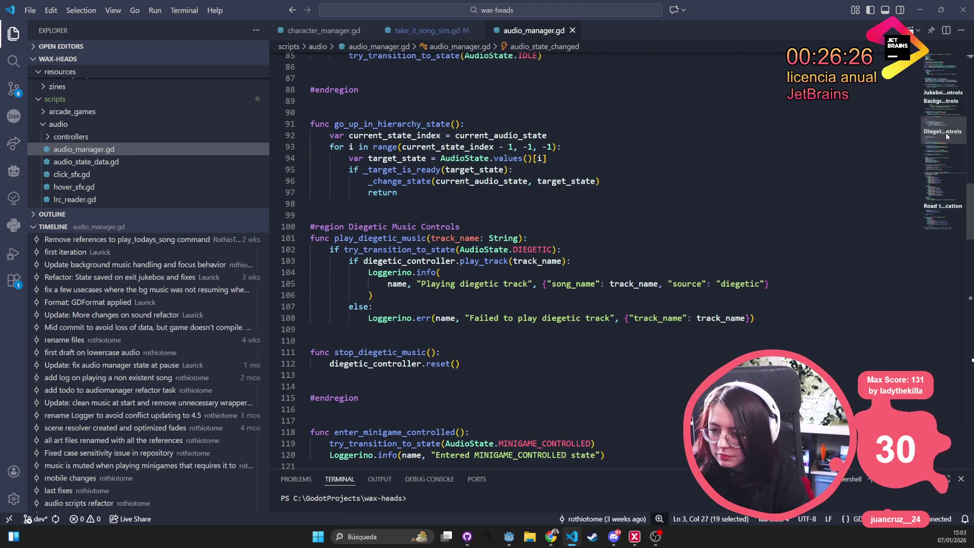
# Write func is_diegetic_music_playing() -> bool returning current_audio_state == AudioState.DIEGETIC, and save
pyautogui.click(339, 102)
pyautogui.write('_is_diegetic_music_playing()')
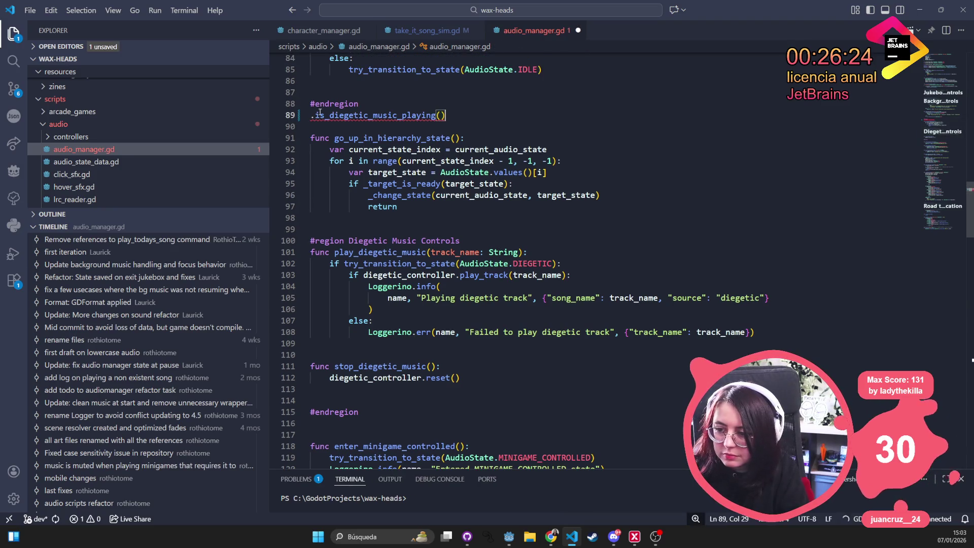
pyautogui.press('Home')
pyautogui.write('func')
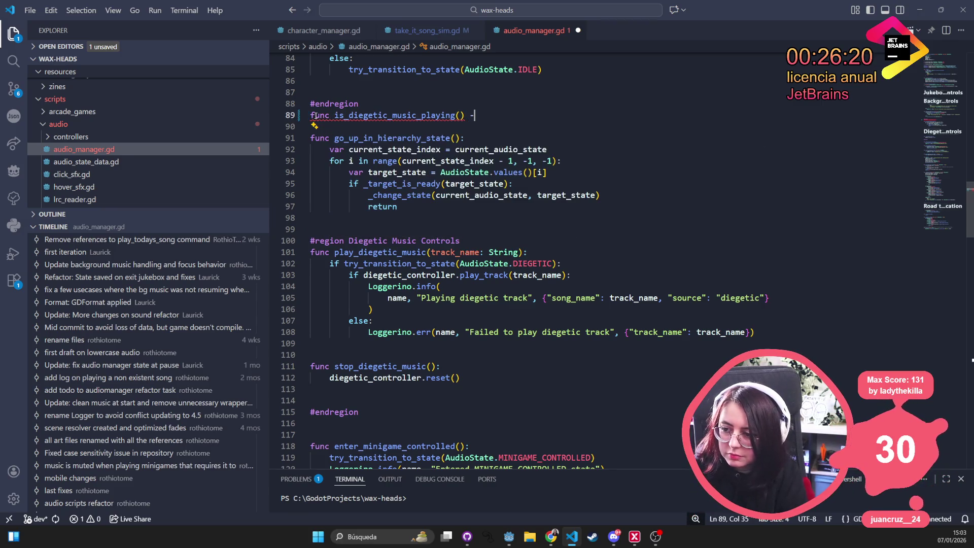
pyautogui.press('Tab')
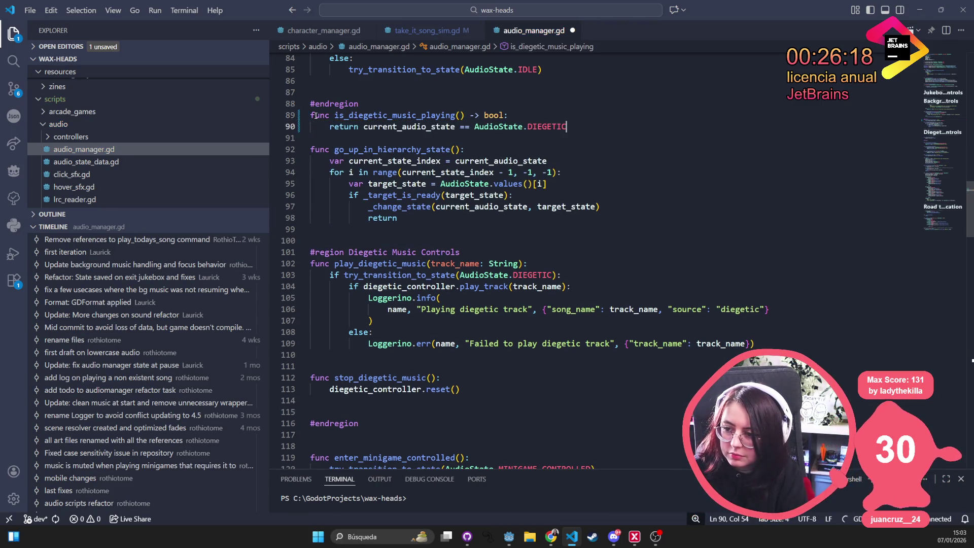
pyautogui.hotkey('ctrl', 's')
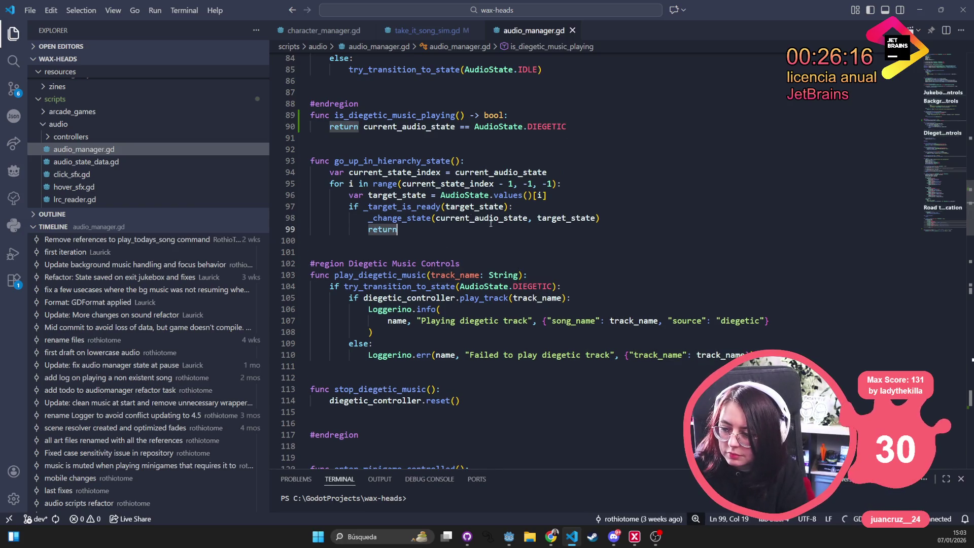
pyautogui.click(431, 229)
pyautogui.press('Up')
pyautogui.press('Up')
pyautogui.press('Up')
pyautogui.hotkey('ctrl', 'Right')
pyautogui.hotkey('ctrl', 'Right')
pyautogui.hotkey('ctrl', 'Right')
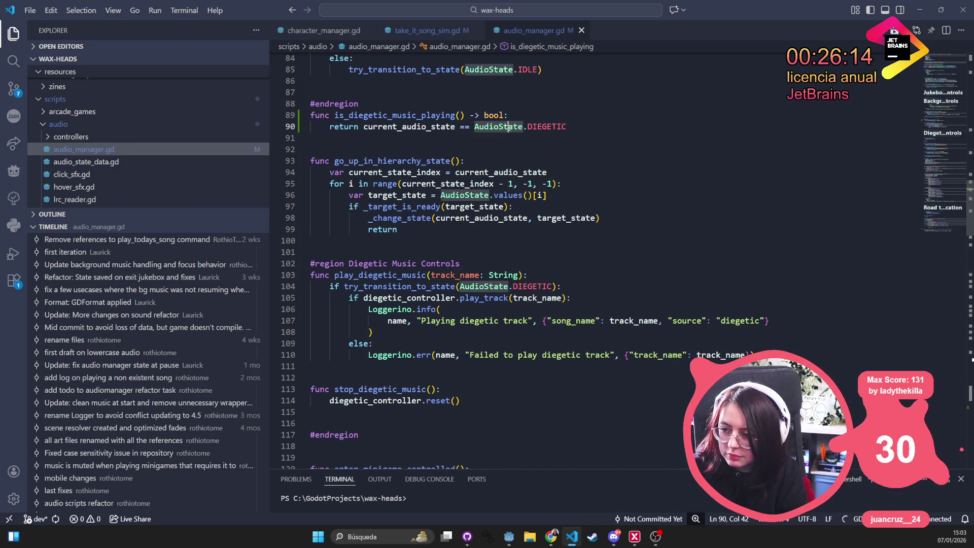
pyautogui.hotkey('alt', 'Tab')
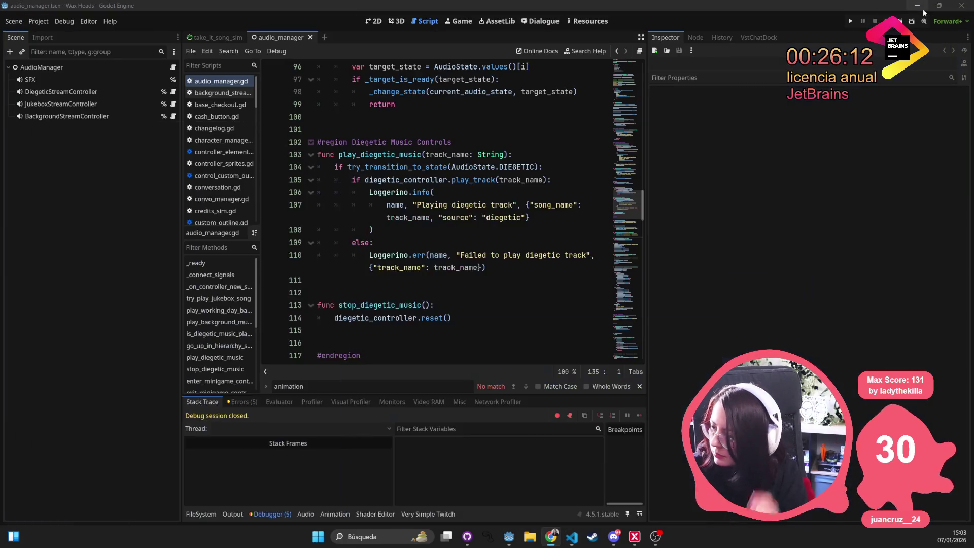
# Launch Wax Heads and set Master Volume to zero in the Audio settings, then apply
pyautogui.click(852, 20)
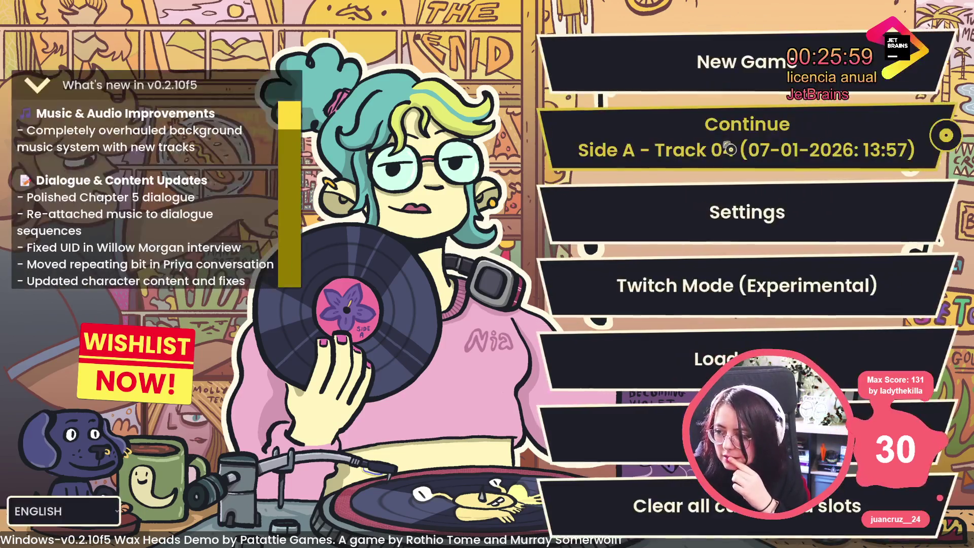
pyautogui.click(746, 211)
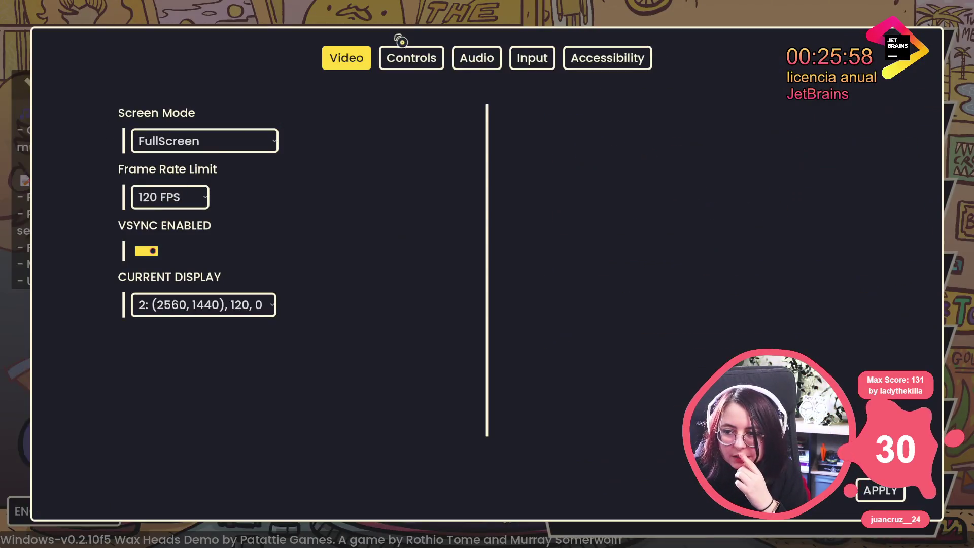
pyautogui.click(477, 58)
pyautogui.moveTo(202, 140); pyautogui.dragTo(134, 140)
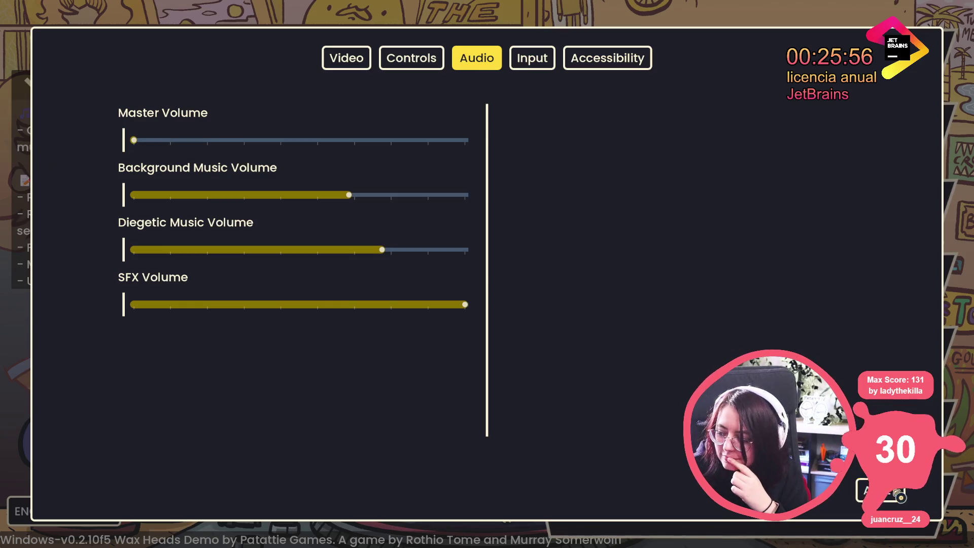
pyautogui.click(900, 496)
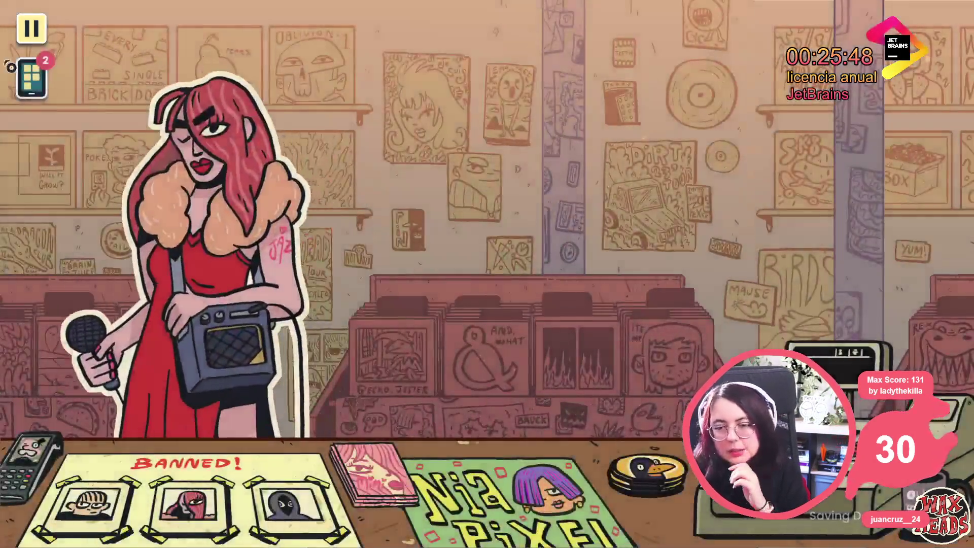
# Run the minigame_take_it_song_sim console command to jump into the Take It song minigame
pyautogui.press('`')
pyautogui.press('Up')
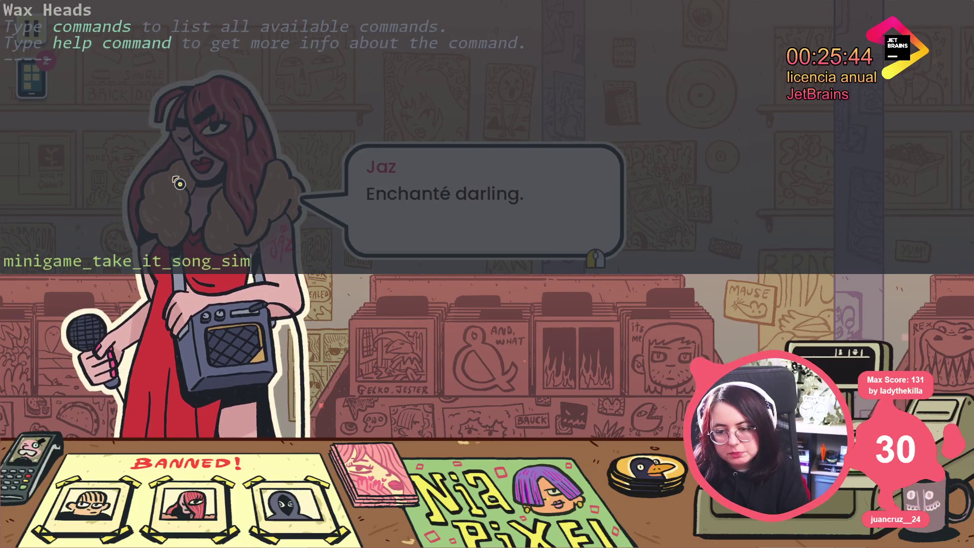
pyautogui.press('Return')
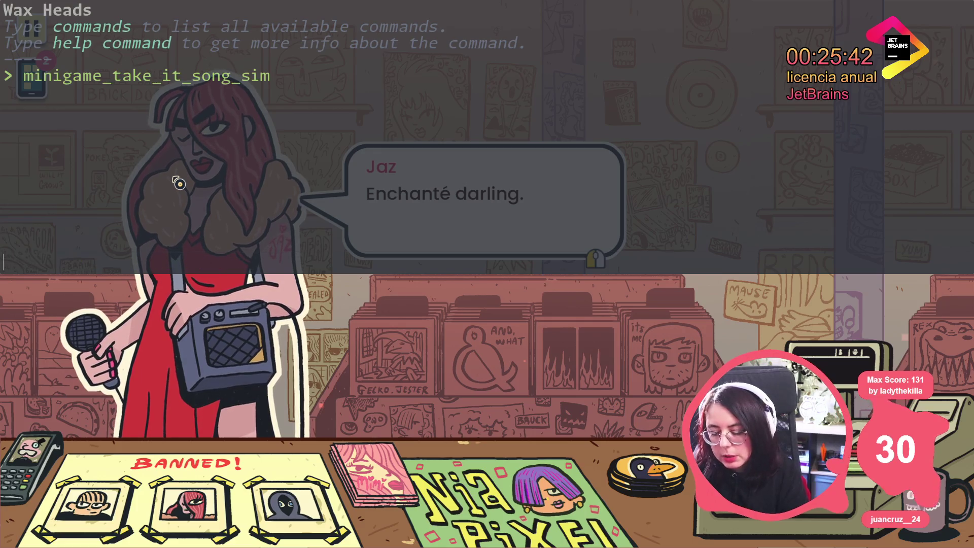
pyautogui.press('`')
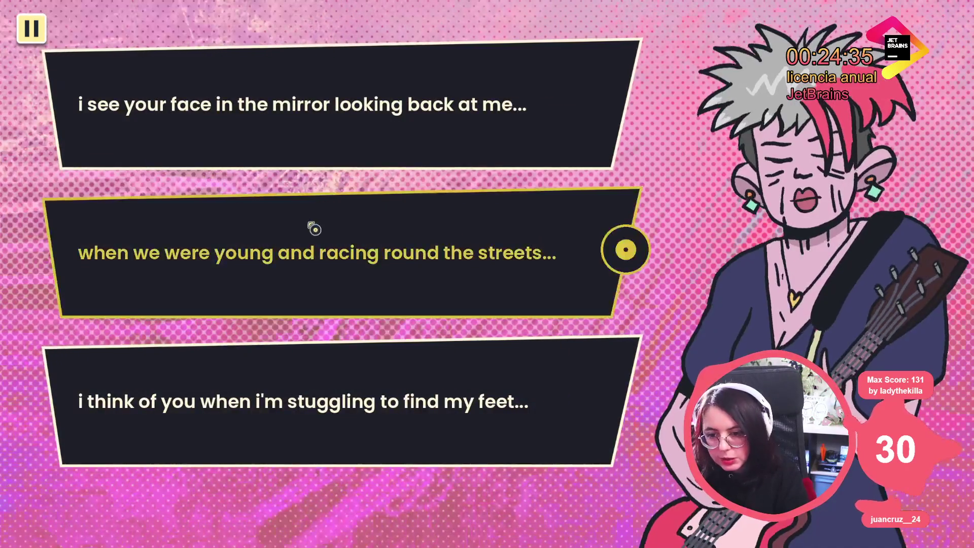
# Pick the middle of the three lyric options in the Take It song sim
pyautogui.click(314, 226)
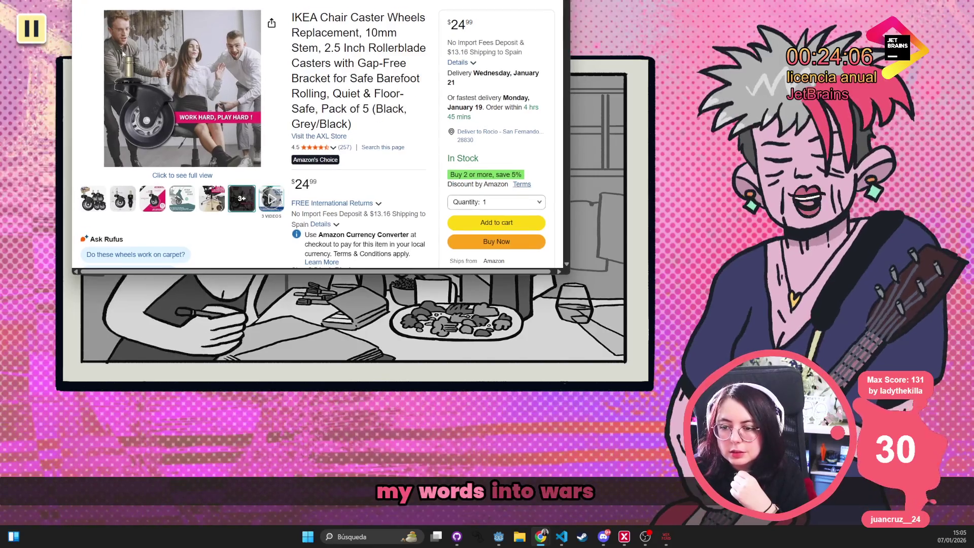
# Browse the caster-wheel product photos on the Amazon listing
pyautogui.moveTo(175, 109)
pyautogui.moveTo(122, 198)
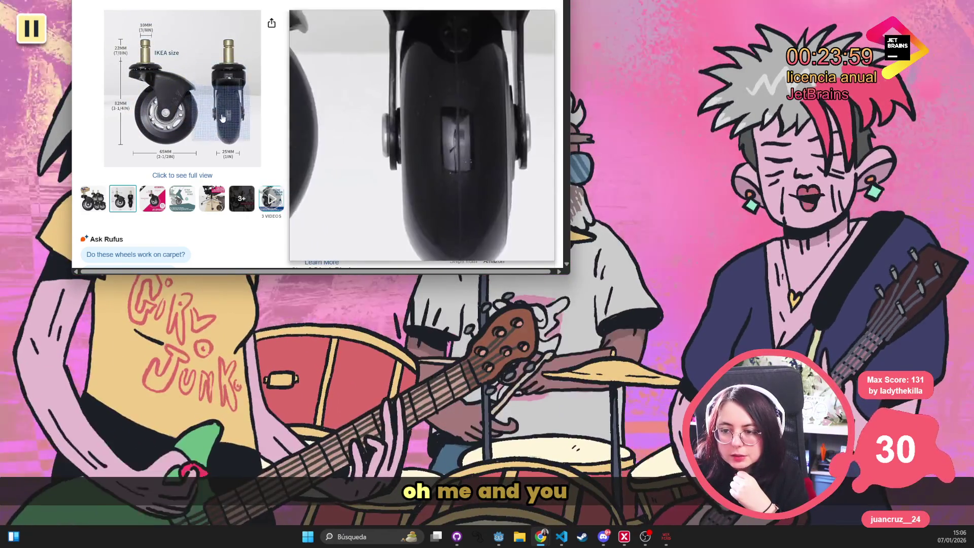
pyautogui.moveTo(157, 202)
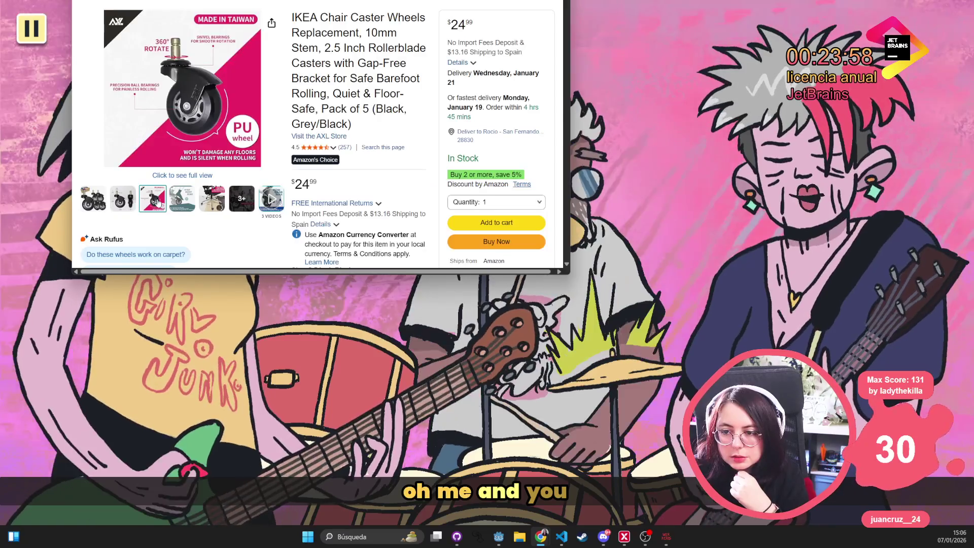
pyautogui.moveTo(187, 199)
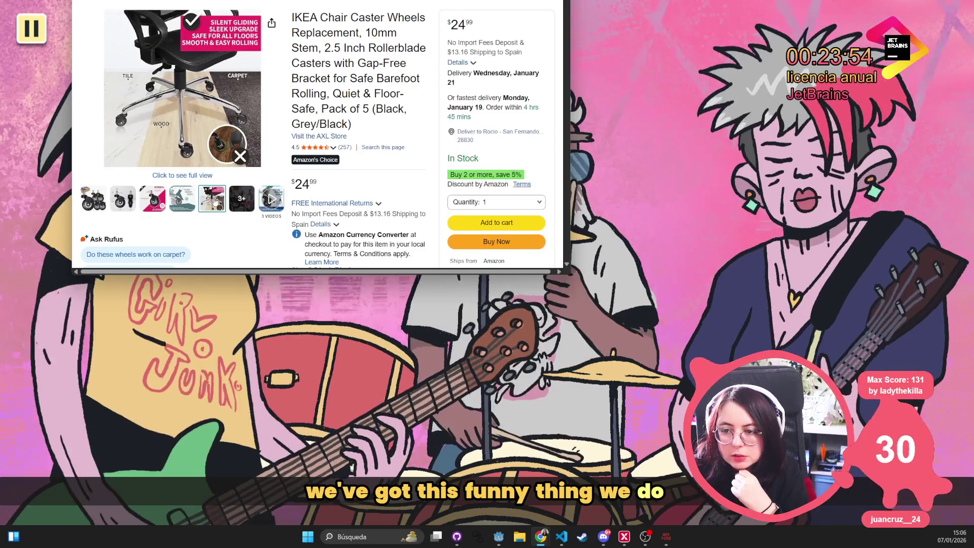
pyautogui.moveTo(165, 138)
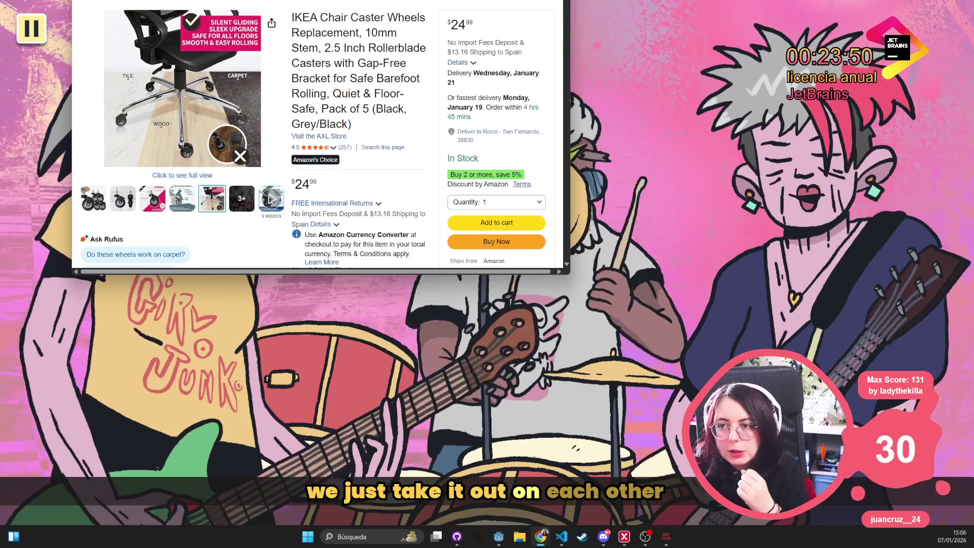
# Pick a lyric choice in the game and bring the IKEA Markus chair images back on top
pyautogui.click(431, 414)
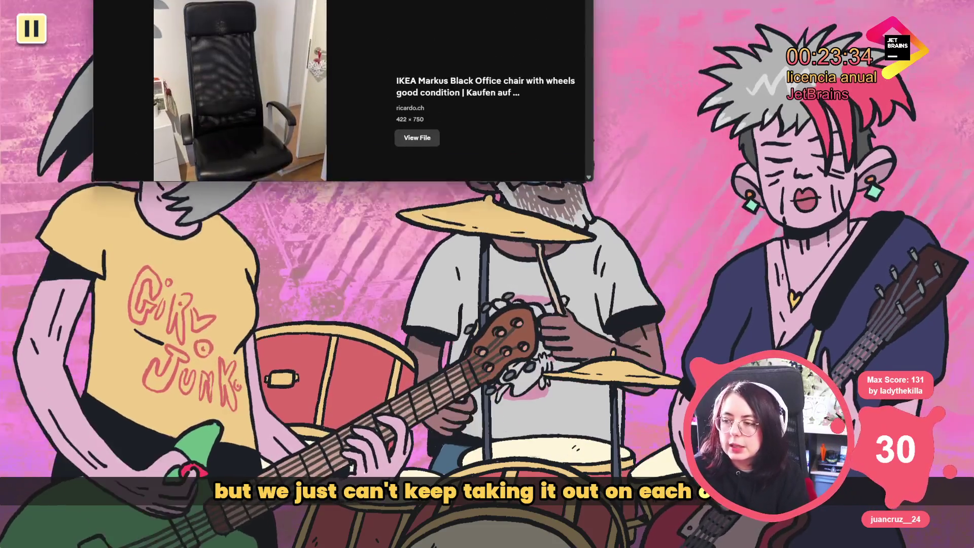
pyautogui.hotkey('alt', 'Tab')
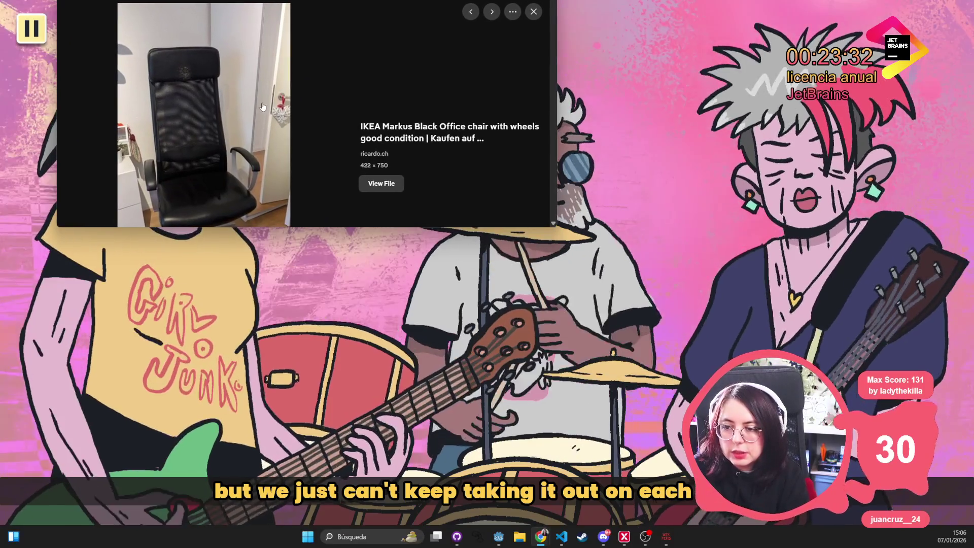
pyautogui.scroll(-2, 262, 107)
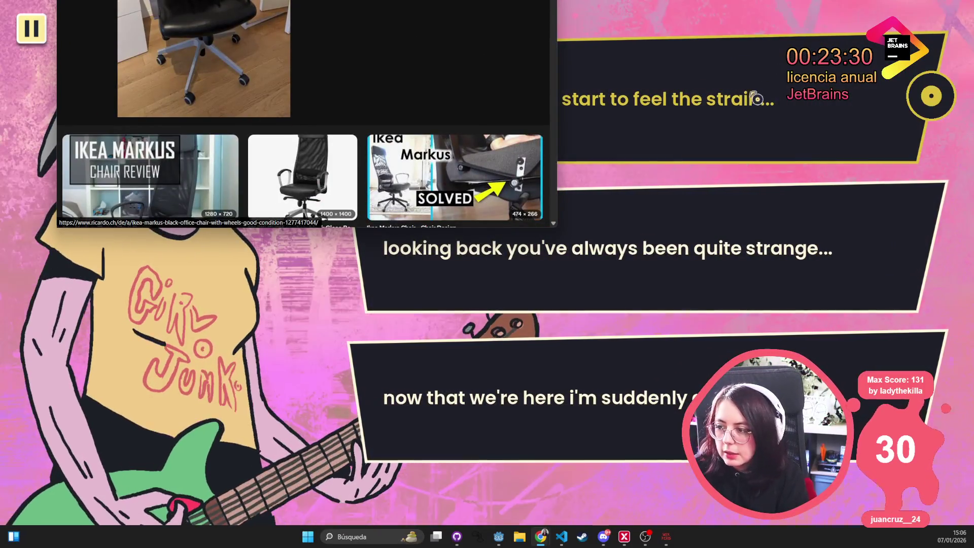
pyautogui.click(756, 99)
pyautogui.hotkey('alt', 'Tab')
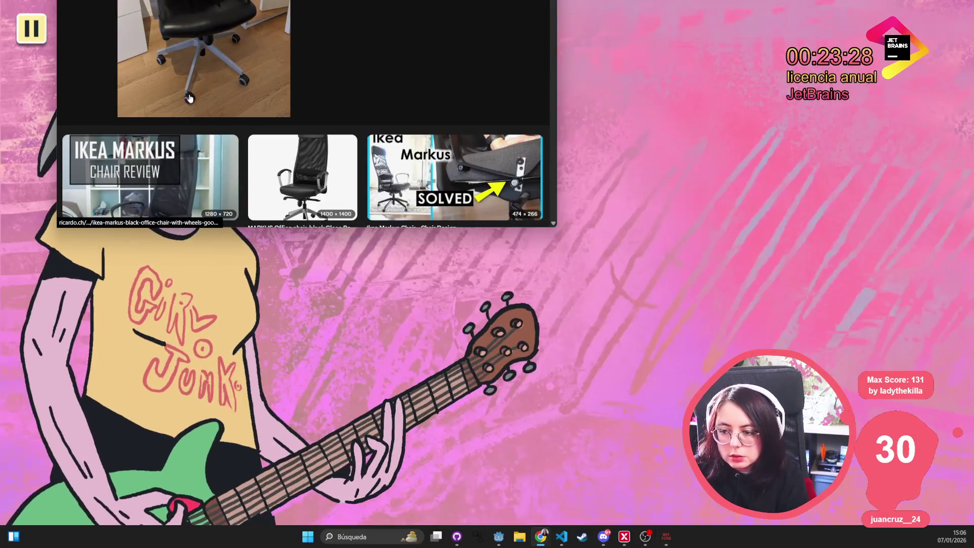
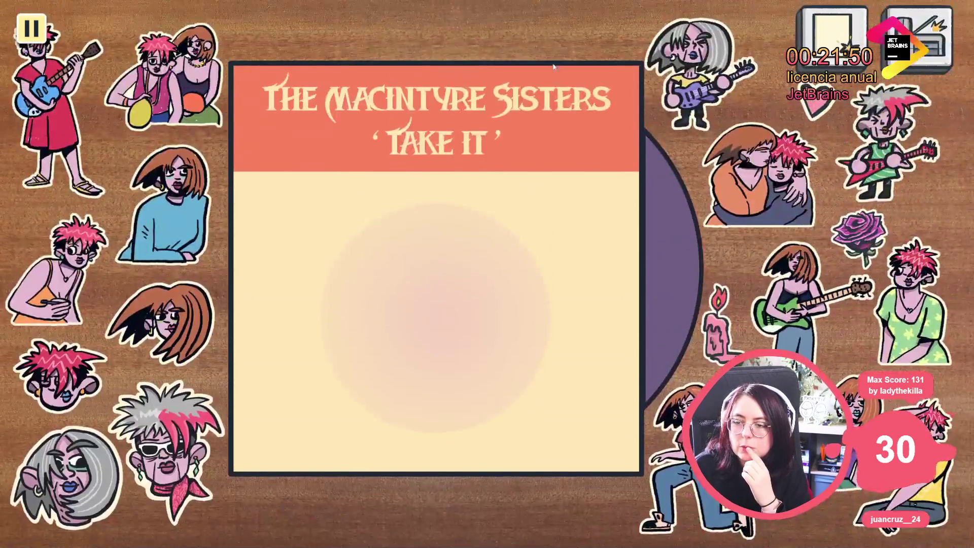
# Stick the blue-sweater woman in the cover's centre, confirm editing is finished, and advance Jaz's dialogue twice
pyautogui.click(186, 201)
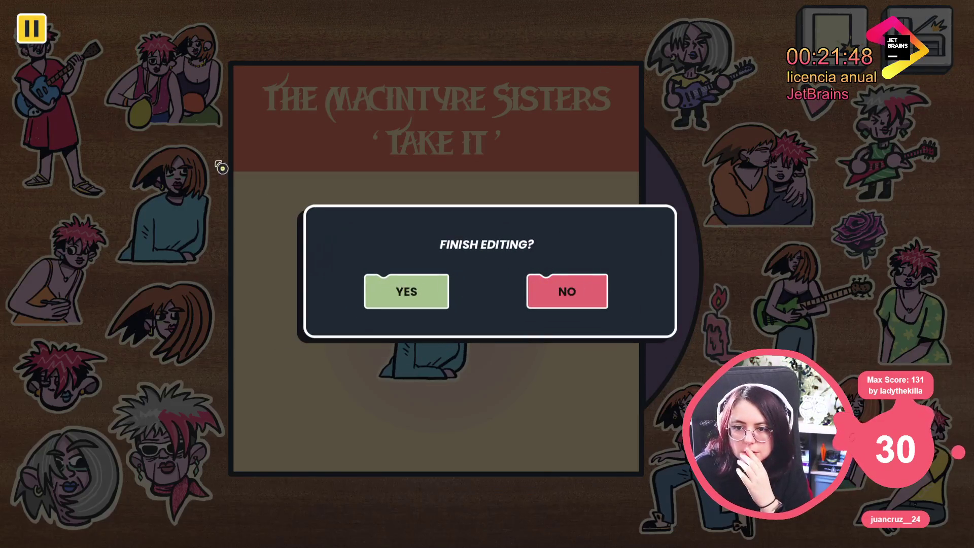
pyautogui.click(393, 284)
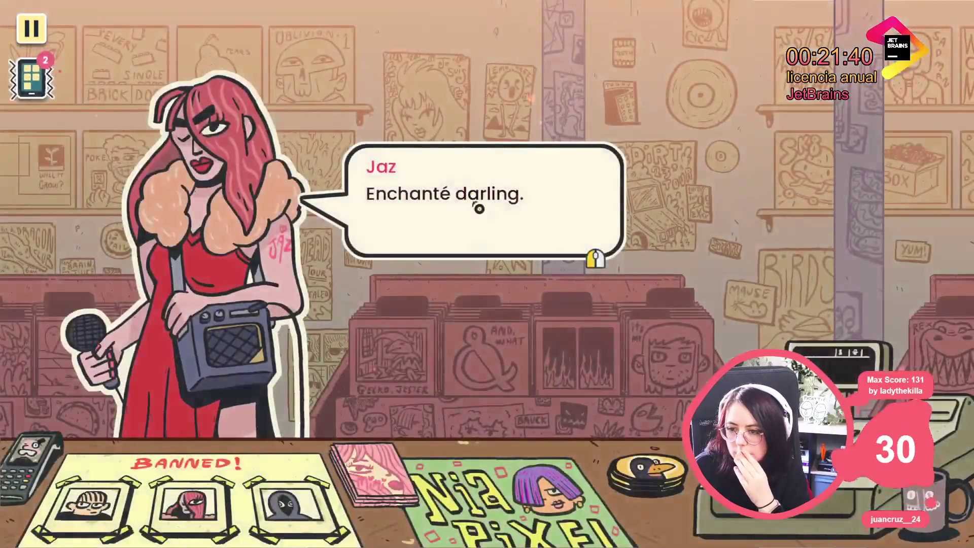
pyautogui.click(490, 227)
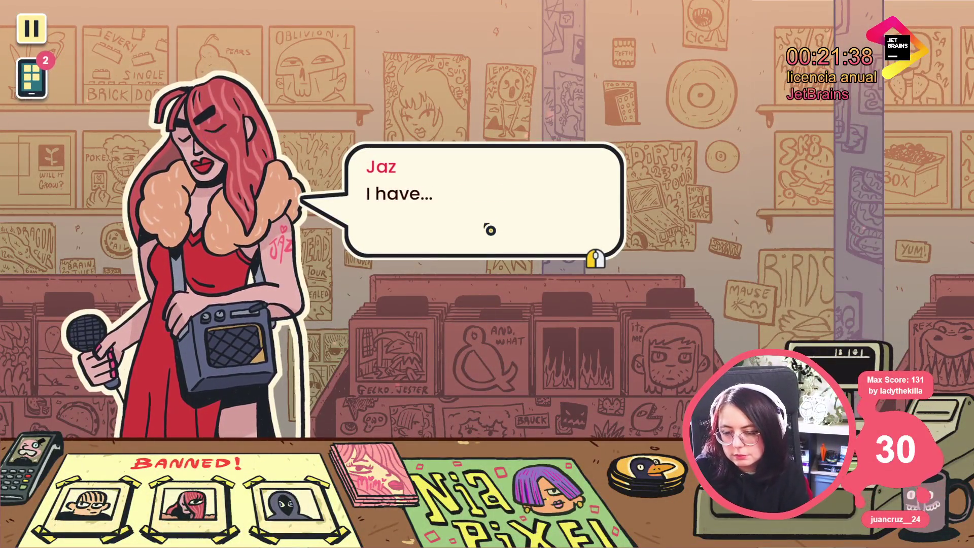
pyautogui.click(490, 230)
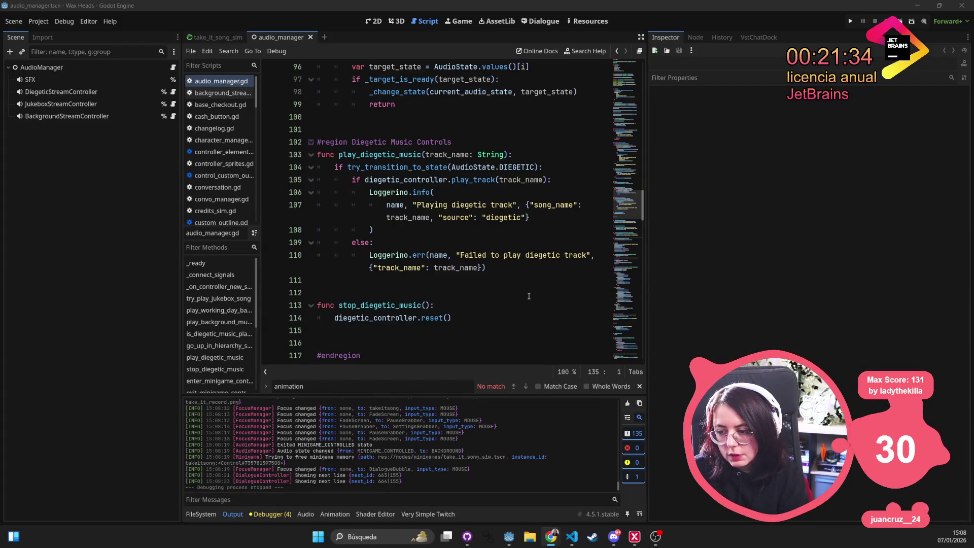
# In VS Code, remove is_diegetic_music_playing() and its leftover blank line from audio_manager.gd, then save
pyautogui.hotkey('alt', 'Tab')
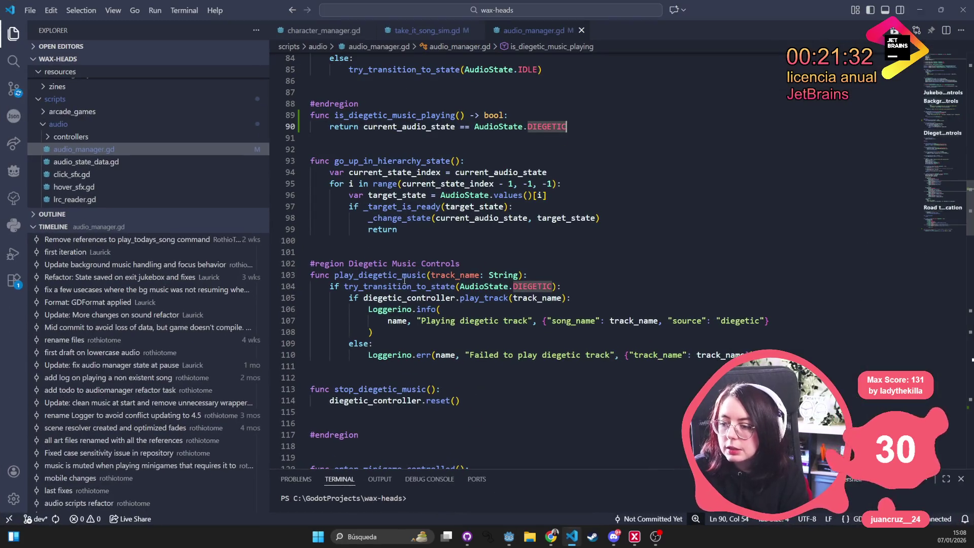
pyautogui.scroll(10, 404, 280)
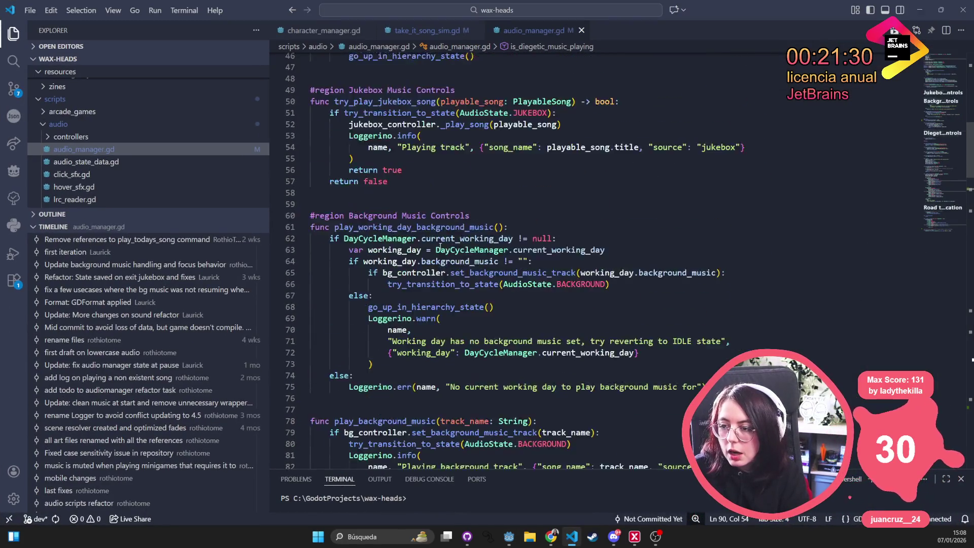
pyautogui.scroll(10, 439, 246)
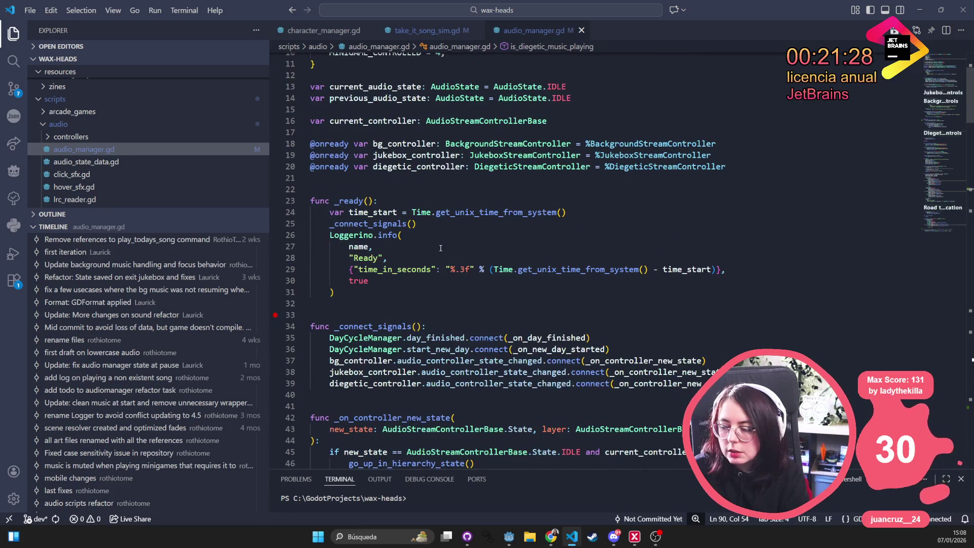
pyautogui.scroll(3, 440, 247)
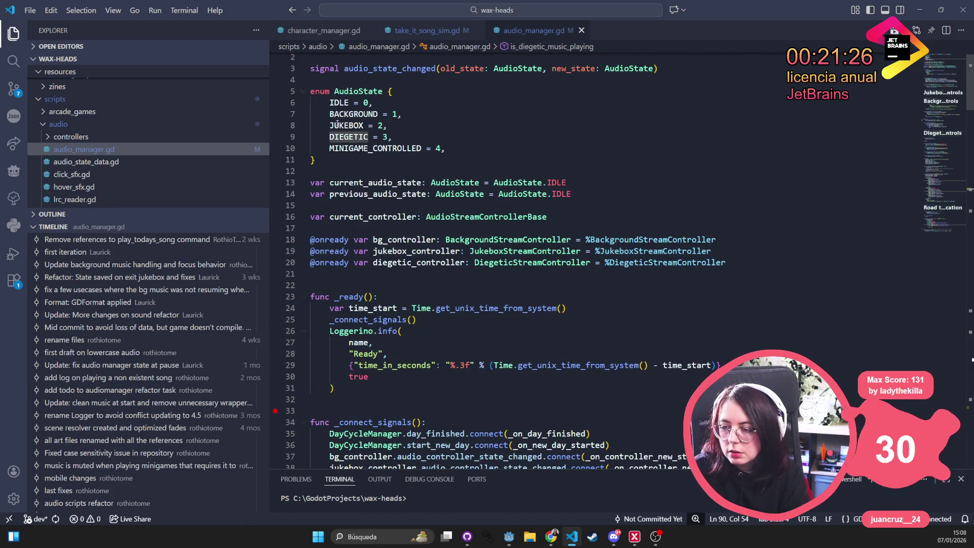
pyautogui.scroll(-15, 455, 340)
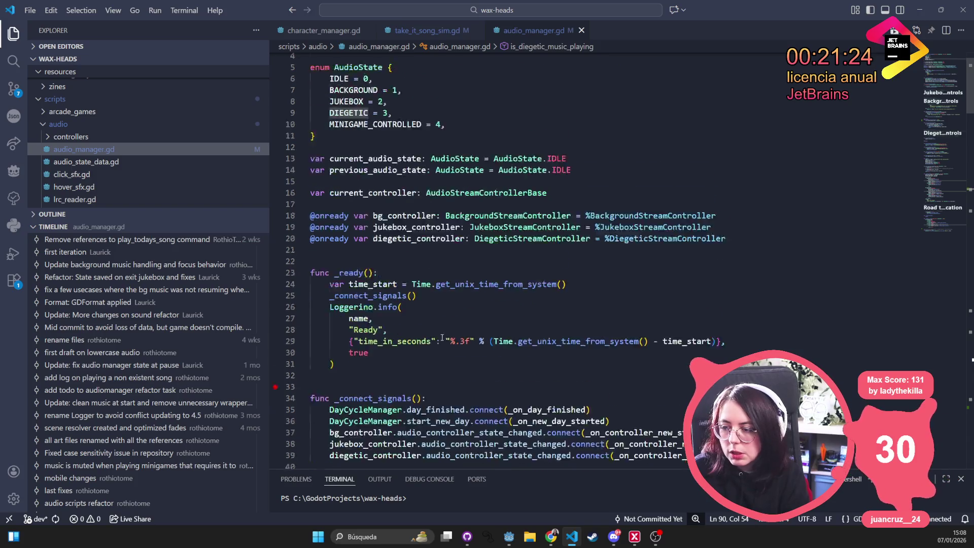
pyautogui.scroll(-7, 455, 339)
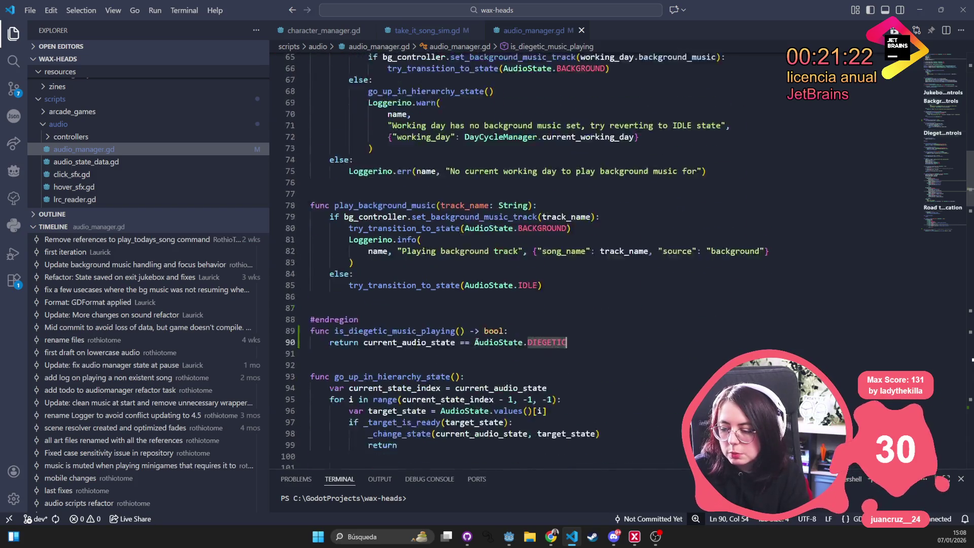
pyautogui.hotkey('ctrl', 'z')
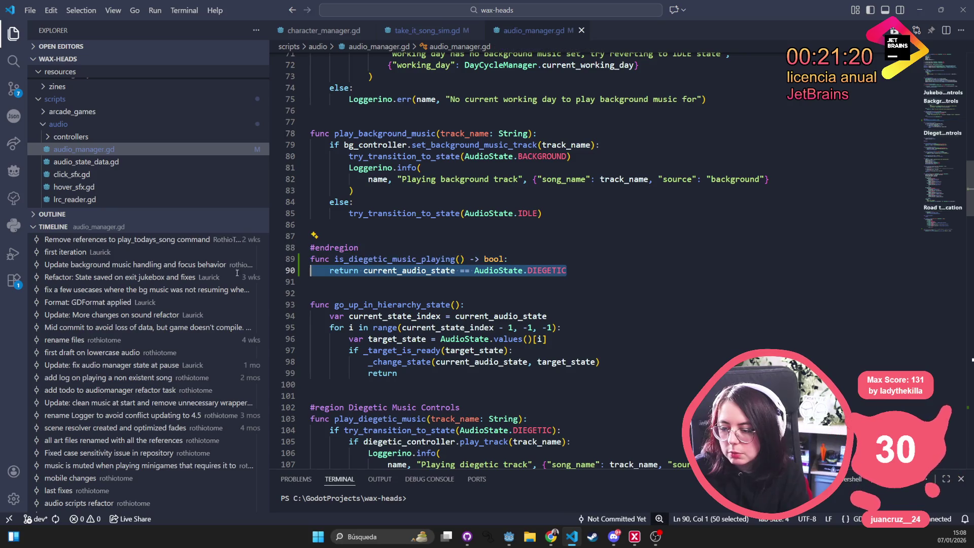
pyautogui.press('BackSpace')
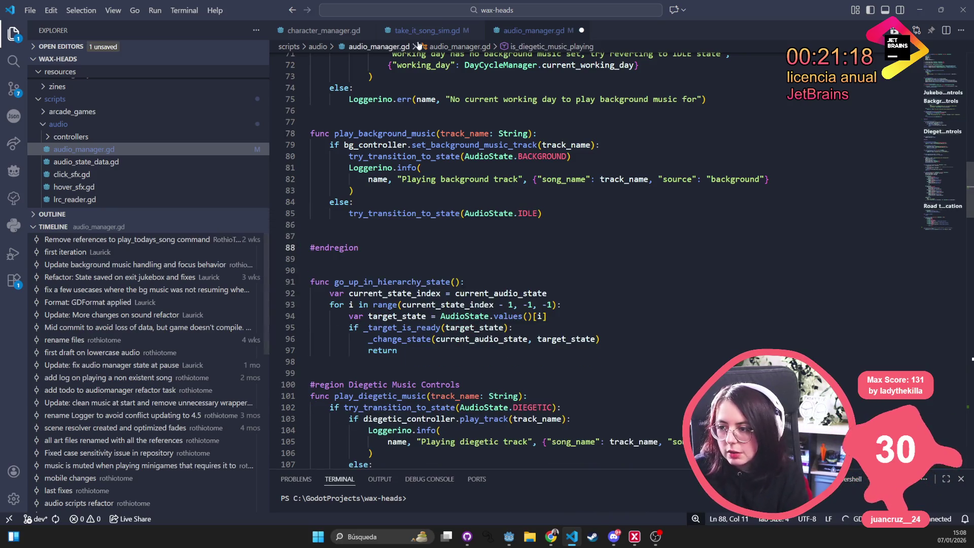
pyautogui.hotkey('ctrl', 's')
# Open take_it_song_sim.gd and locate the Bridge branch's diegetic-music check
pyautogui.click(427, 30)
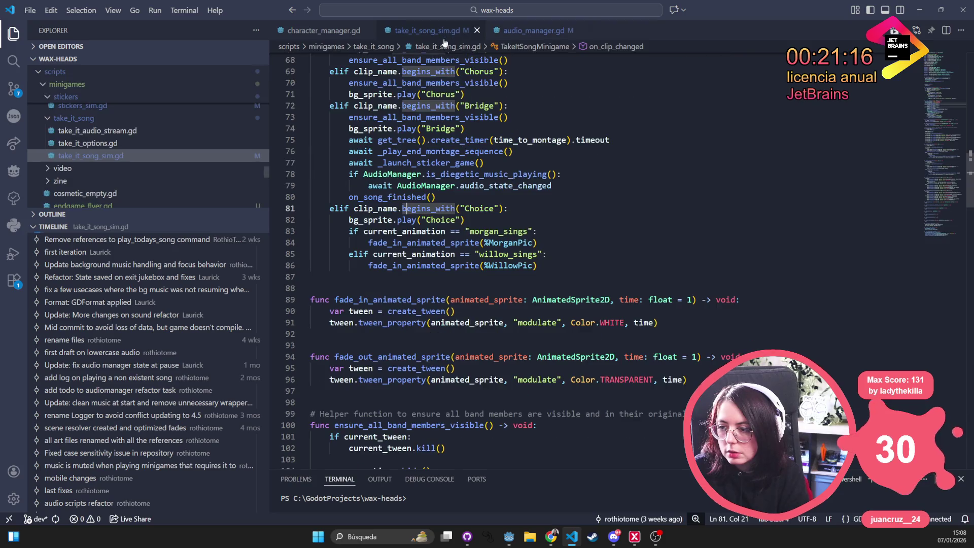
pyautogui.click(435, 229)
pyautogui.scroll(1, 457, 244)
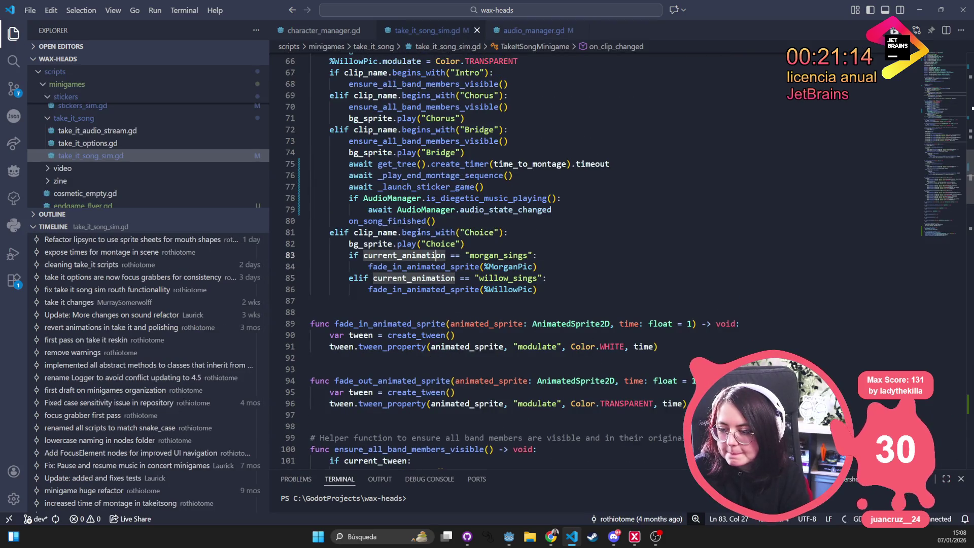
pyautogui.scroll(9, 507, 375)
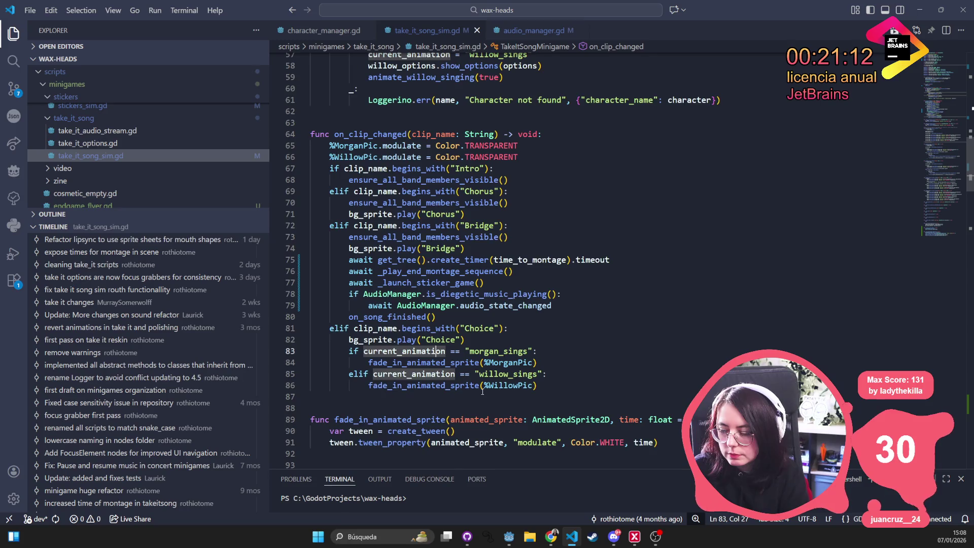
pyautogui.scroll(5, 484, 387)
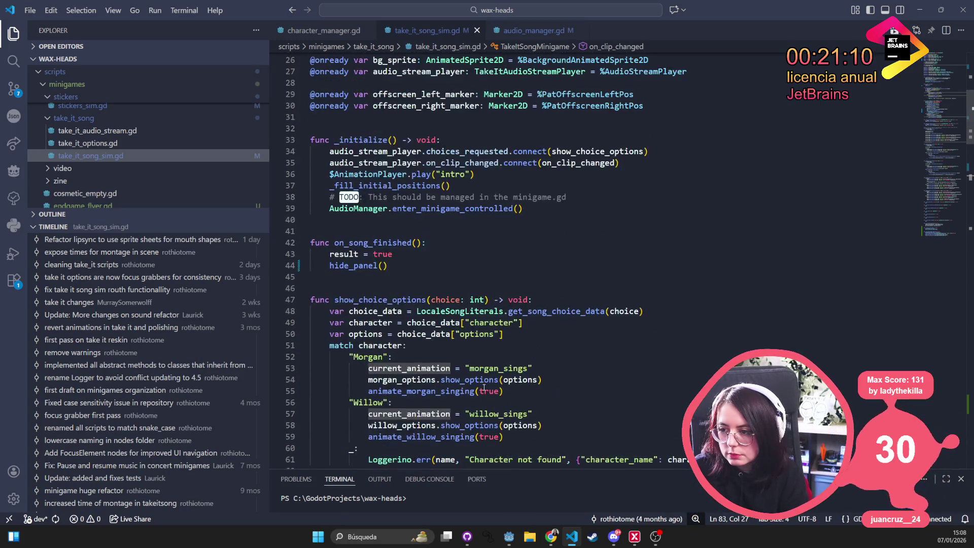
pyautogui.scroll(-10, 484, 387)
pyautogui.scroll(-13, 484, 387)
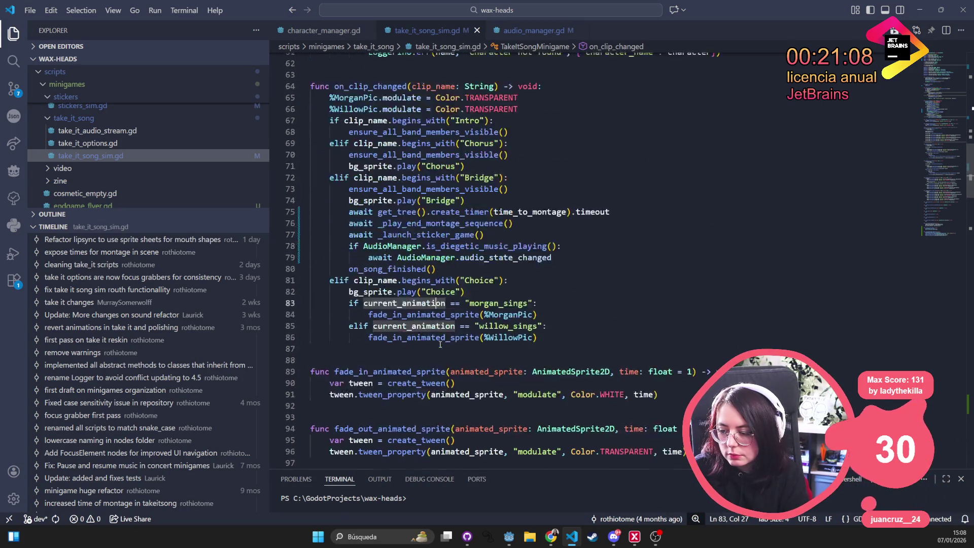
pyautogui.scroll(20, 440, 344)
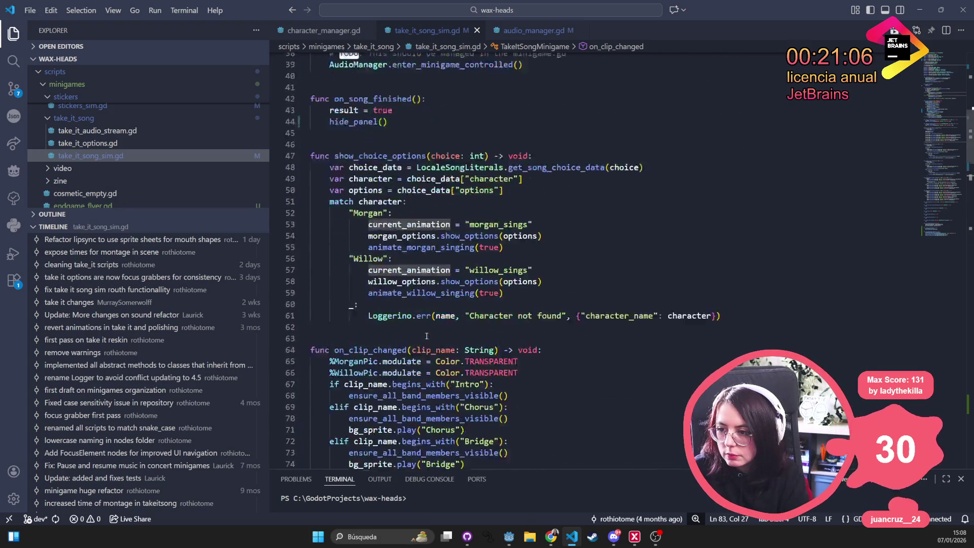
pyautogui.scroll(-6, 424, 334)
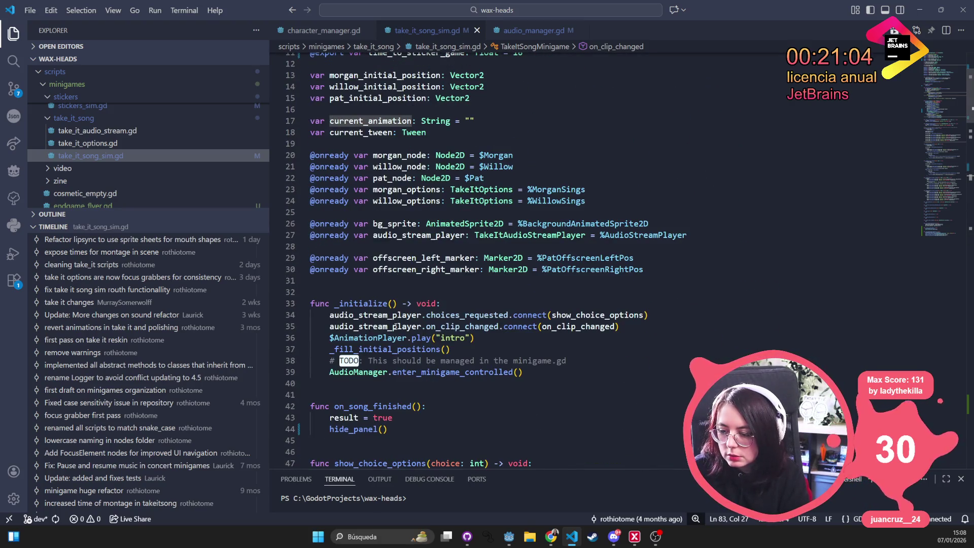
pyautogui.scroll(-11, 394, 328)
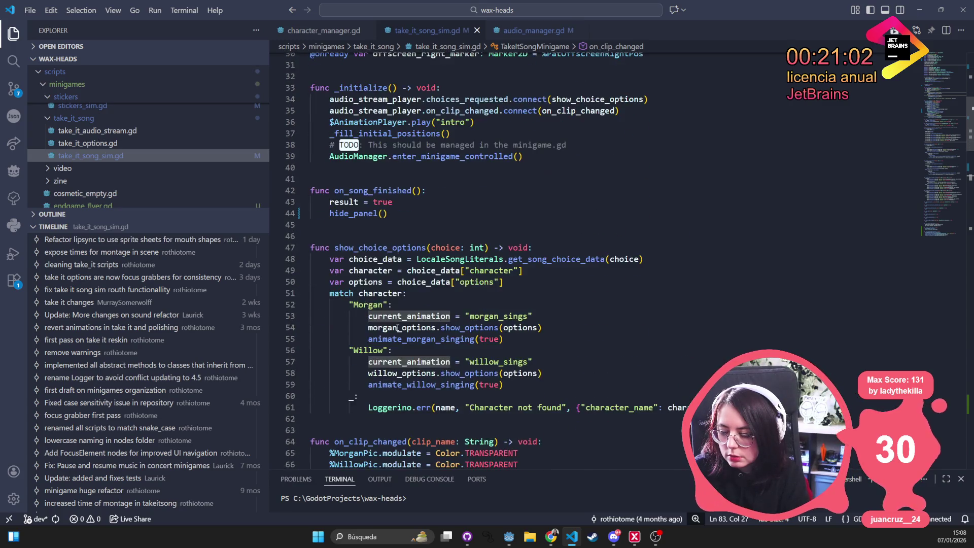
pyautogui.scroll(-2, 397, 328)
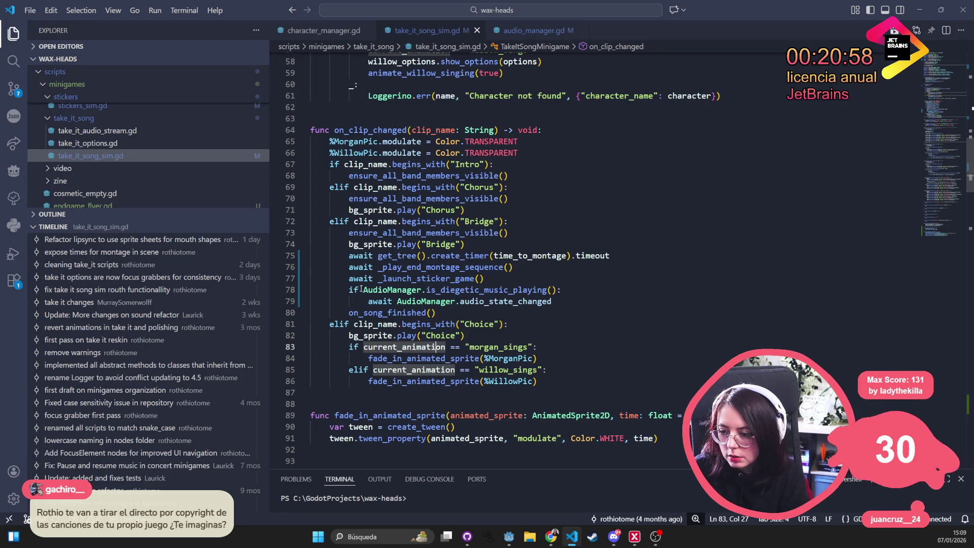
# Replace AudioManager.is_diegetic_music_playing() in the bridge check with audio_stream_player.is_playing()
pyautogui.moveTo(364, 289); pyautogui.dragTo(560, 290)
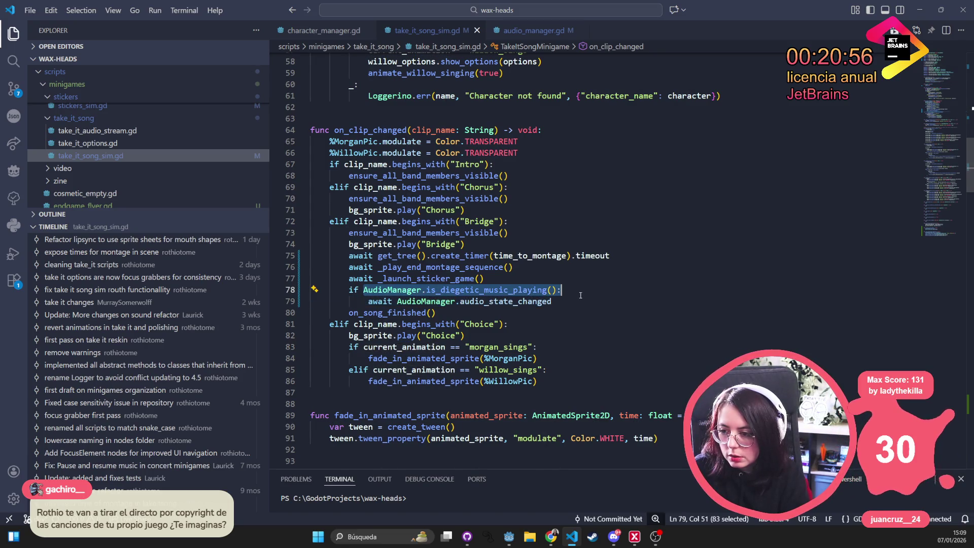
pyautogui.scroll(3, 625, 304)
pyautogui.scroll(2, 625, 304)
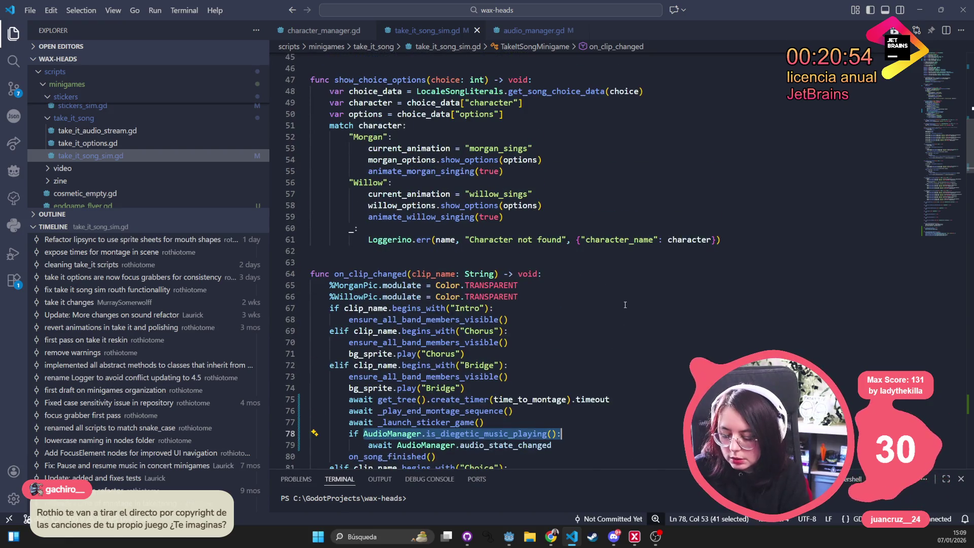
pyautogui.scroll(8, 625, 304)
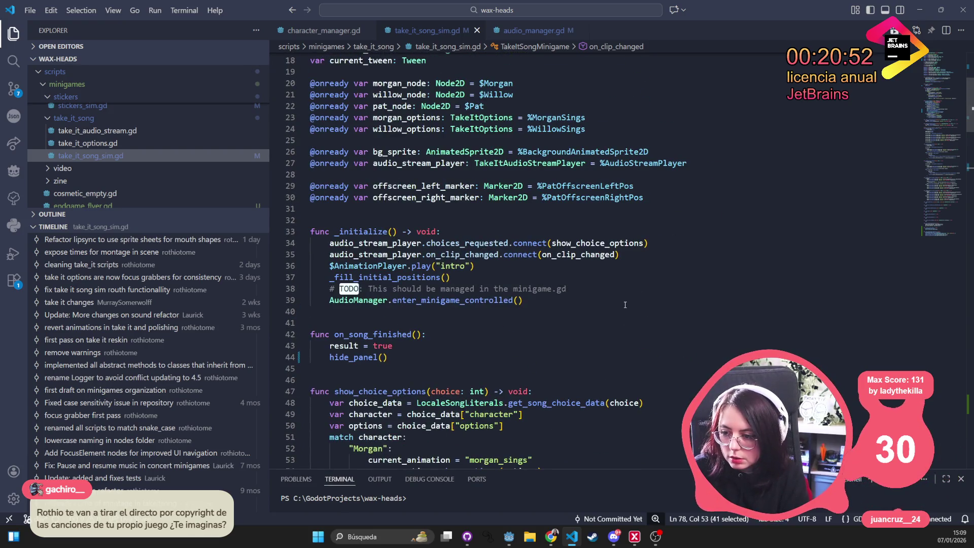
pyautogui.write('if audio_')
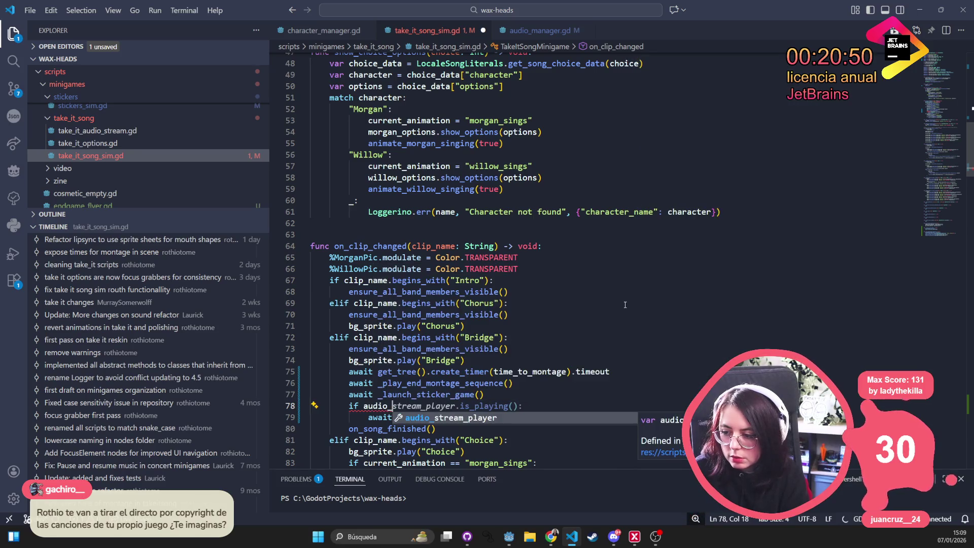
pyautogui.press('Tab')
pyautogui.write('.is_')
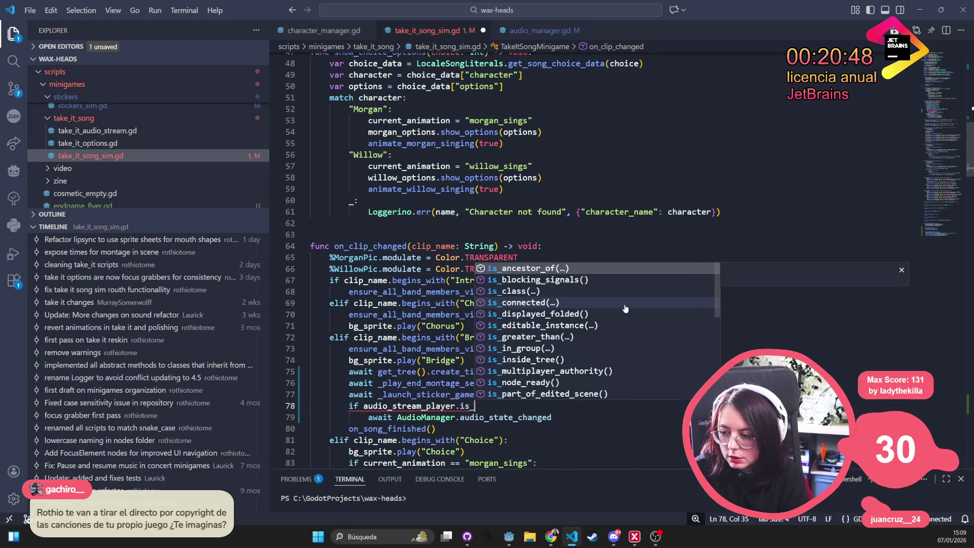
pyautogui.write('play')
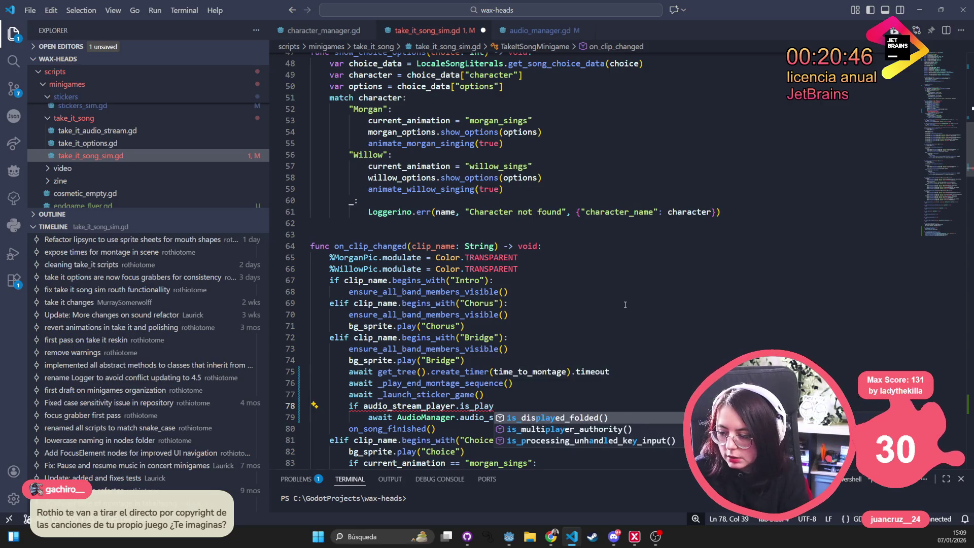
pyautogui.write('ing():')
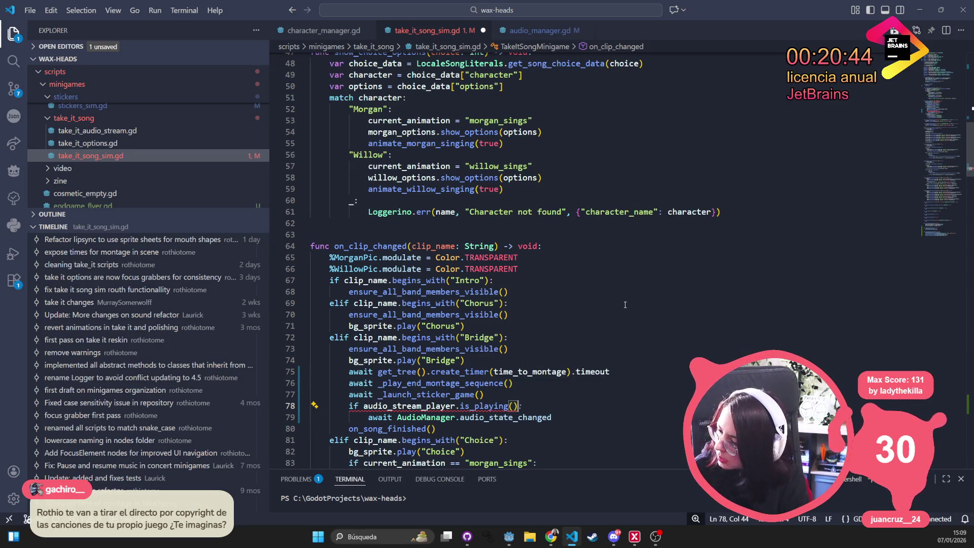
pyautogui.scroll(10, 625, 305)
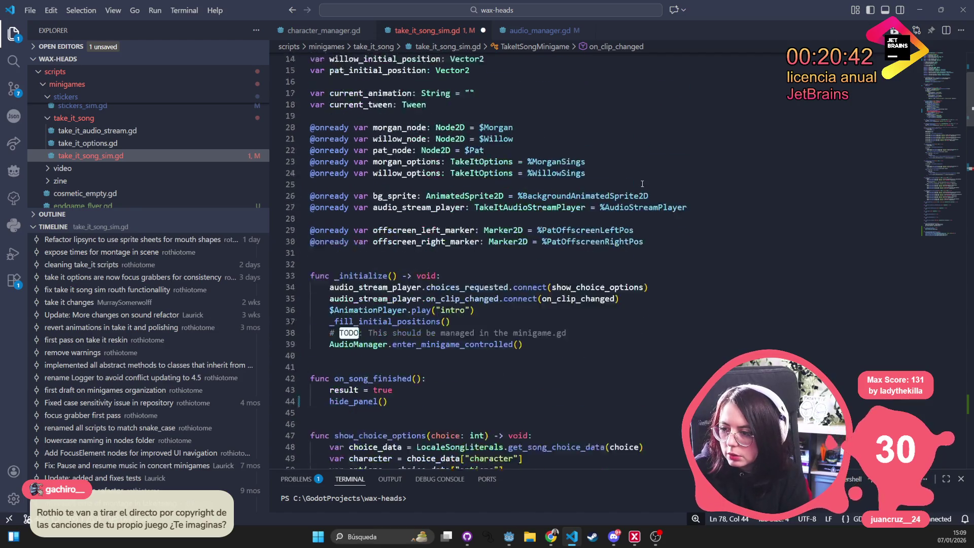
pyautogui.scroll(1, 642, 184)
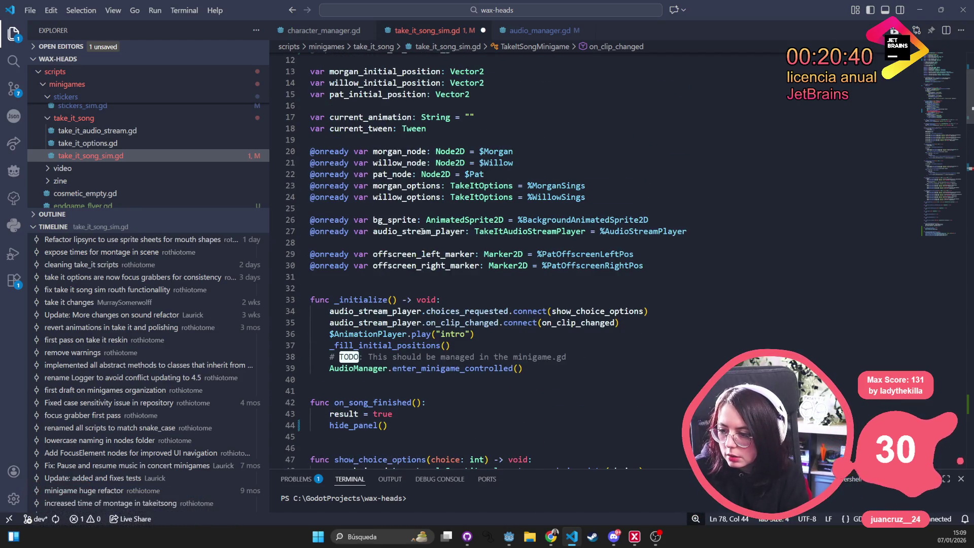
pyautogui.keyDown('ctrl'); pyautogui.click(530, 231); pyautogui.keyUp('ctrl')
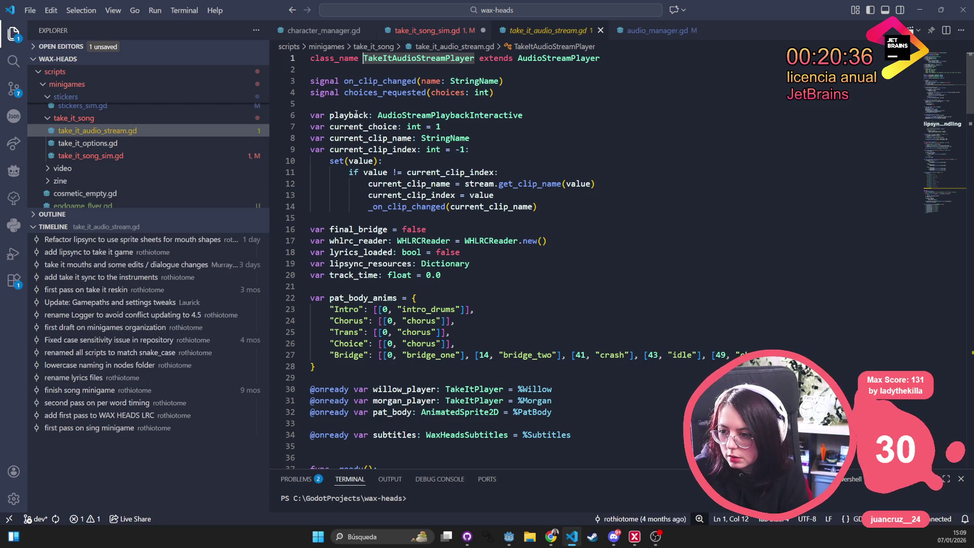
pyautogui.doubleClick(356, 114)
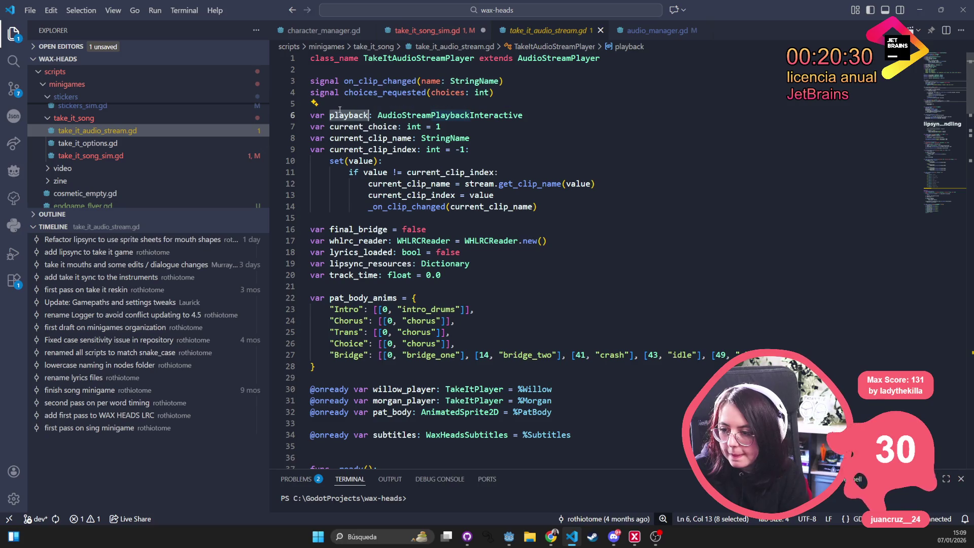
pyautogui.moveTo(339, 109)
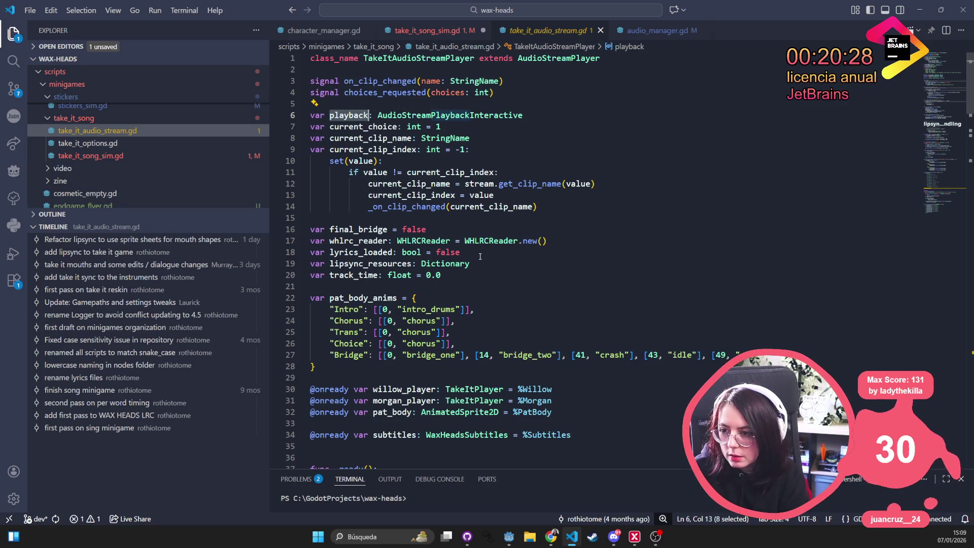
pyautogui.hotkey('alt', 'Left')
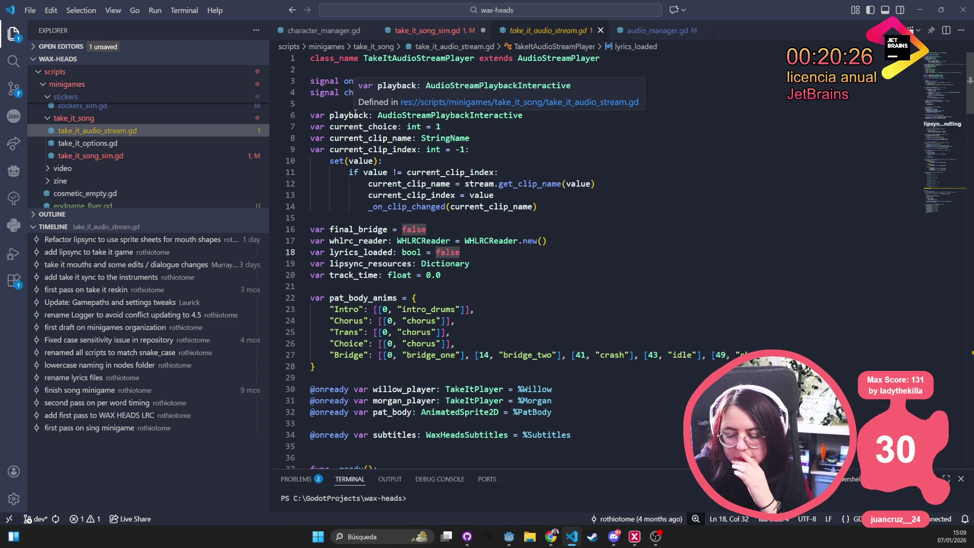
pyautogui.scroll(-3, 564, 173)
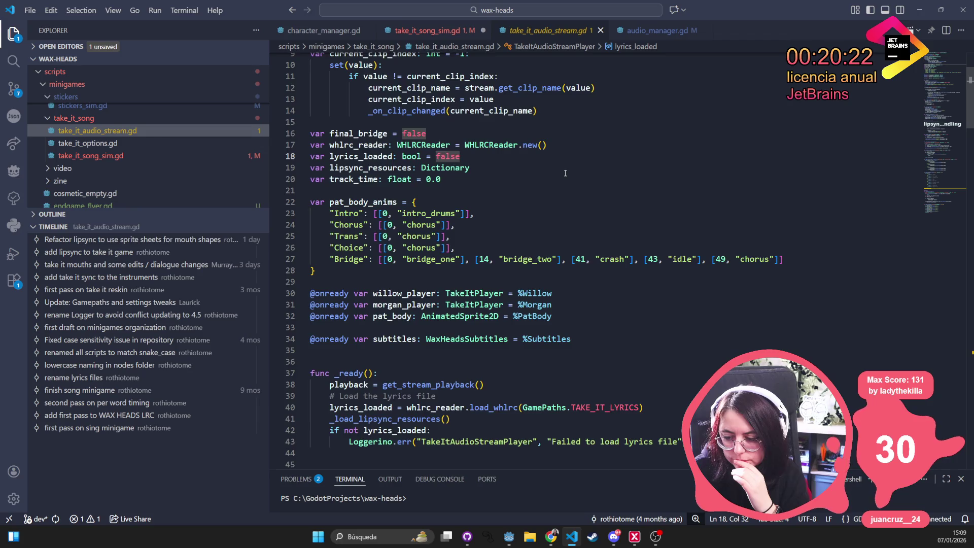
pyautogui.scroll(-3, 565, 173)
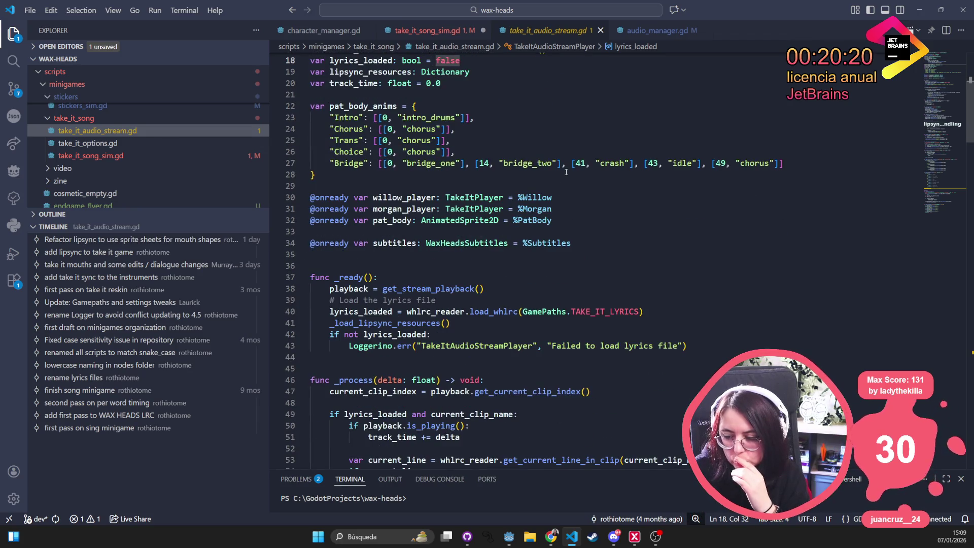
pyautogui.scroll(-8, 566, 172)
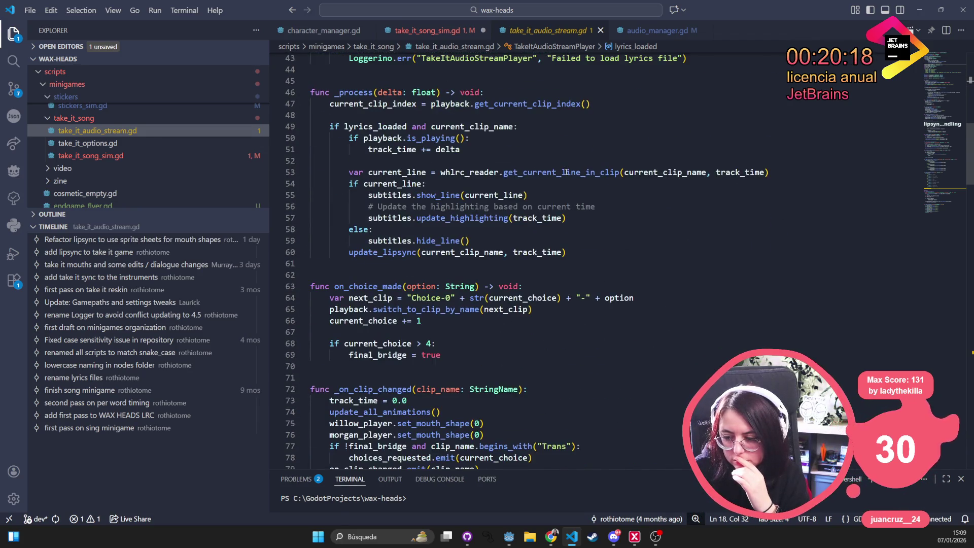
pyautogui.scroll(-6, 566, 172)
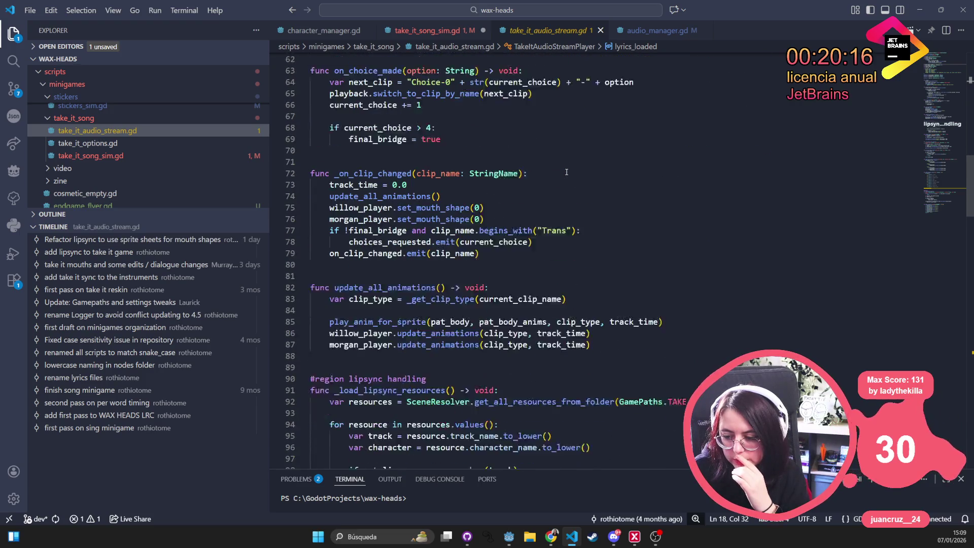
pyautogui.scroll(-3, 566, 172)
pyautogui.hotkey('alt', 'Left')
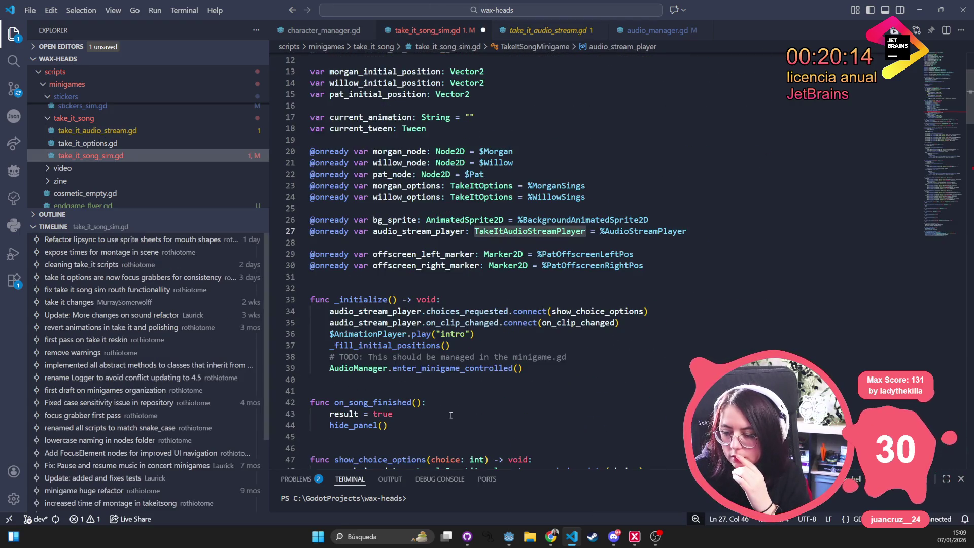
# Glance at character_manager.gd, then return to take_it_song_sim.gd and scroll to on_song_finished
pyautogui.click(525, 283)
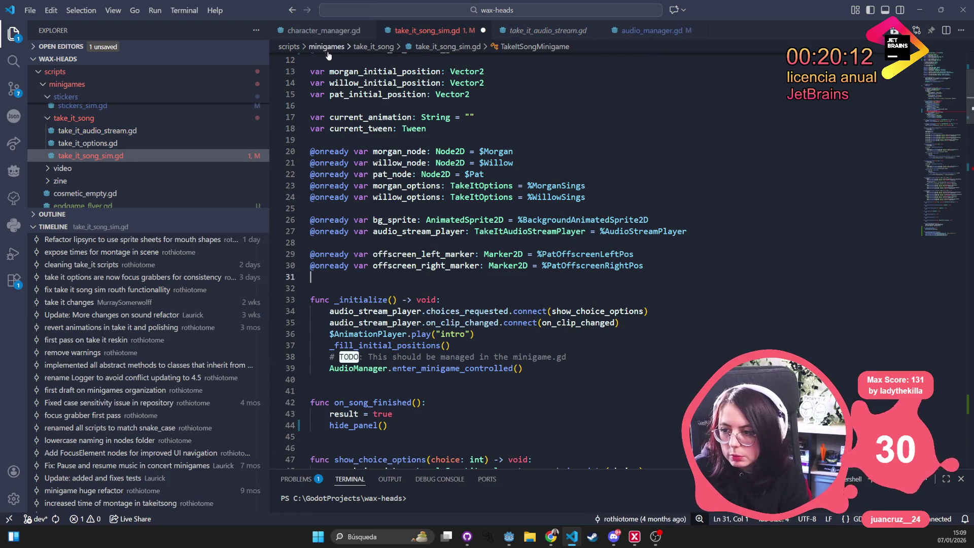
pyautogui.hotkey('alt', 'Left')
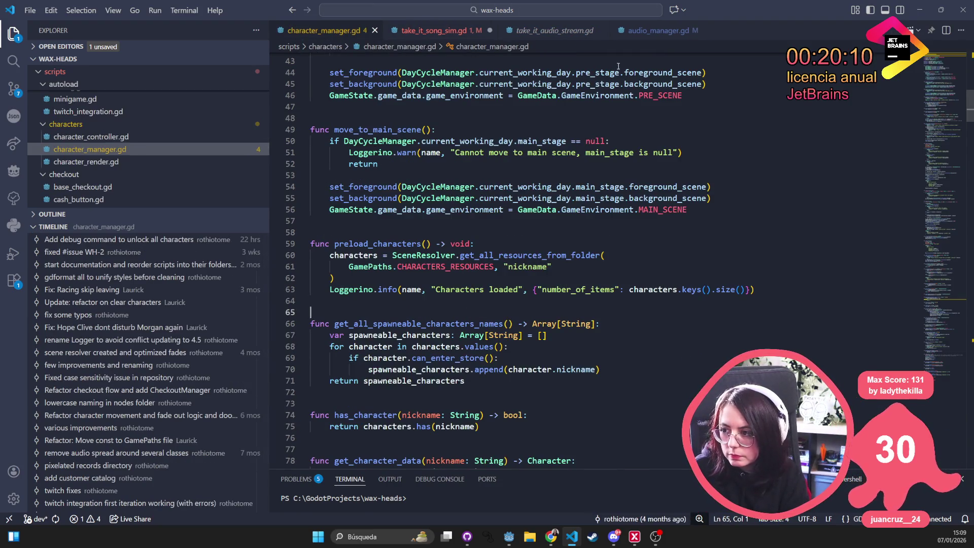
pyautogui.click(431, 30)
pyautogui.scroll(-5, 430, 325)
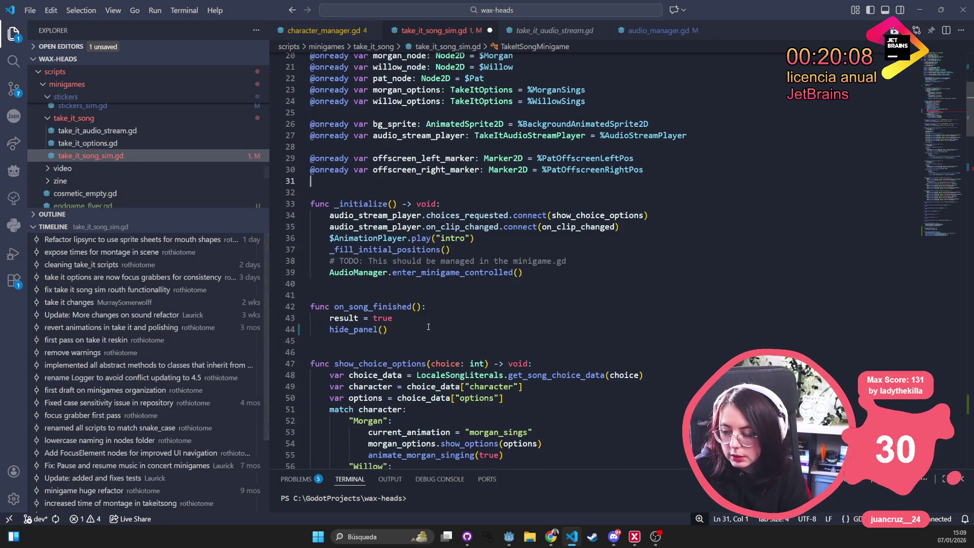
pyautogui.scroll(-1, 430, 325)
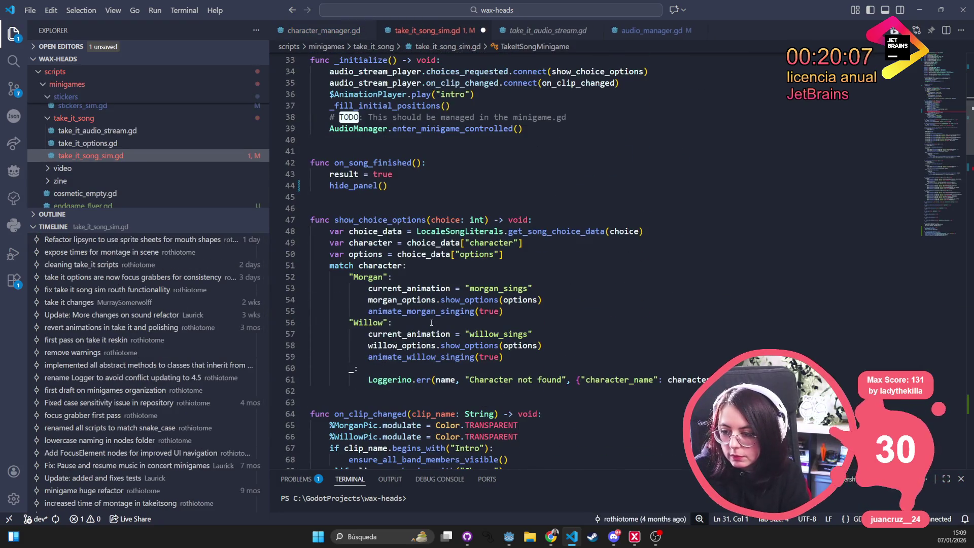
# Delete the on_song_finished function and its blank lines, then move to its leftover call
pyautogui.doubleClick(381, 162)
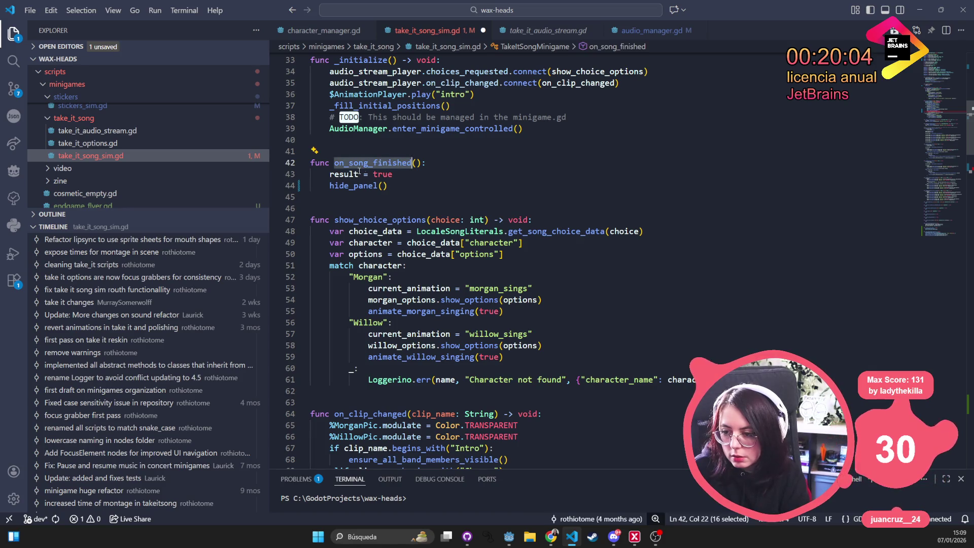
pyautogui.scroll(2, 390, 161)
pyautogui.moveTo(388, 233); pyautogui.dragTo(311, 198)
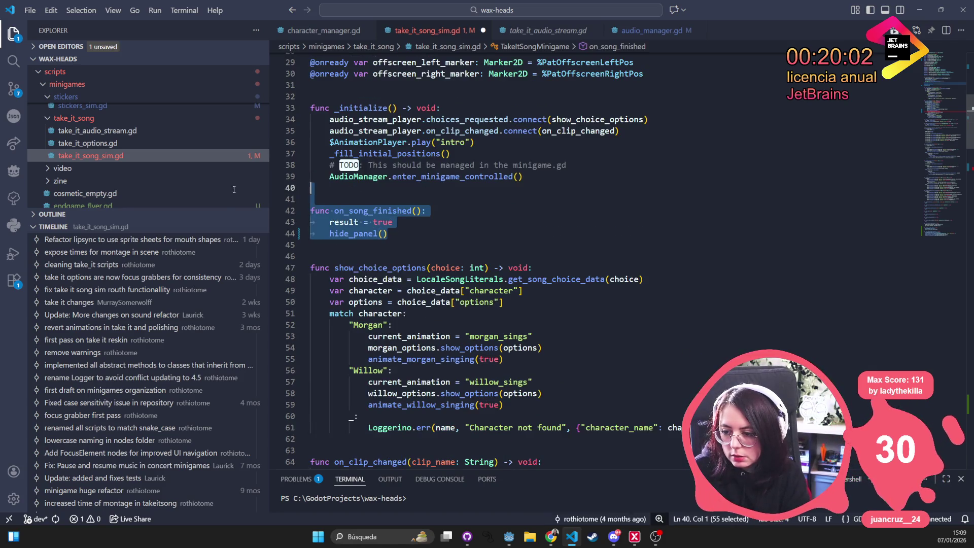
pyautogui.moveTo(388, 233); pyautogui.dragTo(258, 226)
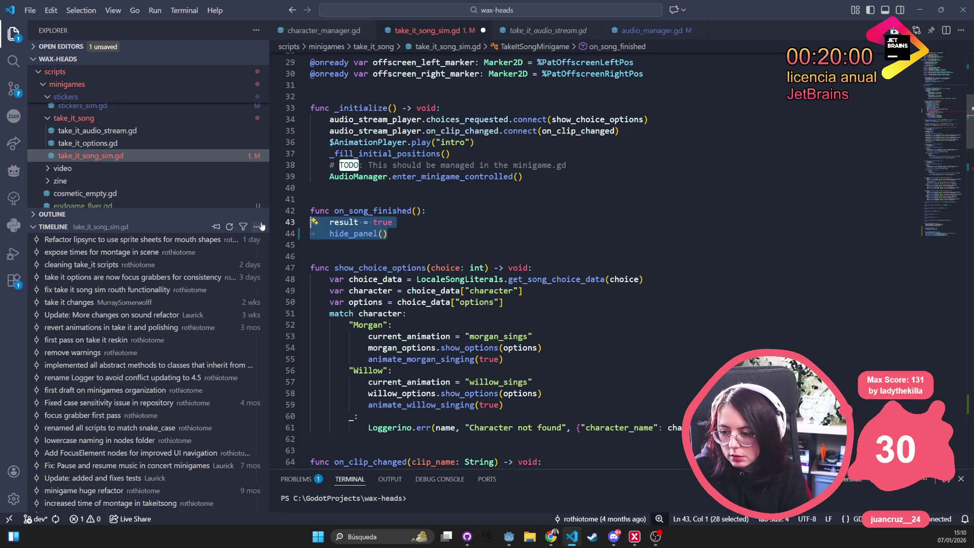
pyautogui.press('BackSpace')
pyautogui.press('BackSpace')
pyautogui.hotkey('shift', 'Home')
pyautogui.press('BackSpace')
pyautogui.press('BackSpace')
pyautogui.press('BackSpace')
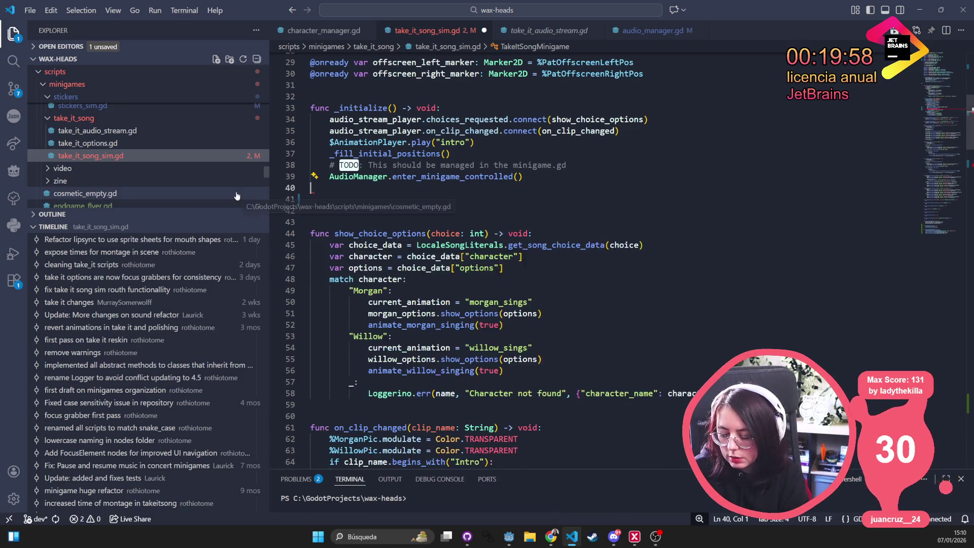
pyautogui.press('Down')
pyautogui.press('Down')
pyautogui.press('Down')
pyautogui.scroll(-8, 940, 110)
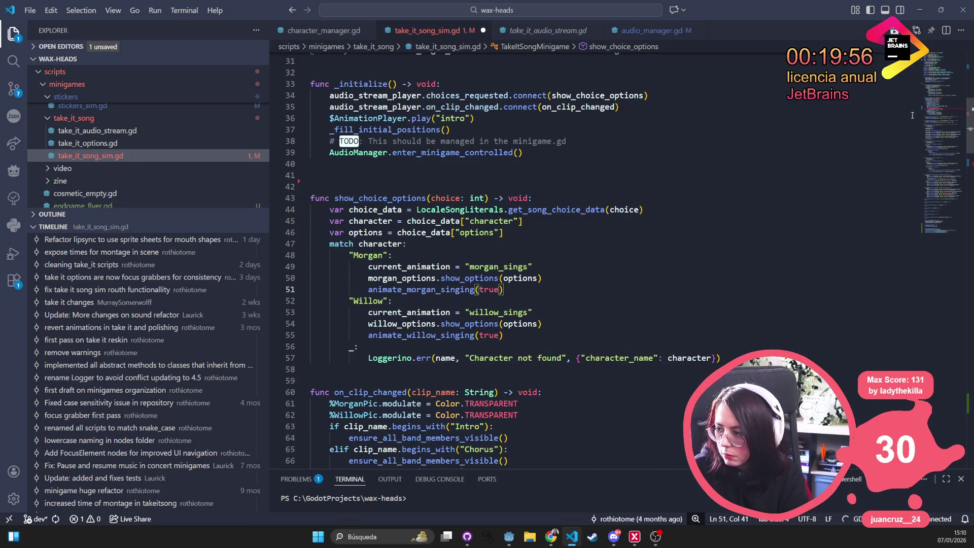
pyautogui.click(507, 278)
# Replace the on_song_finished() call with result = true and hide_panel(), fix their indentation, and save
pyautogui.click(457, 334)
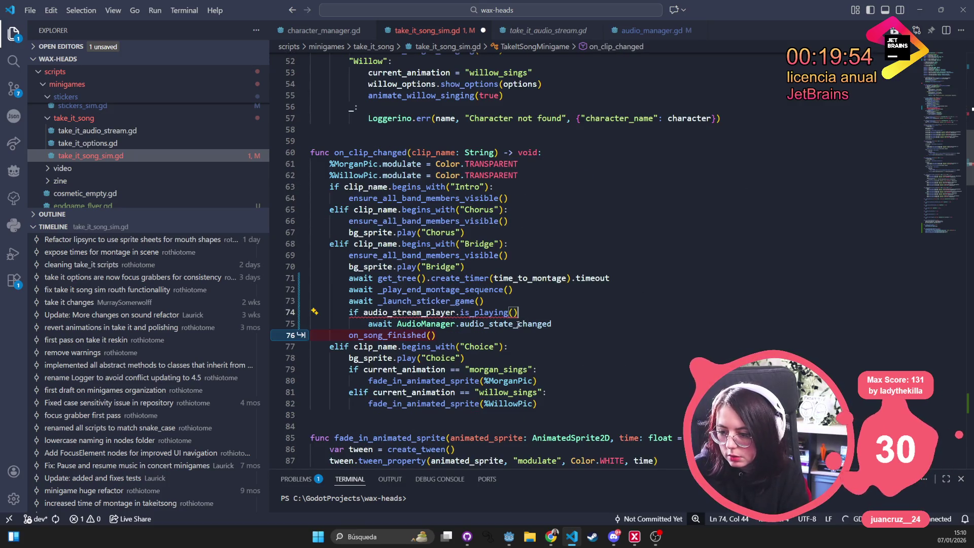
pyautogui.press('Tab')
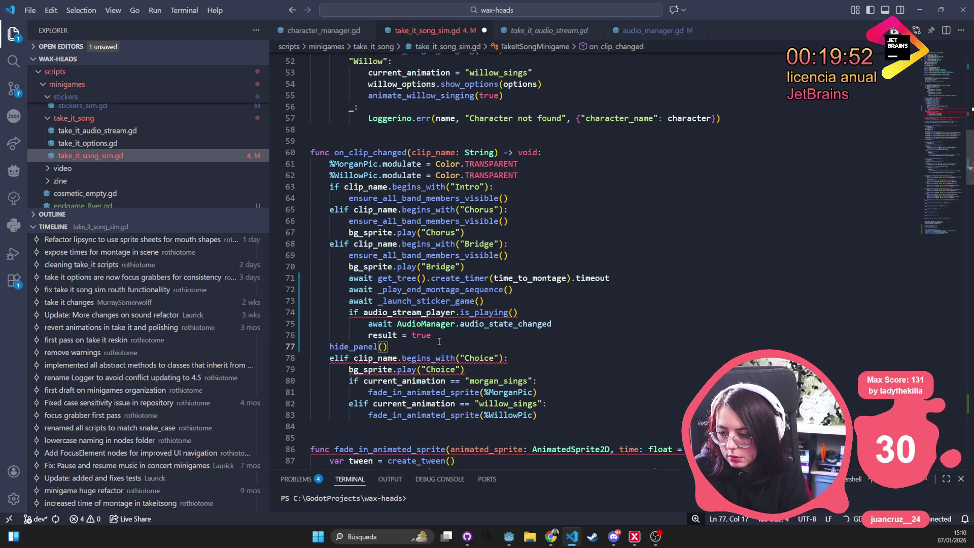
pyautogui.press('Home')
pyautogui.press('Tab')
pyautogui.press('Up')
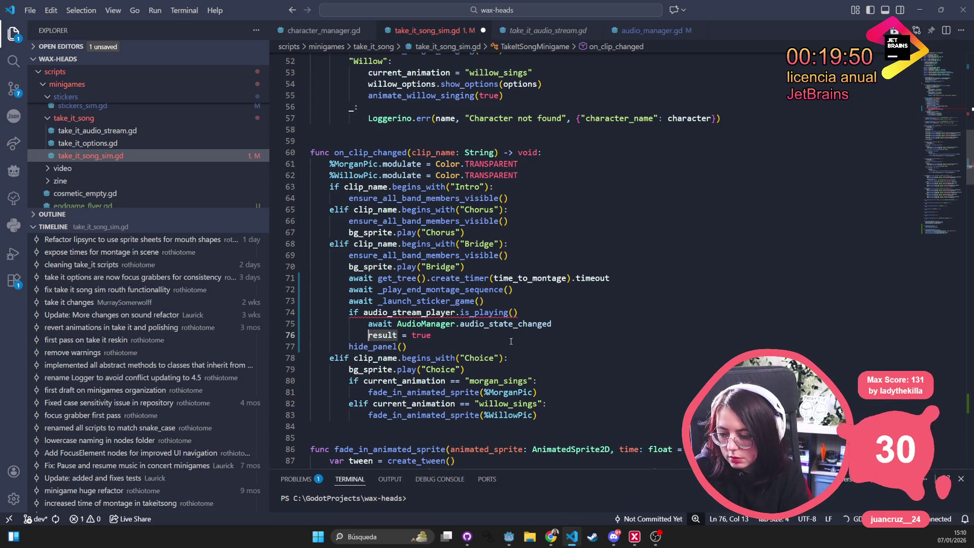
pyautogui.hotkey('shift', 'Tab')
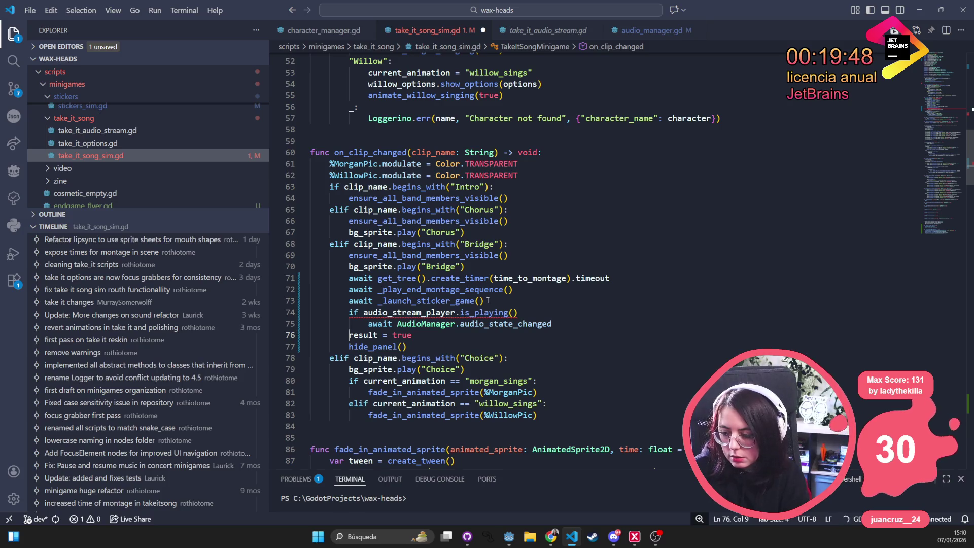
pyautogui.hotkey('ctrl', 's')
# Add the missing colon to the is_playing() if condition and retarget the await to audio_stream_player
pyautogui.doubleClick(431, 313)
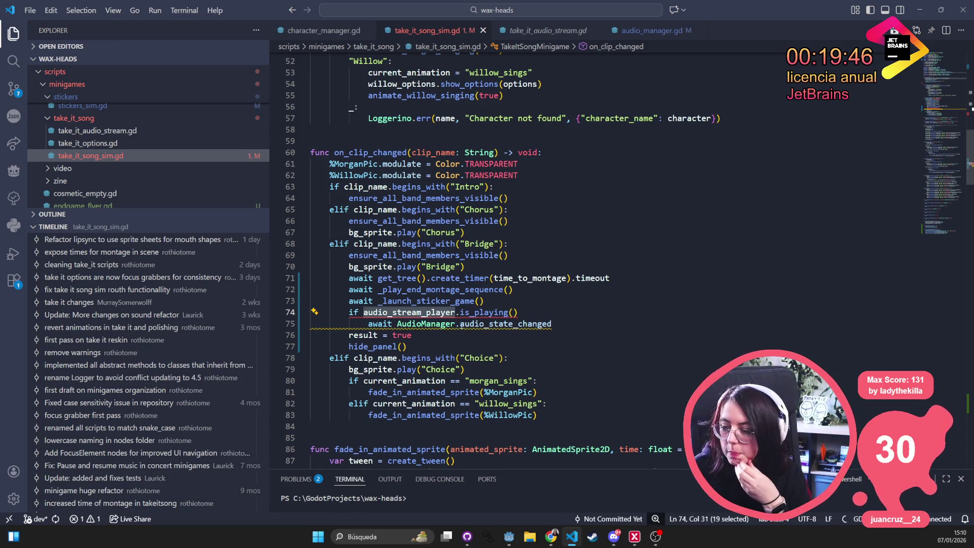
pyautogui.moveTo(373, 311)
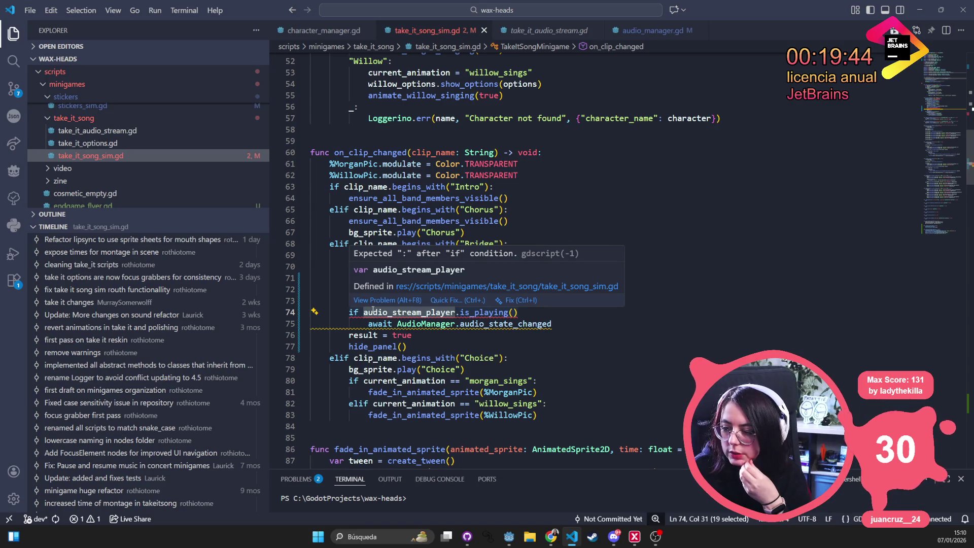
pyautogui.click(566, 312)
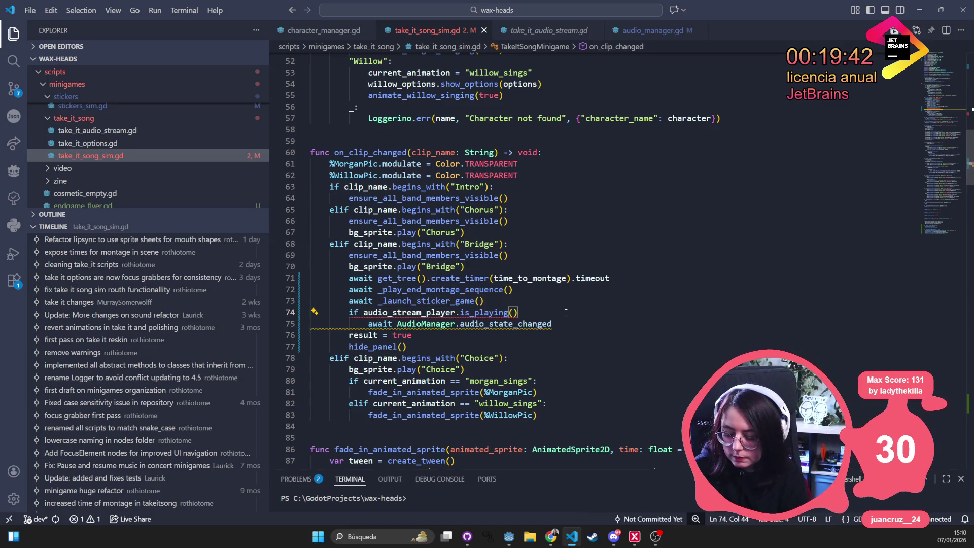
pyautogui.write(':')
pyautogui.doubleClick(438, 323)
pyautogui.write('audio')
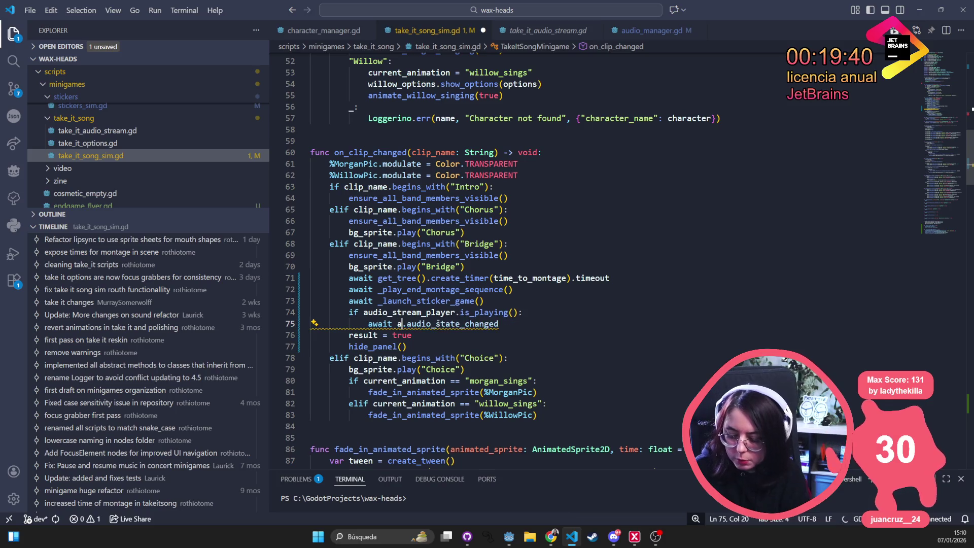
pyautogui.press('Tab')
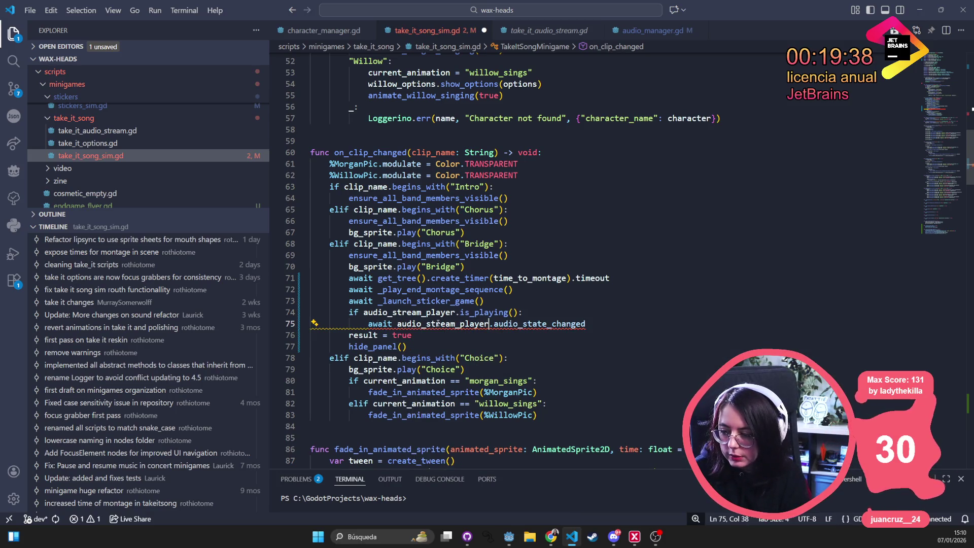
# Swap audio_state_changed for the player's finished signal from autocomplete, then save the script
pyautogui.doubleClick(525, 324)
pyautogui.press('BackSpace')
pyautogui.press('BackSpace')
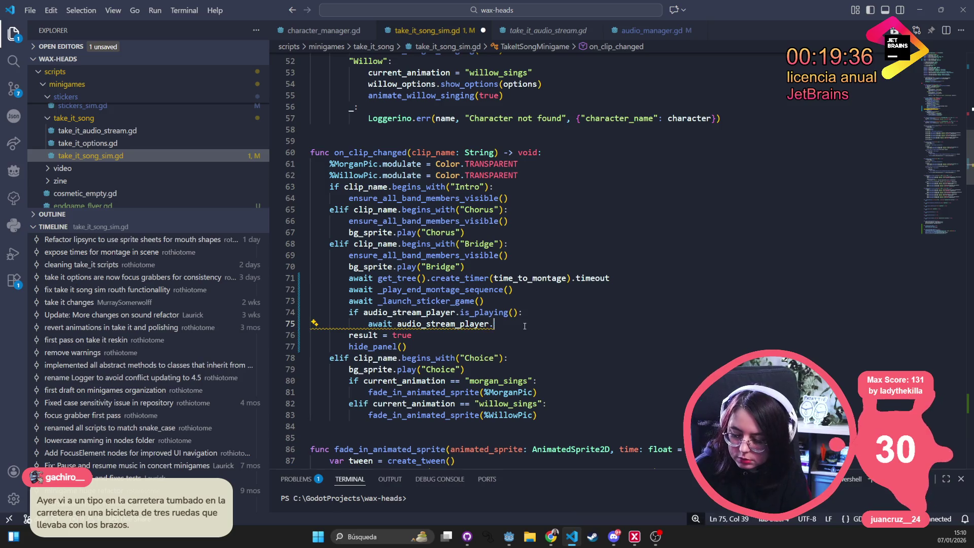
pyautogui.write('.fini')
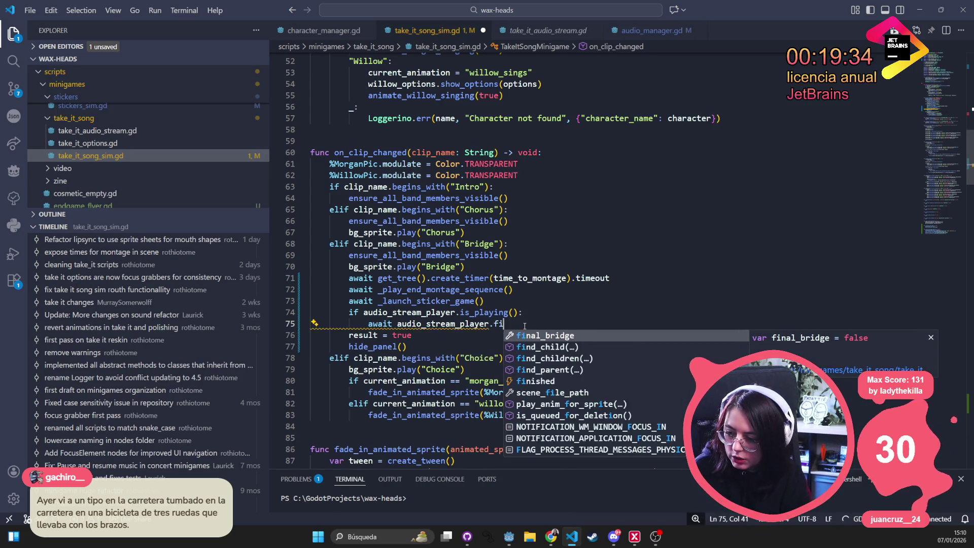
pyautogui.press('BackSpace')
pyautogui.press('BackSpace')
pyautogui.press('BackSpace')
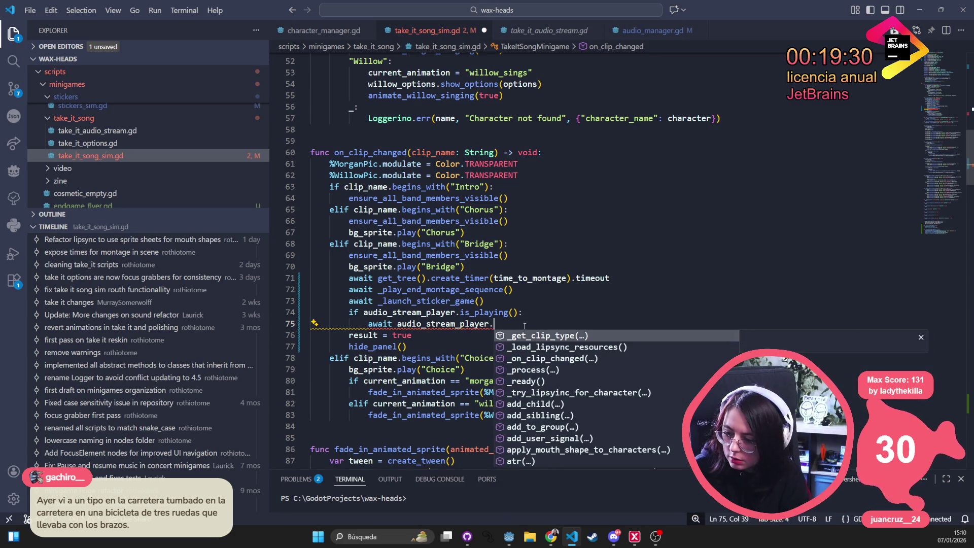
pyautogui.press('Down')
pyautogui.press('Down')
pyautogui.press('Down')
pyautogui.press('Down')
pyautogui.press('Down')
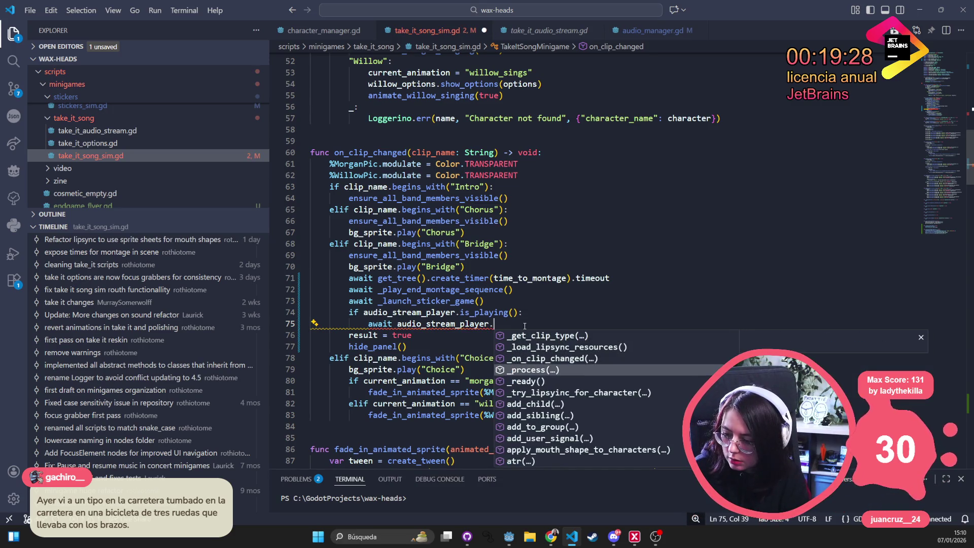
pyautogui.press('Down')
pyautogui.press('Down')
pyautogui.press('Down')
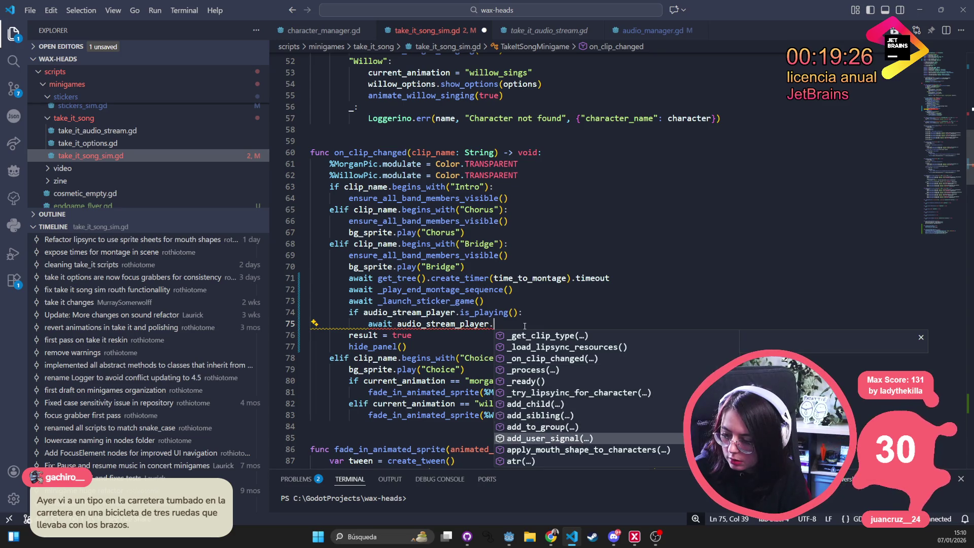
pyautogui.press('Down')
pyautogui.press('Down')
pyautogui.press('Down')
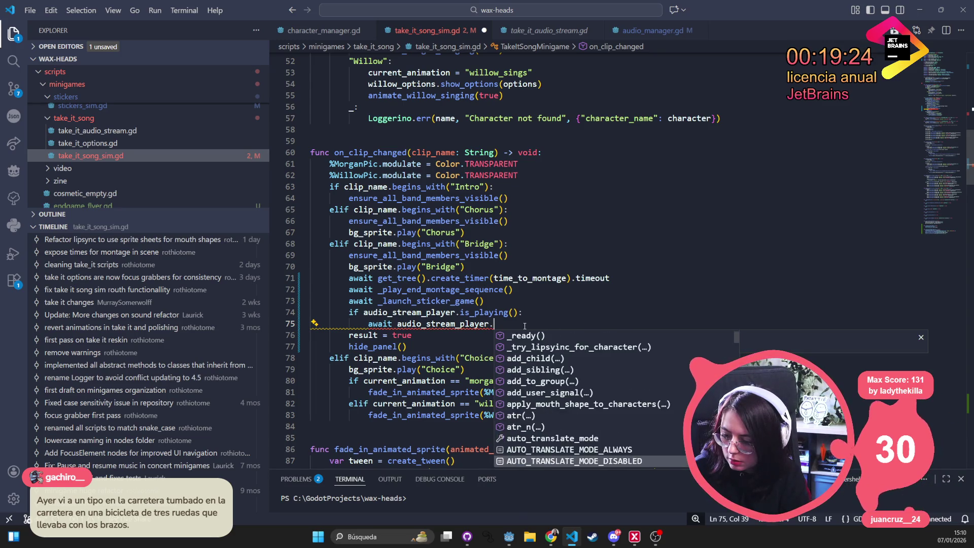
pyautogui.press('Down')
pyautogui.press('Down')
pyautogui.press('Down')
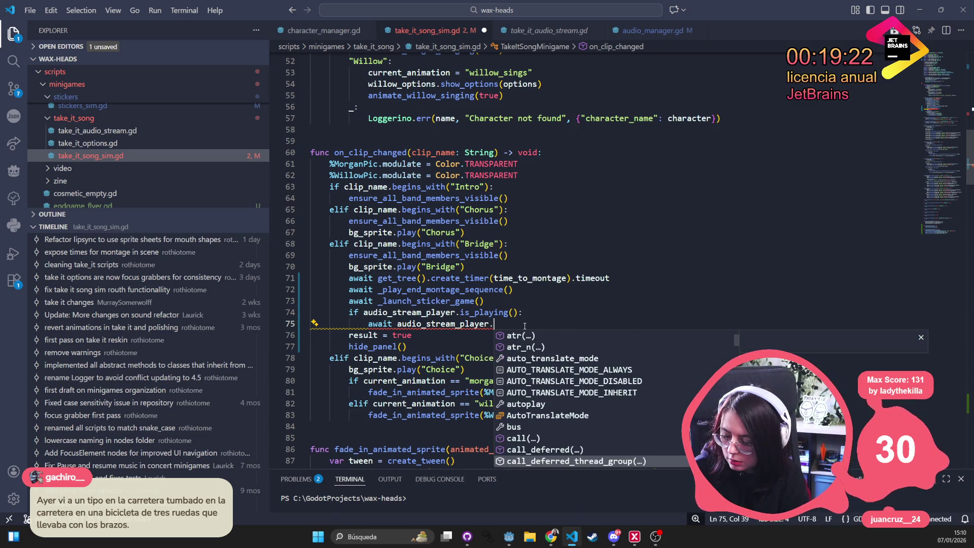
pyautogui.press('Down')
pyautogui.press('Down')
pyautogui.press('Down')
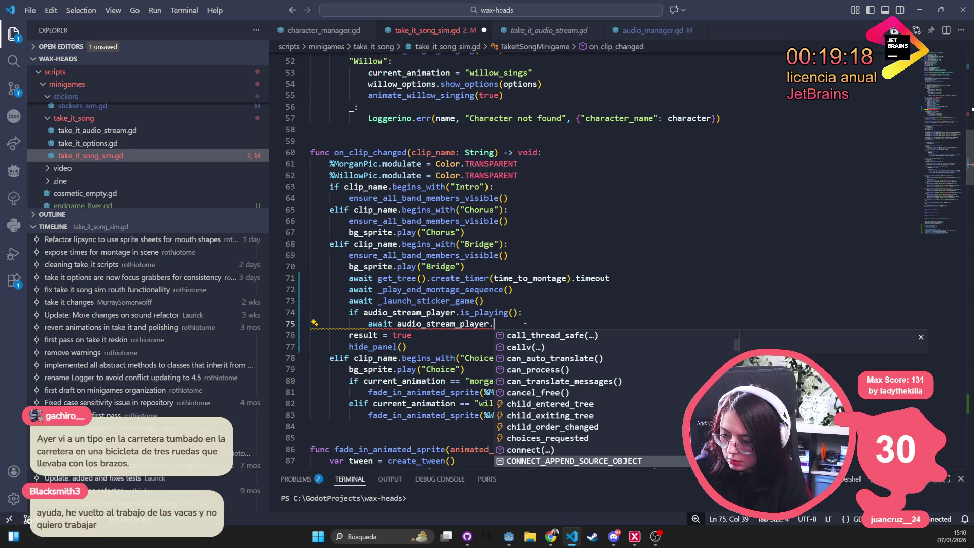
pyautogui.press('Down')
pyautogui.press('Down')
pyautogui.press('Down')
pyautogui.press('Down')
pyautogui.press('Down')
pyautogui.press('Down')
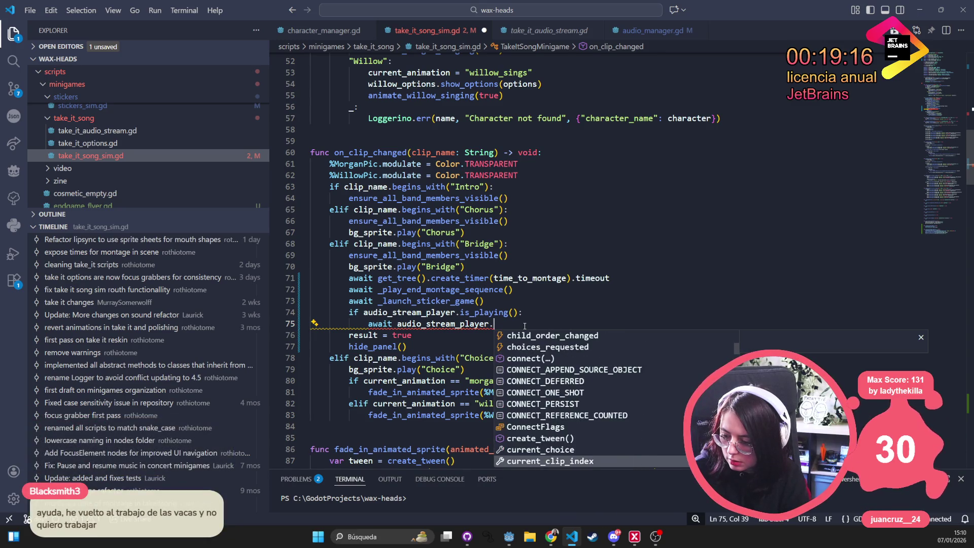
pyautogui.press('Down')
pyautogui.press('Down')
pyautogui.press('Down')
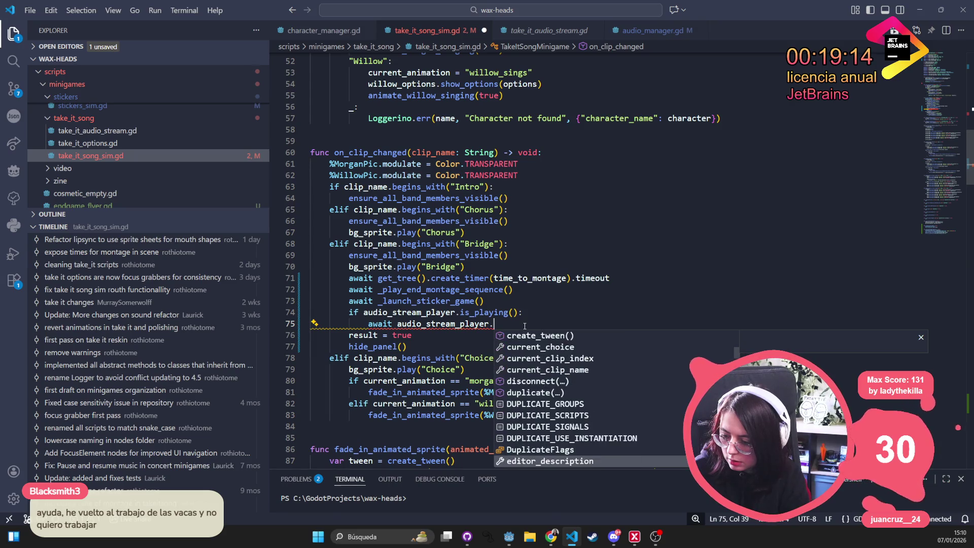
pyautogui.press('Down')
pyautogui.press('Down')
pyautogui.press('Down')
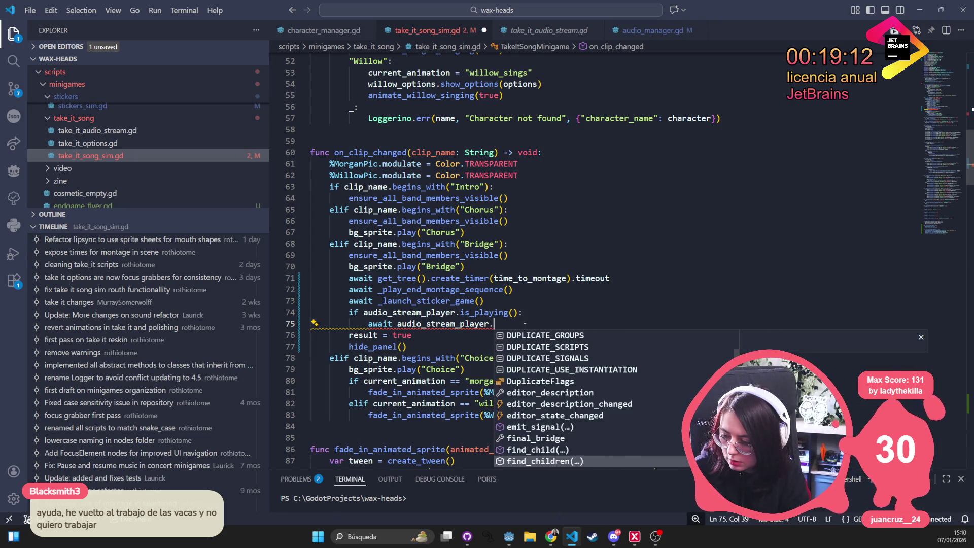
pyautogui.press('Up')
pyautogui.press('Up')
pyautogui.press('Up')
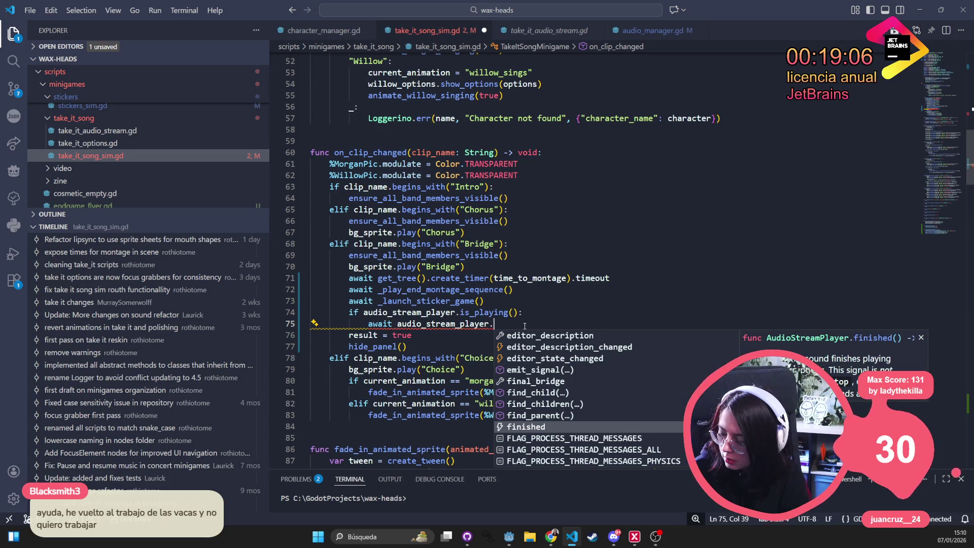
pyautogui.press('Return')
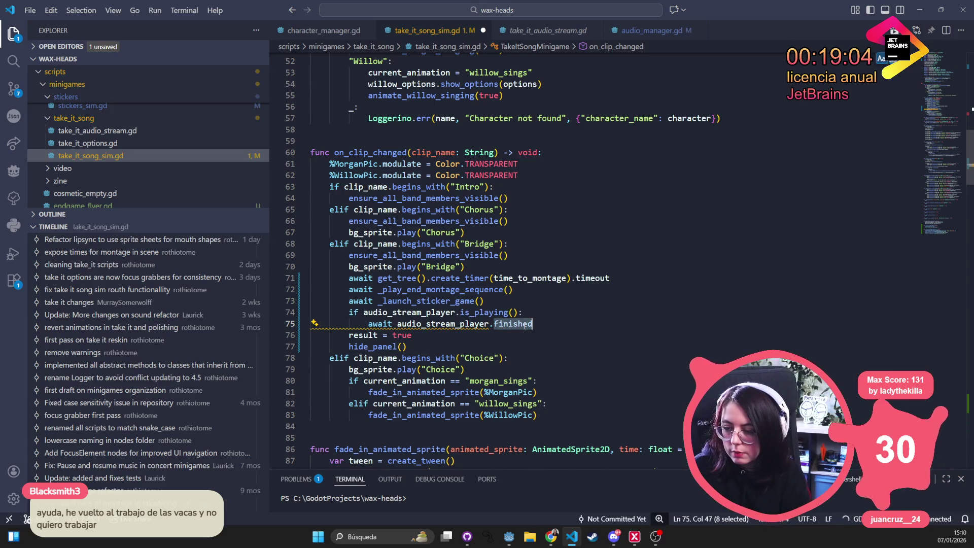
pyautogui.click(604, 278)
pyautogui.hotkey('ctrl', 's')
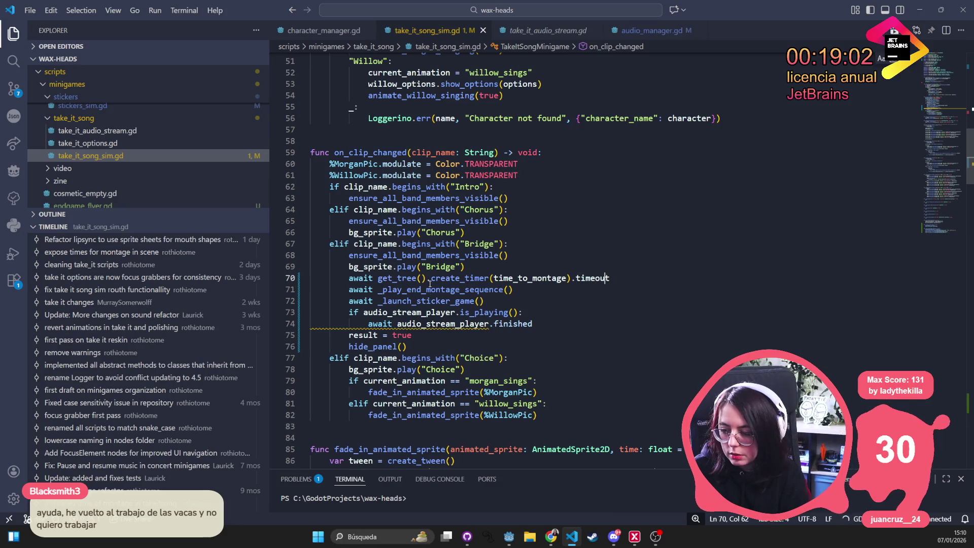
pyautogui.click(435, 323)
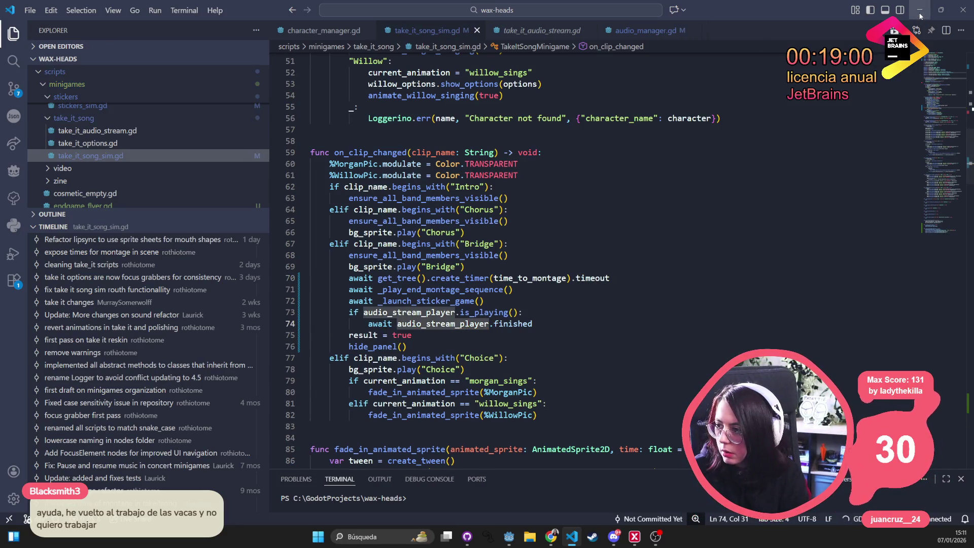
# Switch back to the Godot editor and run the Wax Heads project
pyautogui.hotkey('alt', 'Tab')
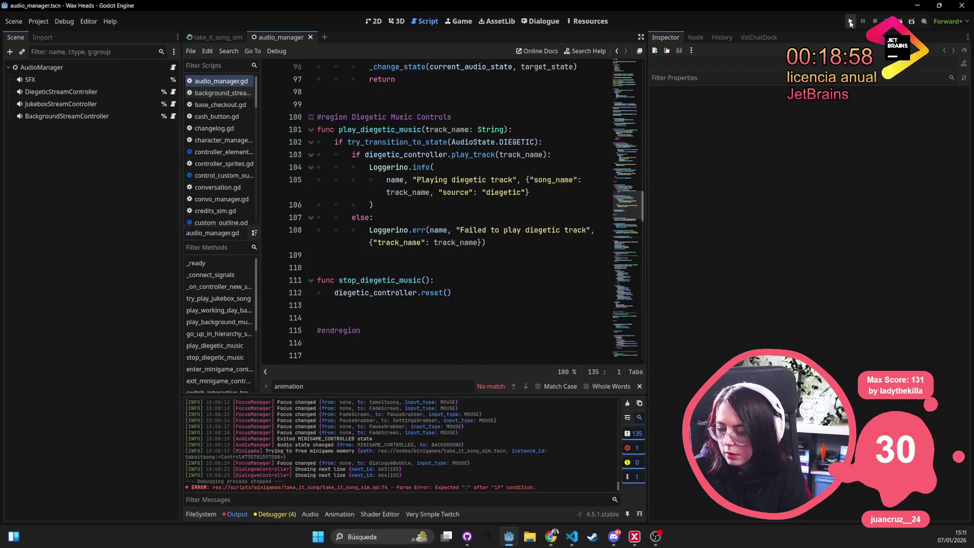
pyautogui.hotkey('alt', 'Tab')
pyautogui.hotkey('alt', 'Tab')
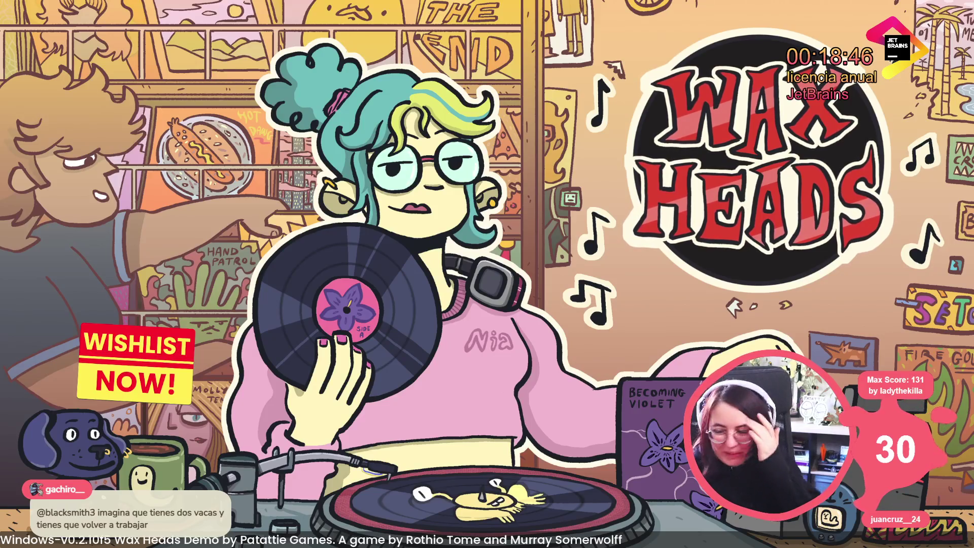
# Continue the saved game and run minigame_take_it_song_sim from the debug console
pyautogui.click(702, 95)
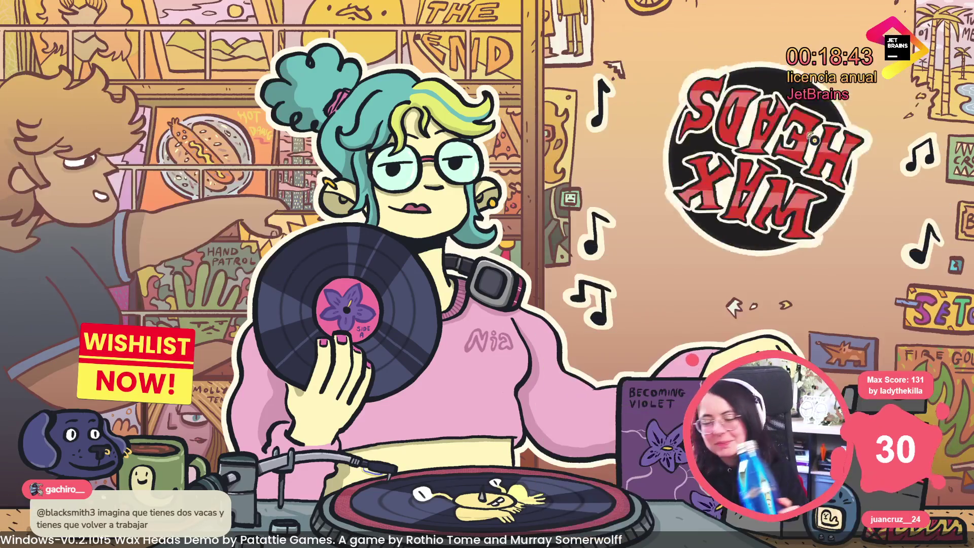
pyautogui.click(811, 137)
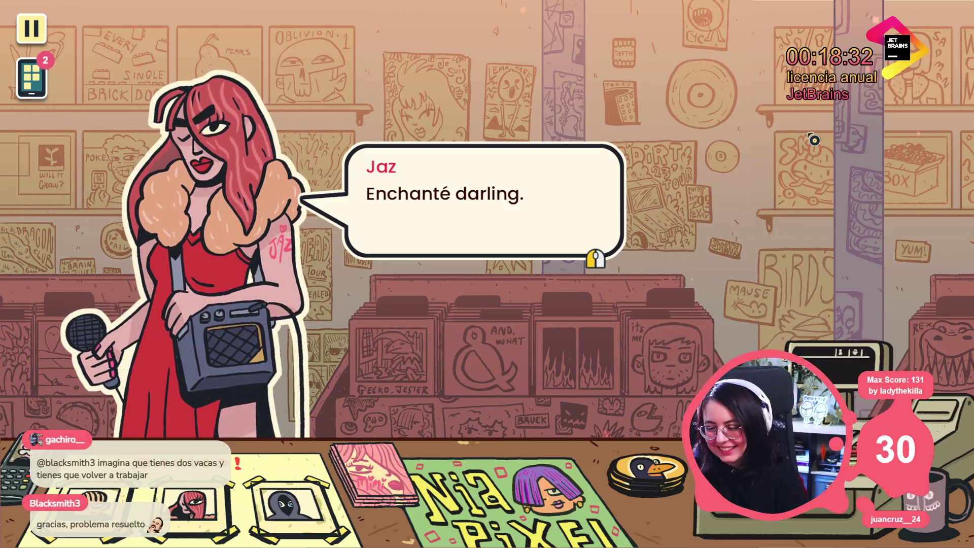
pyautogui.click(623, 373)
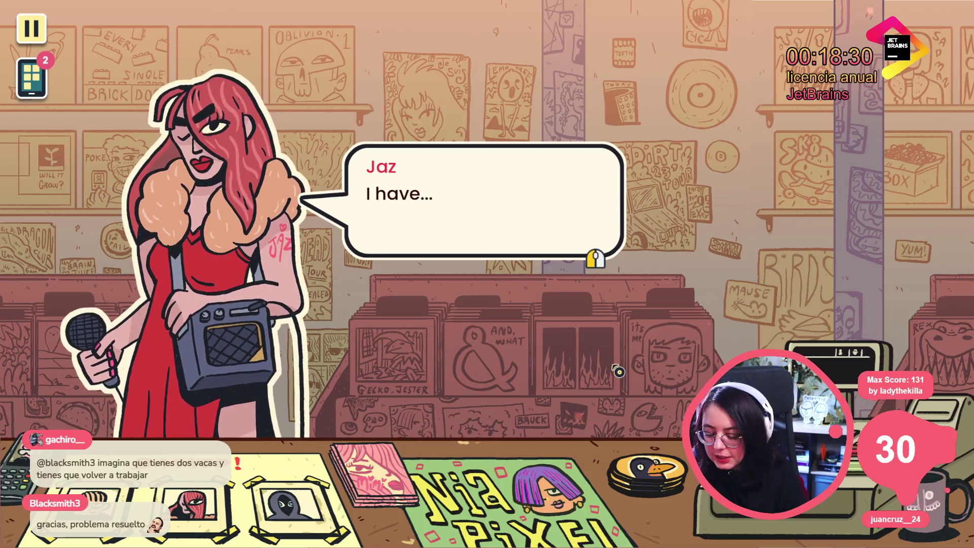
pyautogui.press('`')
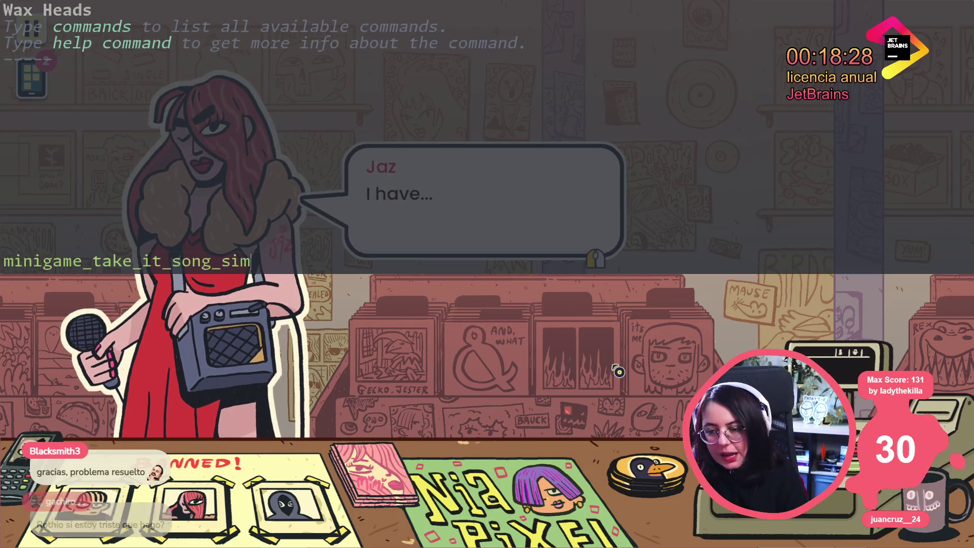
pyautogui.press('Return')
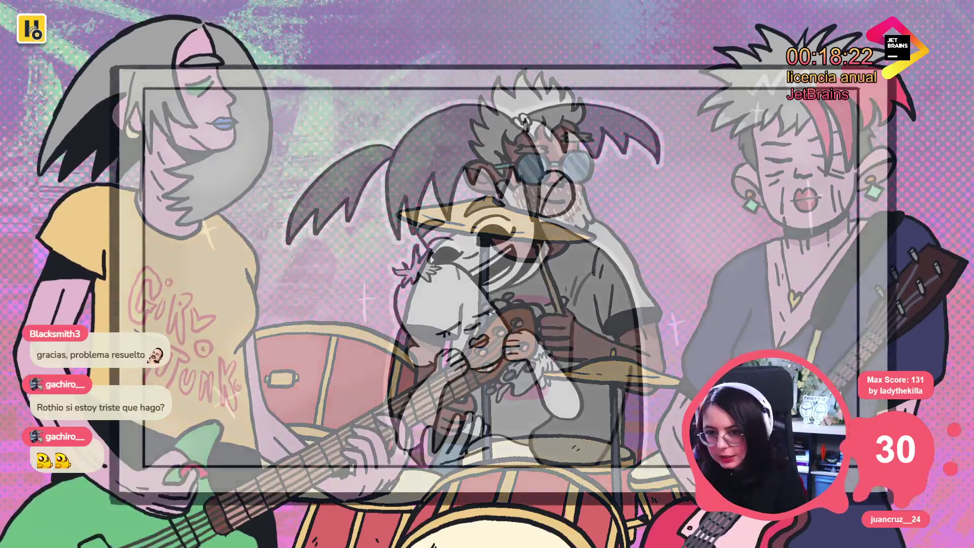
# Choose the 'remember when you pinky-promised me…' lyric, then pause the minigame
pyautogui.press('Escape')
pyautogui.press('Escape')
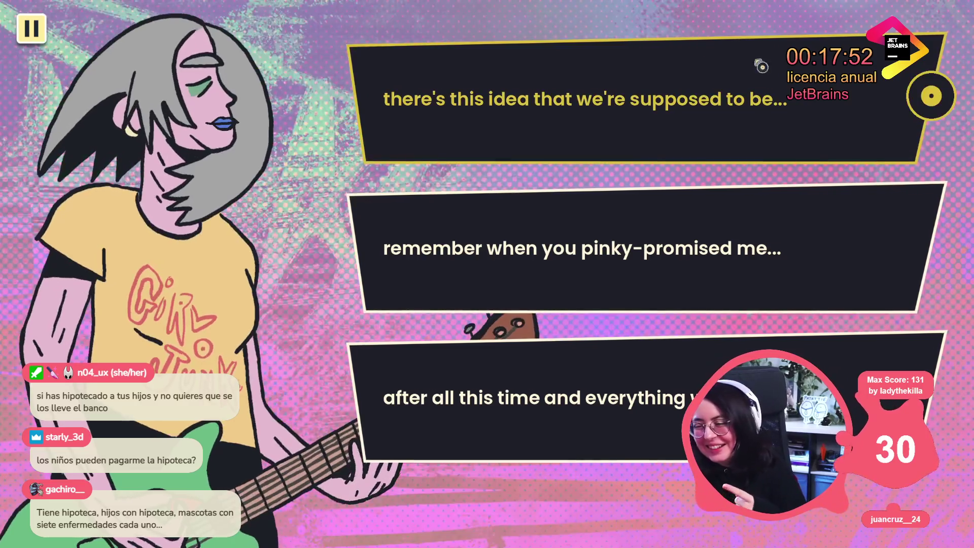
pyautogui.click(489, 224)
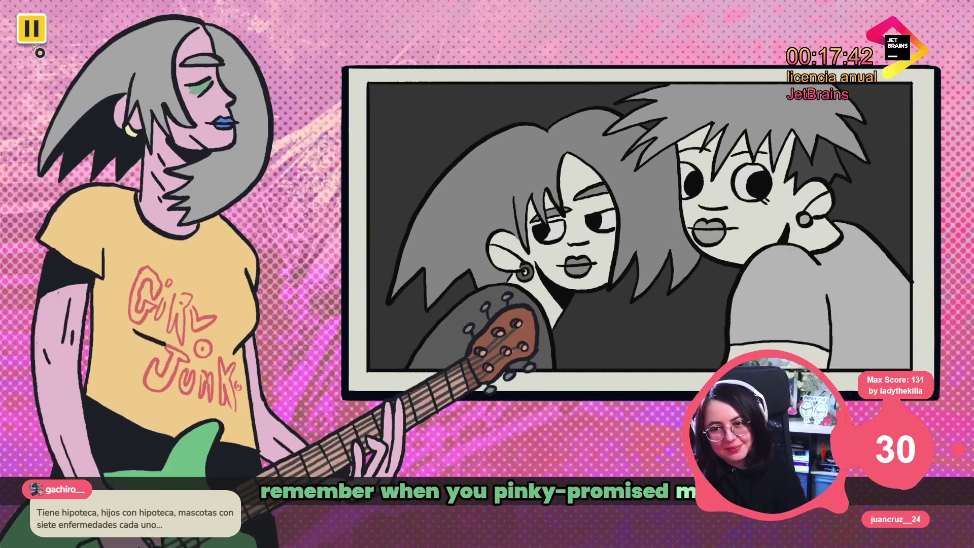
pyautogui.click(43, 34)
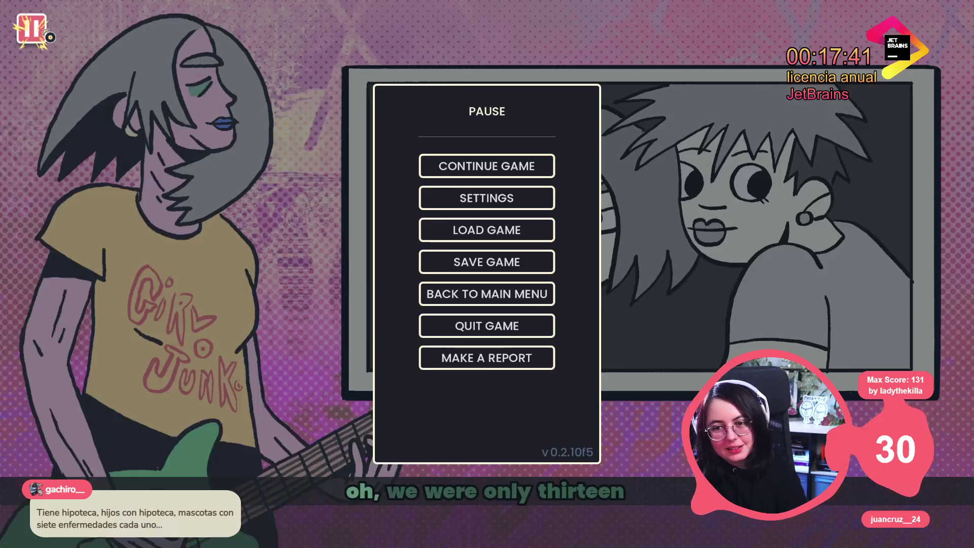
# Open the settings, leave them to apply the audio changes, and resume the song via CONTINUE GAME
pyautogui.click(504, 207)
pyautogui.click(400, 65)
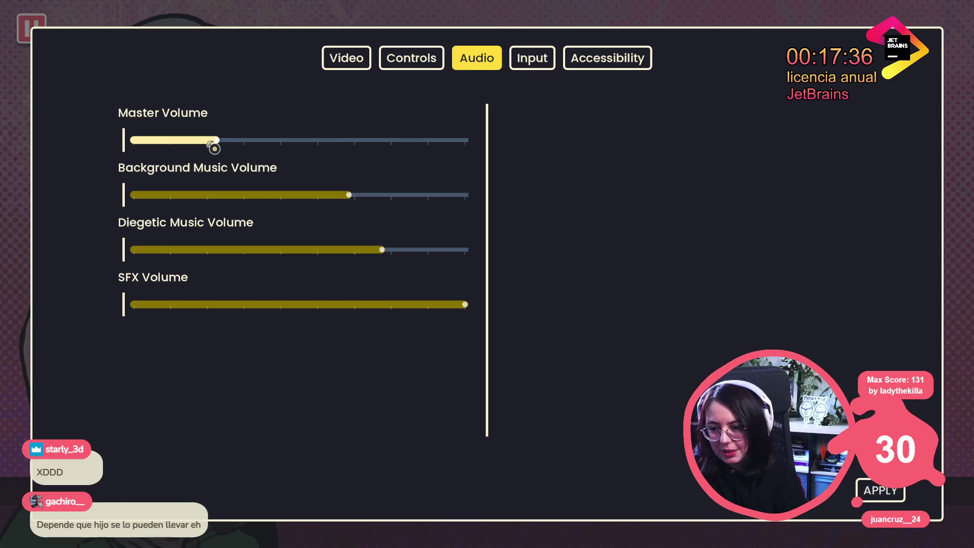
pyautogui.press('Escape')
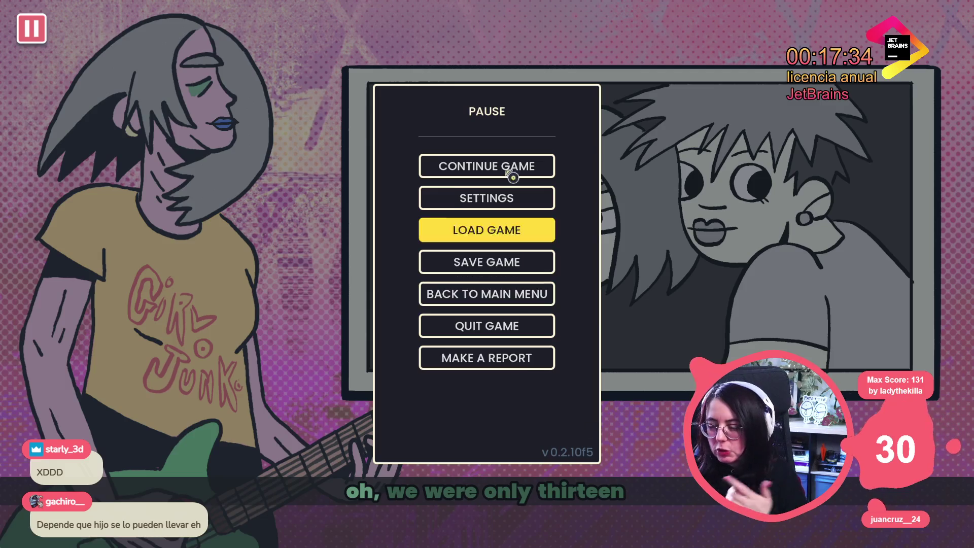
pyautogui.click(510, 174)
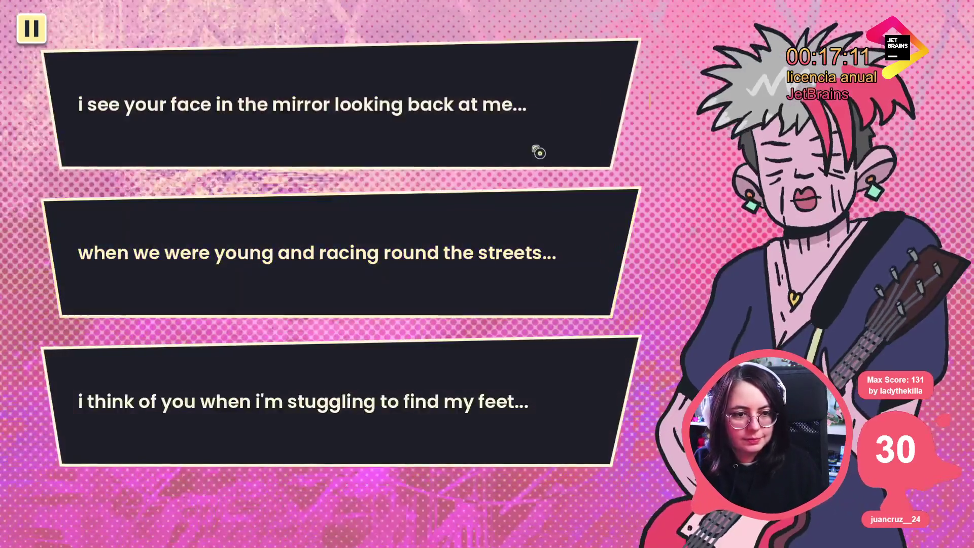
# Pick a lyric line and play on until the 'as time moves on...' / 'looking back...' choice appears
pyautogui.click(365, 396)
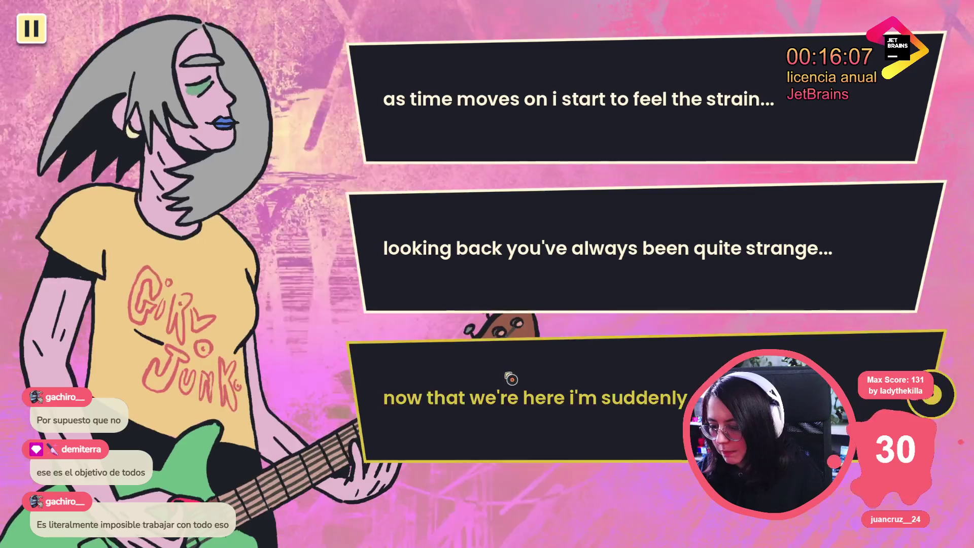
# Choose the lyric 'looking back you've always been quite strange' to finish the song at score 30
pyautogui.click(511, 379)
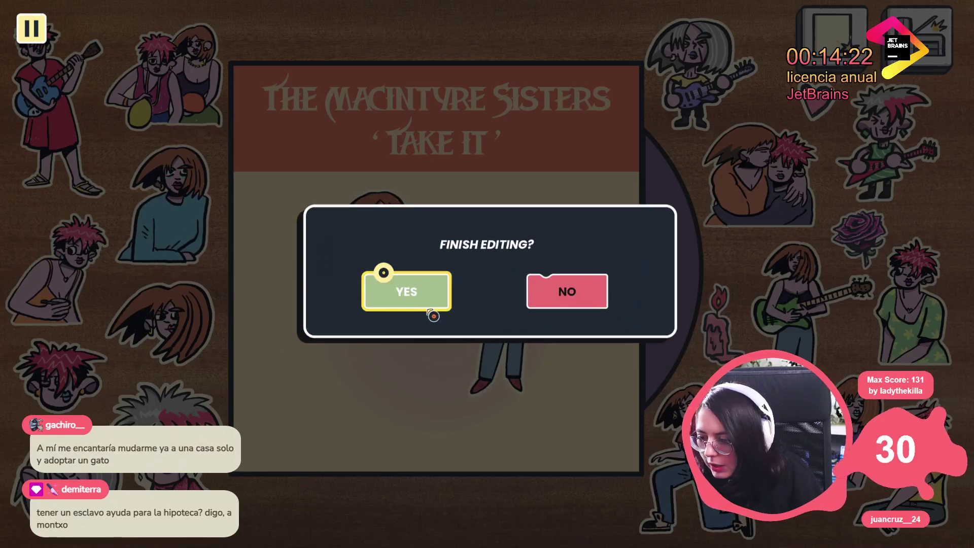
# Confirm FINISH EDITING? on the 'Take It' cover so the band's music video plays
pyautogui.click(429, 311)
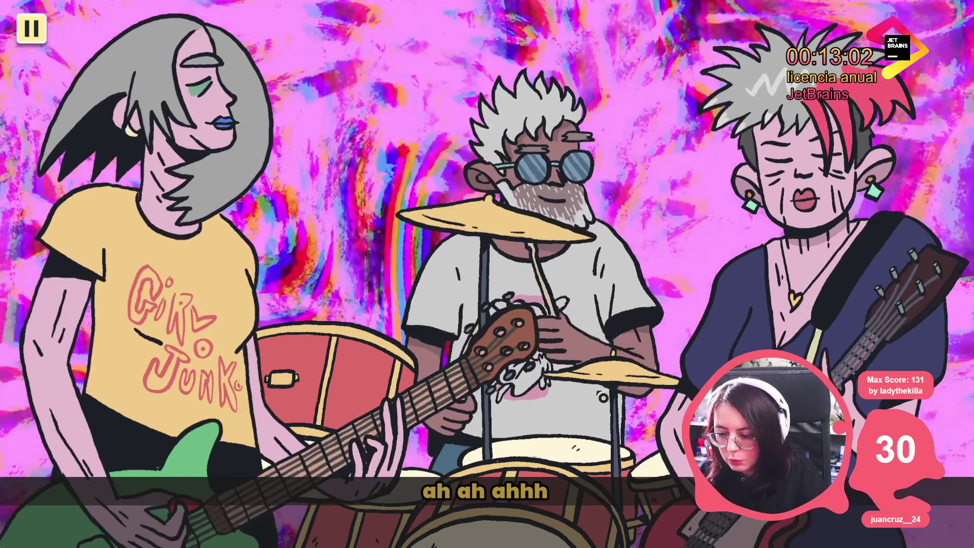
# Close the running Wax Heads test with Alt+F4 to get back to the Godot editor
pyautogui.hotkey('alt', 'Tab')
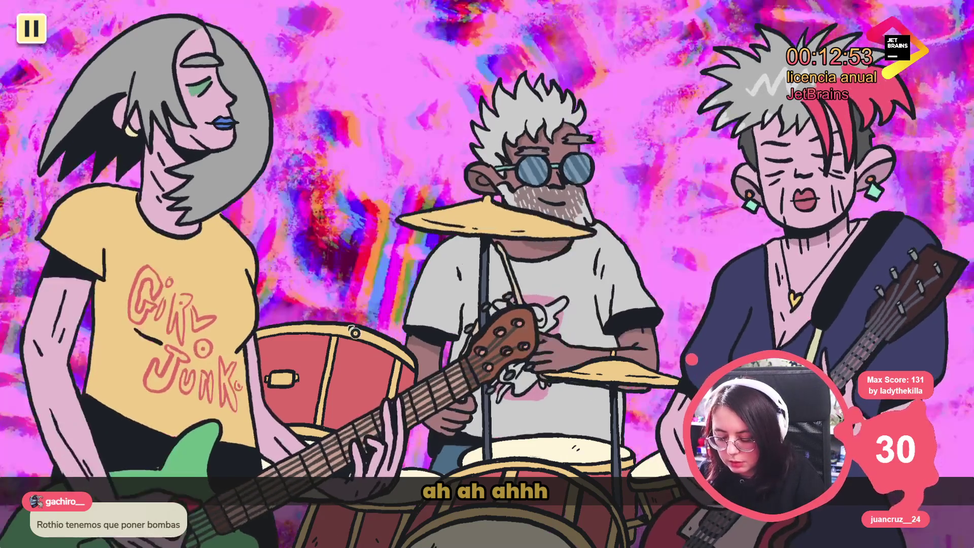
pyautogui.hotkey('alt', 'F4')
# Show take_it_audio_stream.gd in VS Code, scrolled to its clip, lyrics and lipsync variables
pyautogui.click(356, 325)
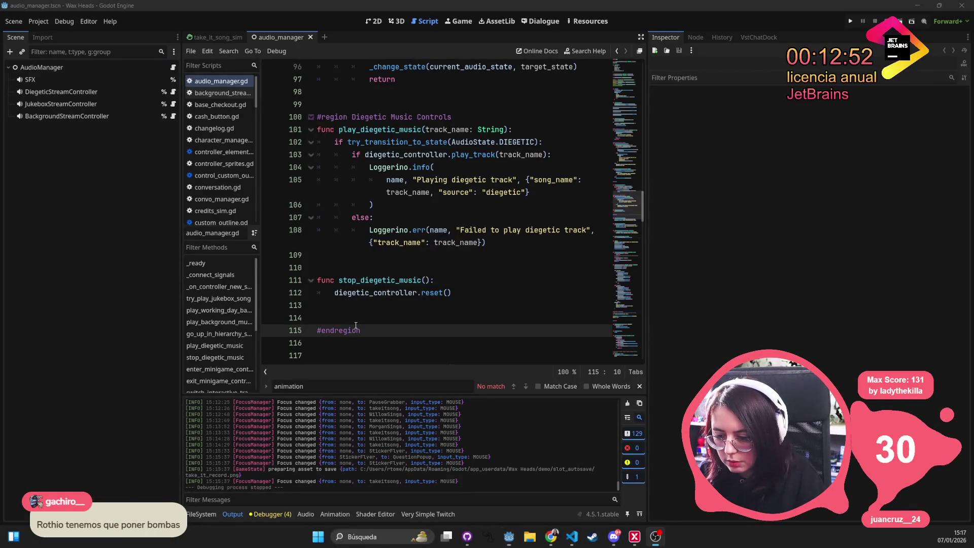
pyautogui.hotkey('alt', 'Tab')
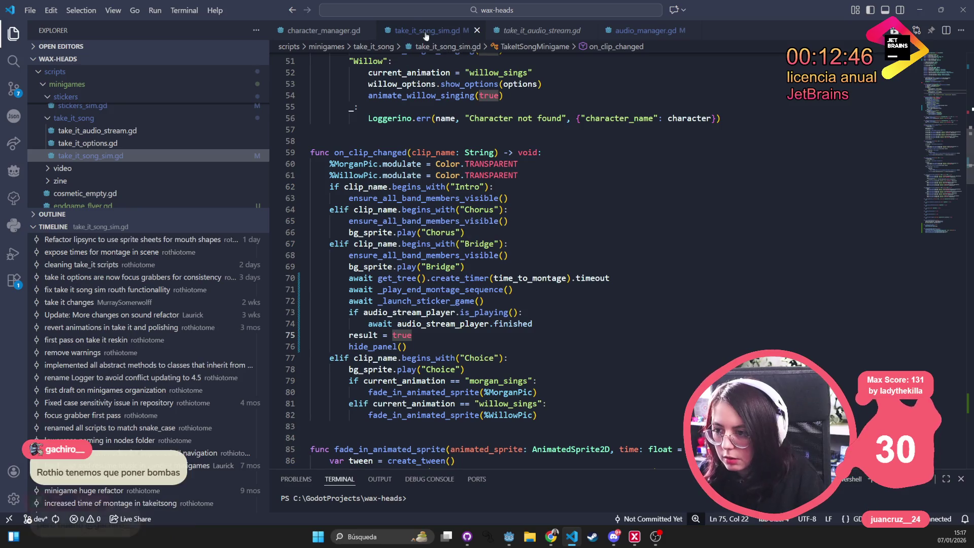
pyautogui.click(527, 32)
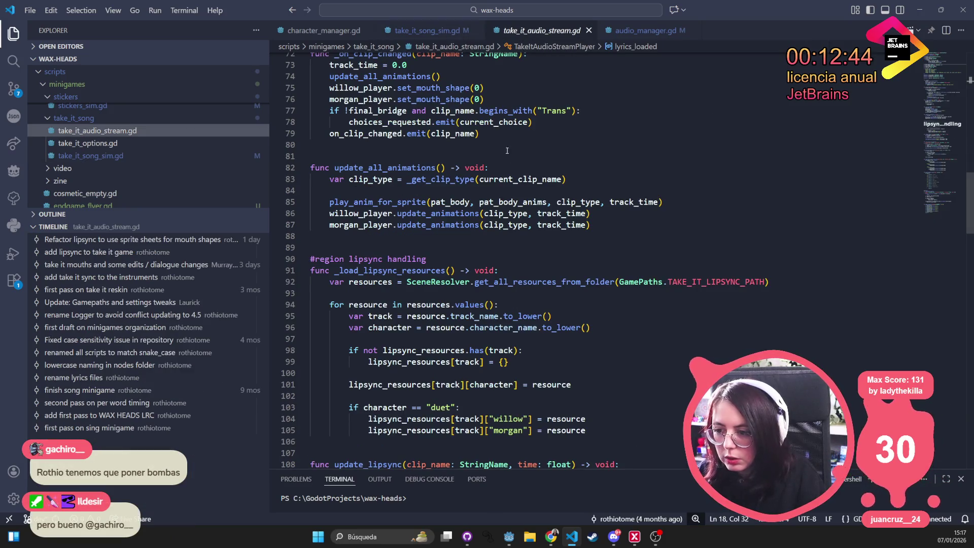
pyautogui.scroll(20, 506, 150)
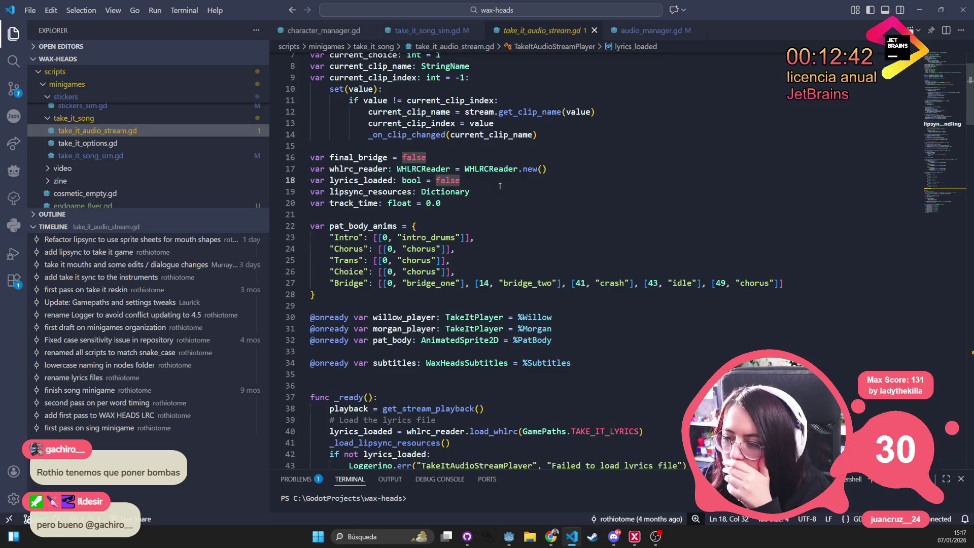
pyautogui.scroll(2, 500, 186)
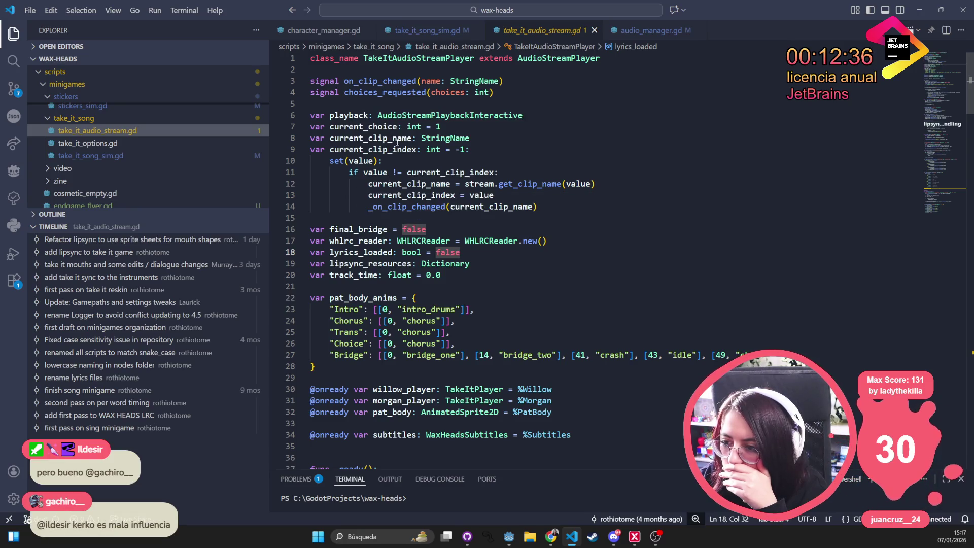
# Open the AudioStreamPlaybackInteractive docs, then parent AudioStreamPlayback's _is_playing method description
pyautogui.keyDown('ctrl'); pyautogui.click(484, 116); pyautogui.keyUp('ctrl')
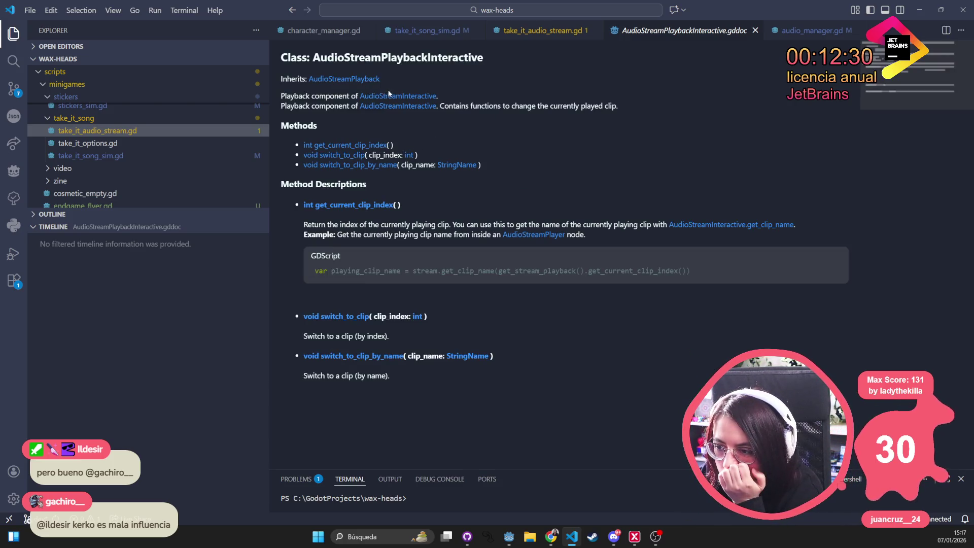
pyautogui.click(358, 78)
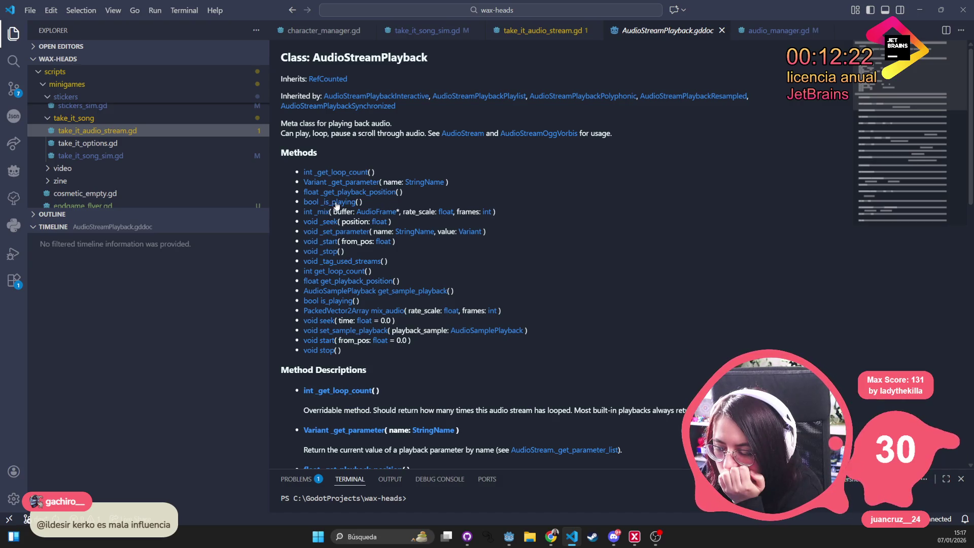
pyautogui.click(340, 202)
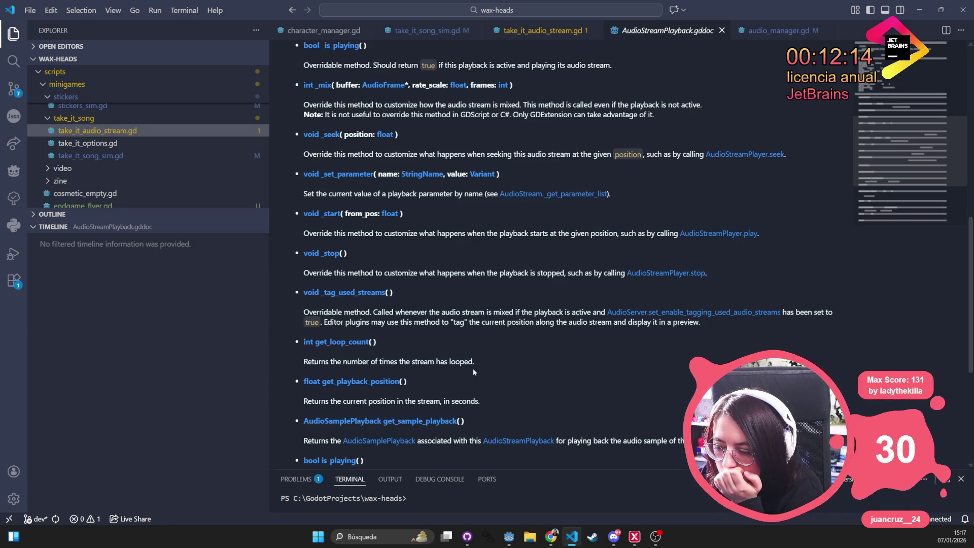
pyautogui.scroll(-3, 469, 370)
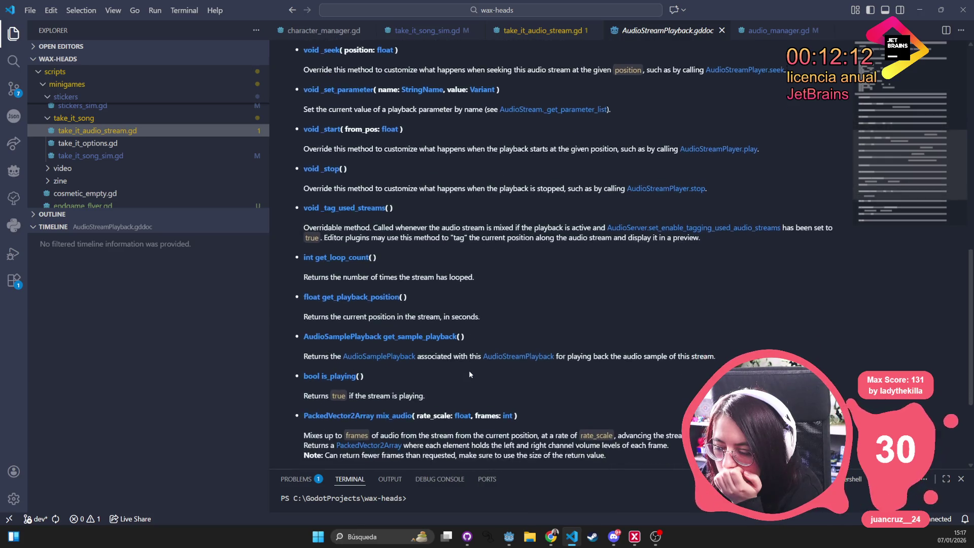
pyautogui.scroll(-3, 469, 373)
# Return to the AudioStreamPlayback overview and follow its link to the AudioStream documentation
pyautogui.press('Home')
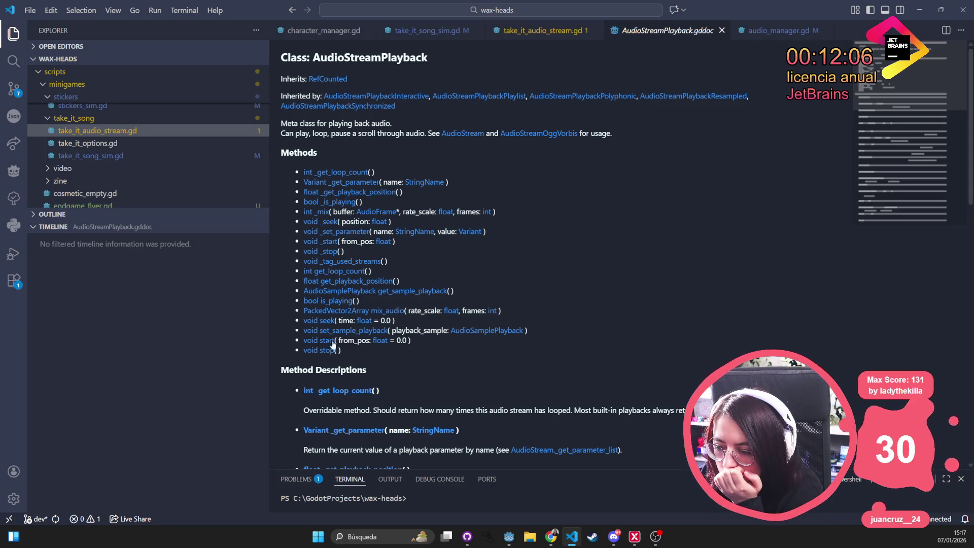
pyautogui.scroll(-15, 355, 345)
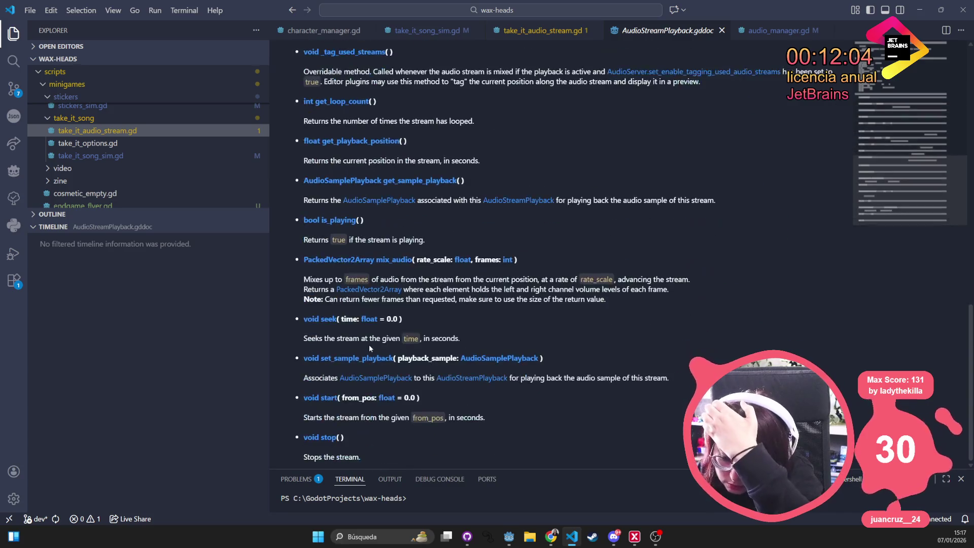
pyautogui.scroll(15, 369, 345)
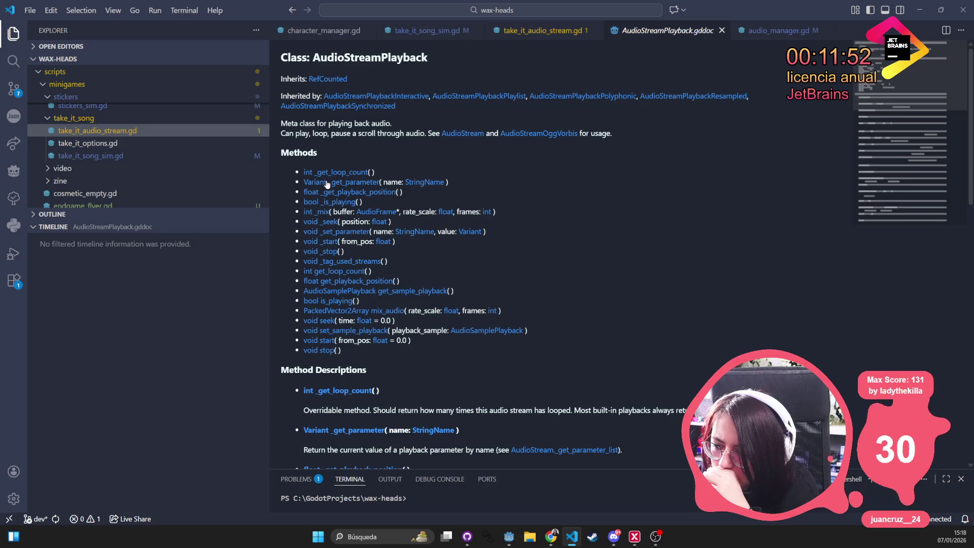
pyautogui.click(463, 134)
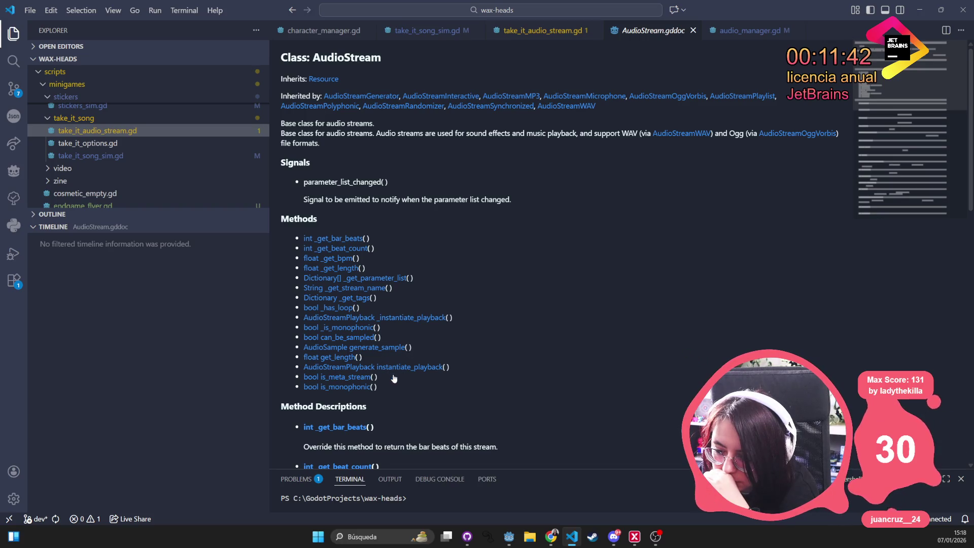
# Read AudioStream's signals, highlighting the parameter_list_changed description
pyautogui.scroll(-3, 502, 381)
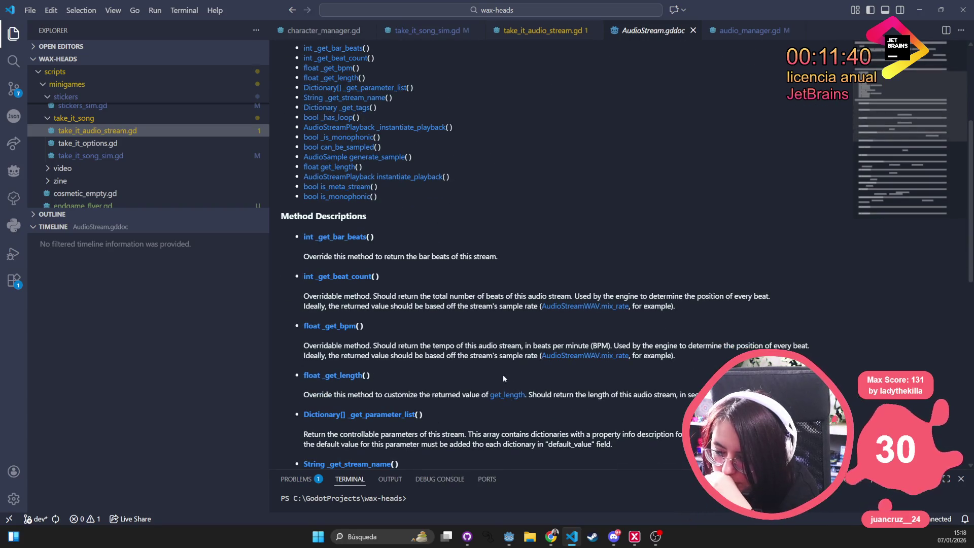
pyautogui.scroll(-3, 503, 378)
pyautogui.scroll(-3, 428, 315)
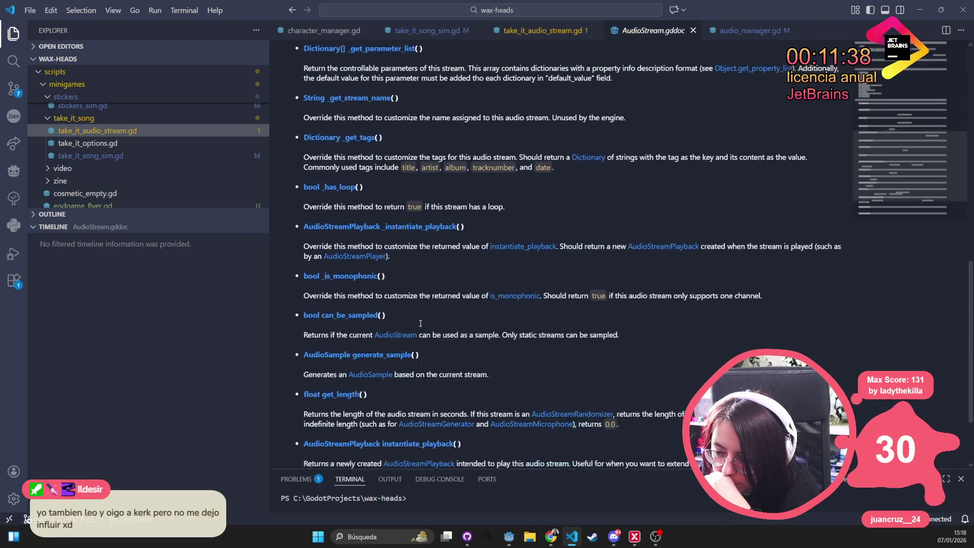
pyautogui.scroll(9, 413, 330)
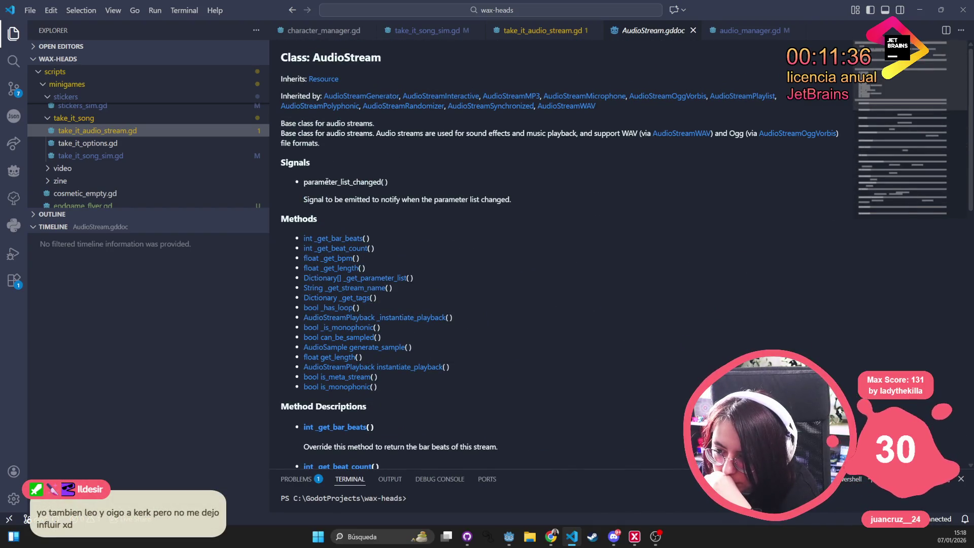
pyautogui.moveTo(304, 183); pyautogui.dragTo(435, 199)
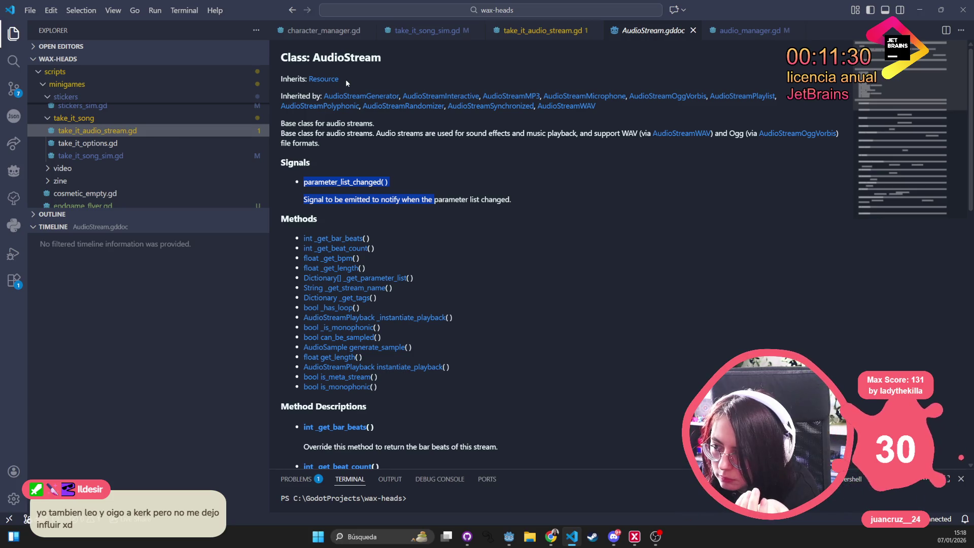
pyautogui.click(474, 168)
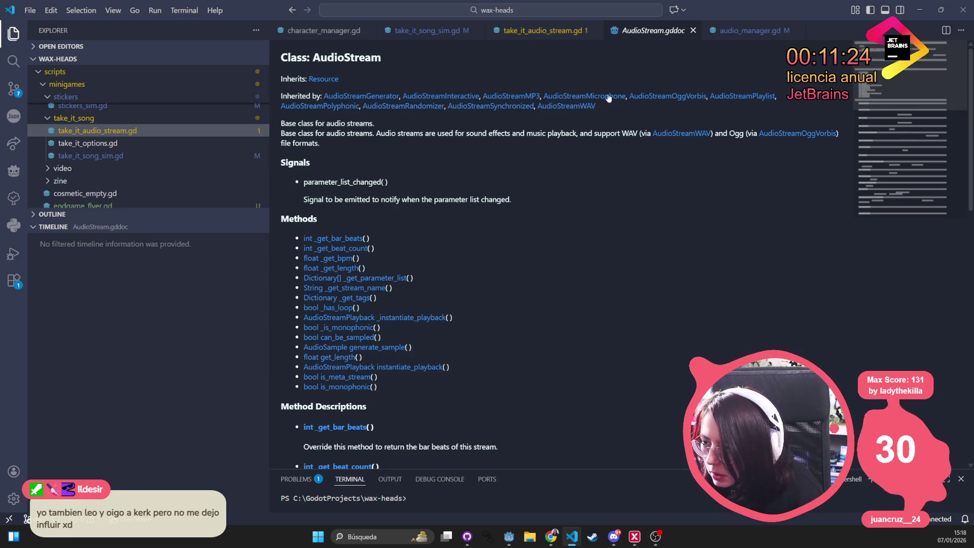
# Browse the AudioStreamGenerator and AudioStreamPlayback docs, ending on the AudioStreamPlayer documentation
pyautogui.scroll(-15, 396, 344)
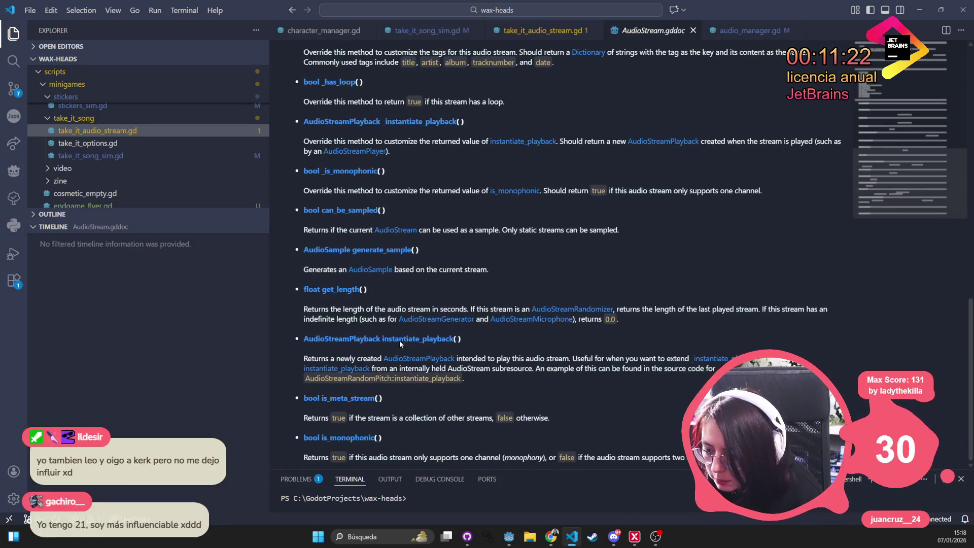
pyautogui.click(432, 319)
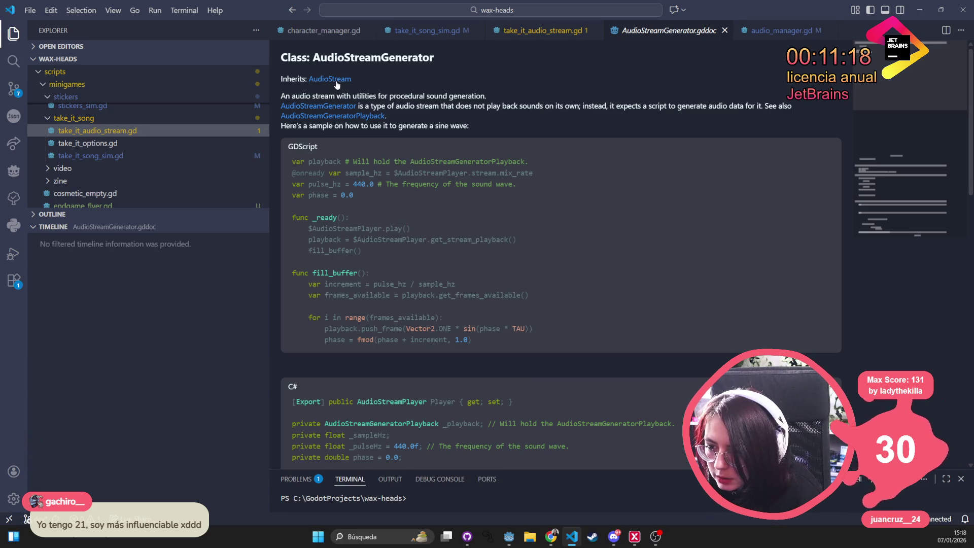
pyautogui.click(335, 80)
pyautogui.scroll(-15, 492, 315)
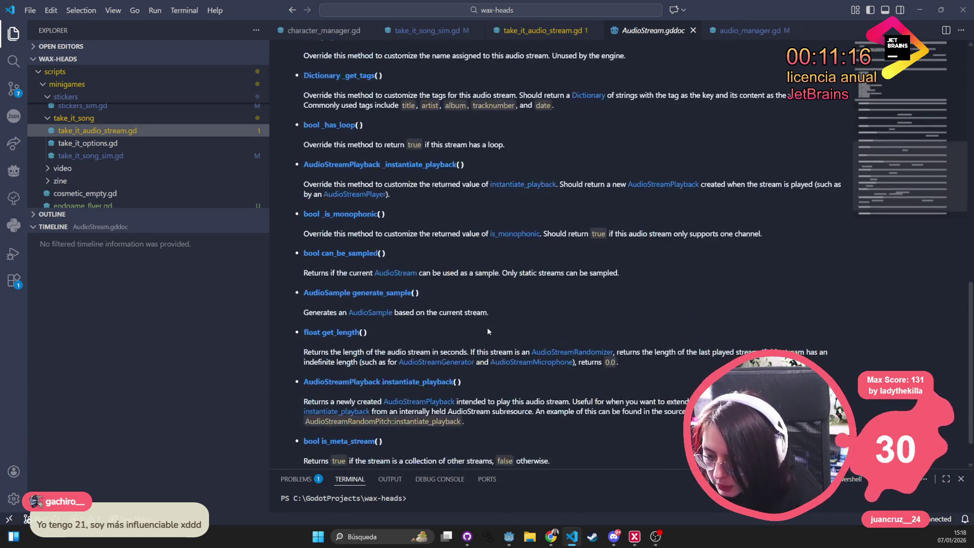
pyautogui.scroll(-1, 485, 330)
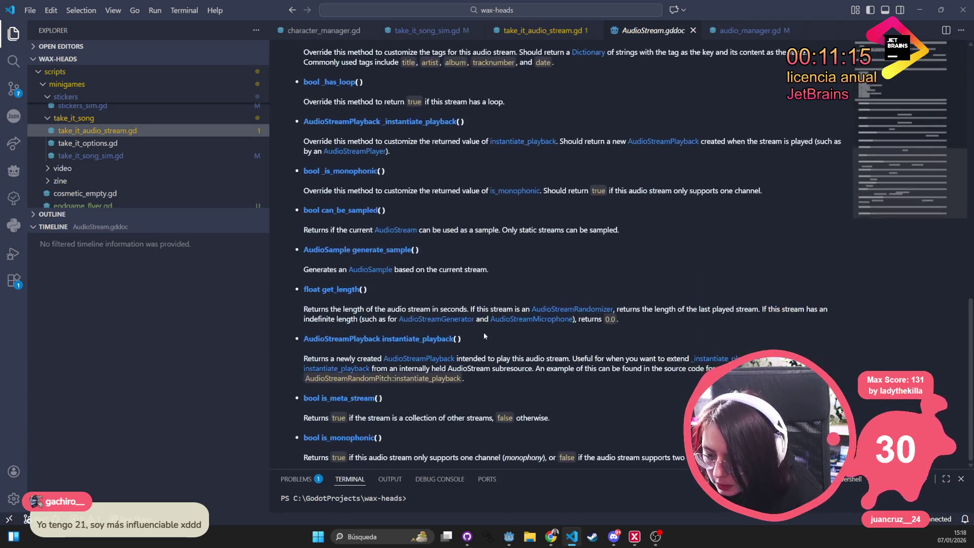
pyautogui.click(362, 343)
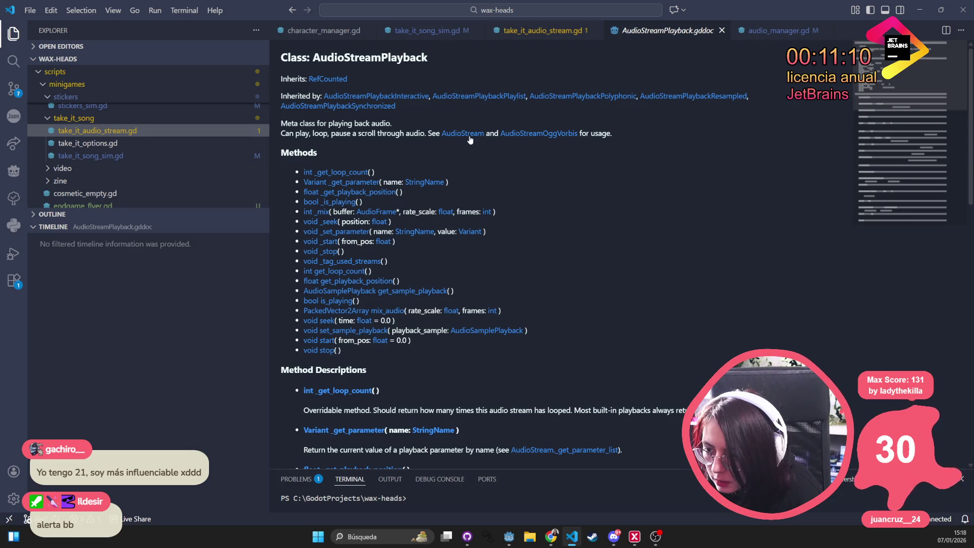
pyautogui.scroll(-5, 496, 245)
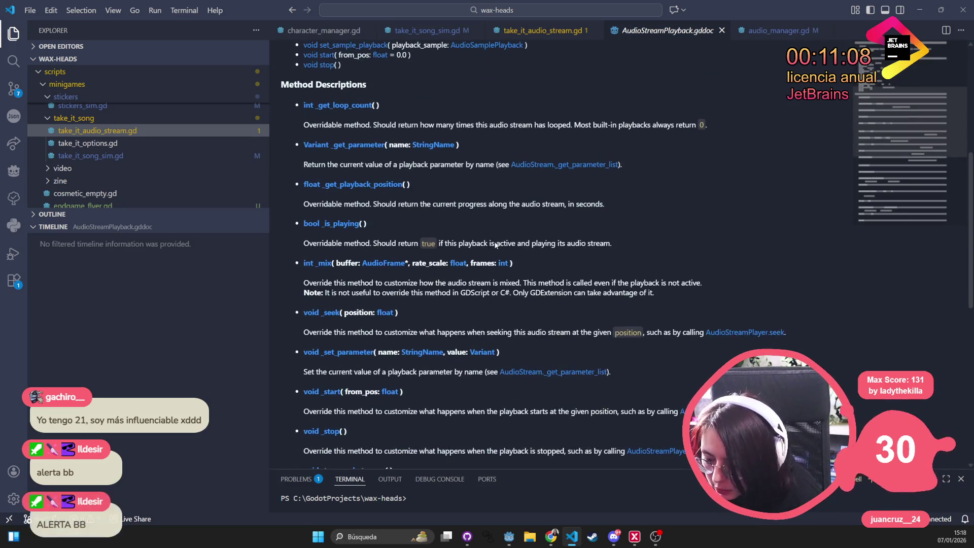
pyautogui.click(665, 450)
# Find the AudioStreamPlayer Signals section and select the word 'finished' to read its description
pyautogui.scroll(5, 389, 180)
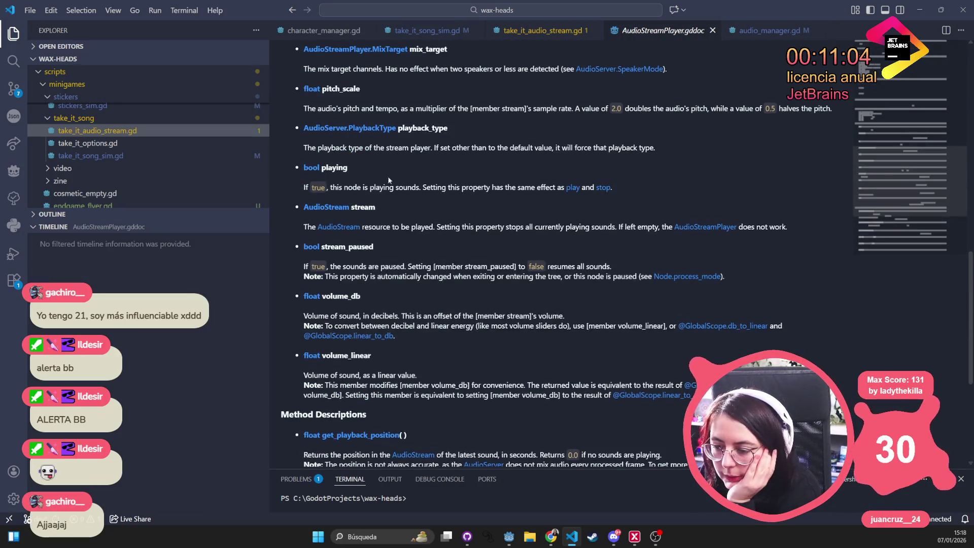
pyautogui.scroll(-4, 390, 180)
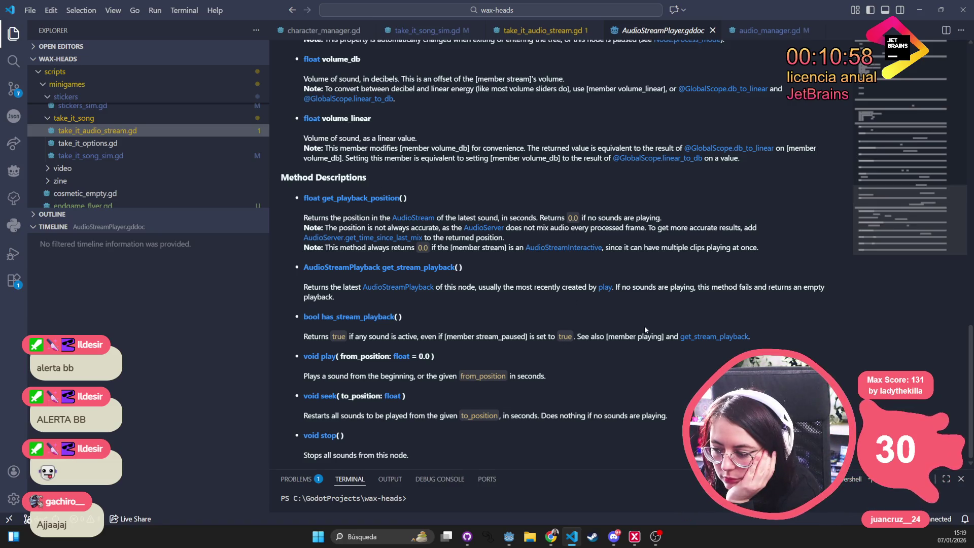
pyautogui.scroll(15, 640, 329)
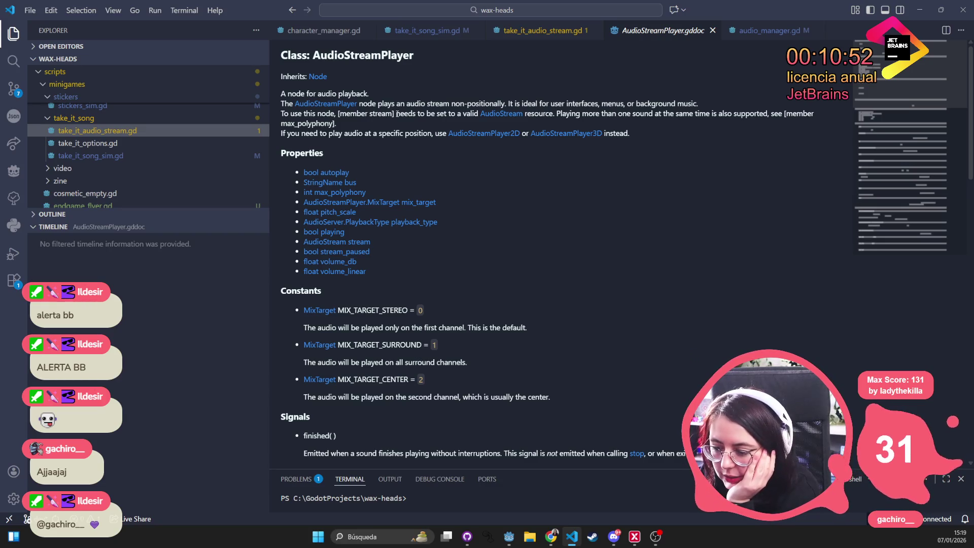
pyautogui.scroll(-2, 500, 224)
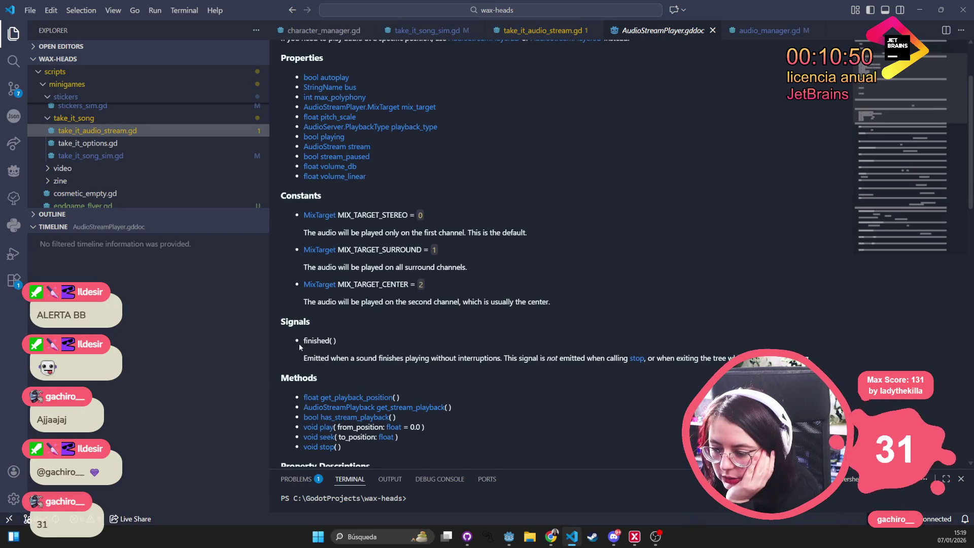
pyautogui.moveTo(300, 343)
pyautogui.mouseDown()
pyautogui.moveTo(342, 341)
pyautogui.moveTo(323, 358)
pyautogui.moveTo(815, 353)
pyautogui.mouseUp()
pyautogui.click(360, 340)
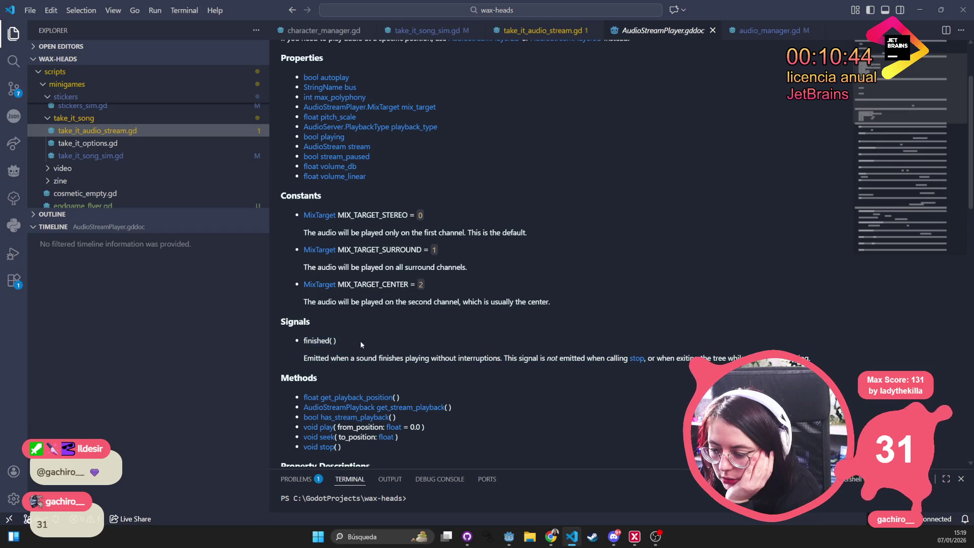
pyautogui.doubleClick(321, 341)
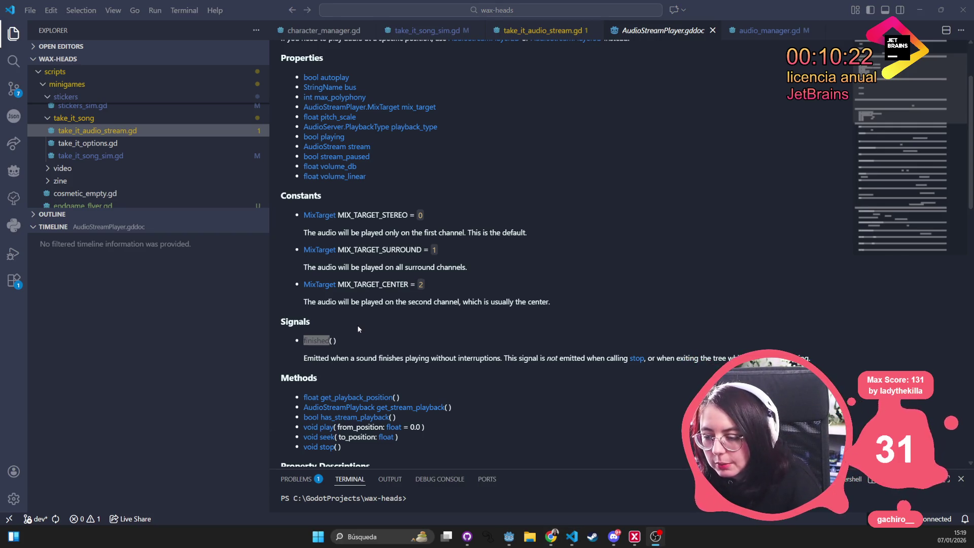
# Show take_it_song_sim.gd in Godot, scrolled to the Bridge branch on line 74
pyautogui.hotkey('alt', 'Tab')
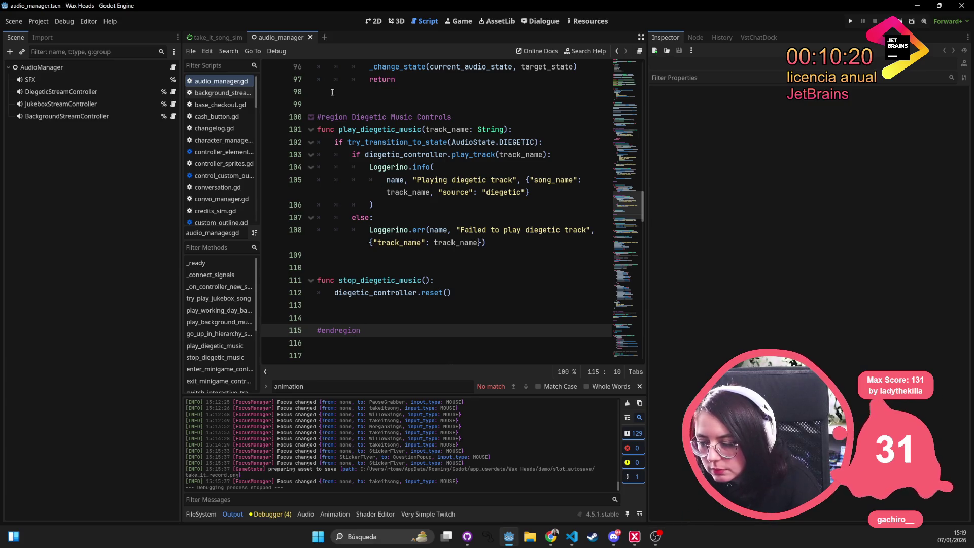
pyautogui.click(237, 38)
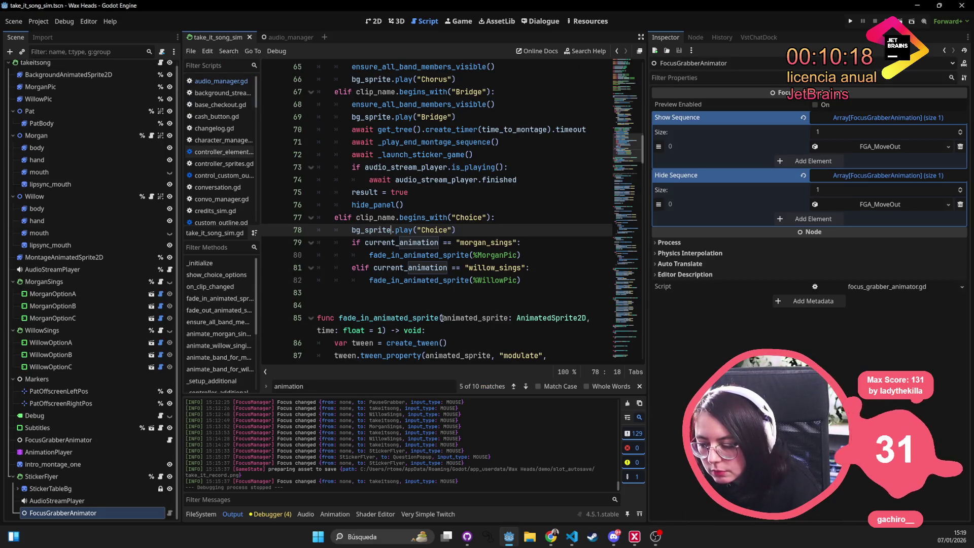
pyautogui.scroll(-3, 441, 318)
pyautogui.scroll(-9, 440, 313)
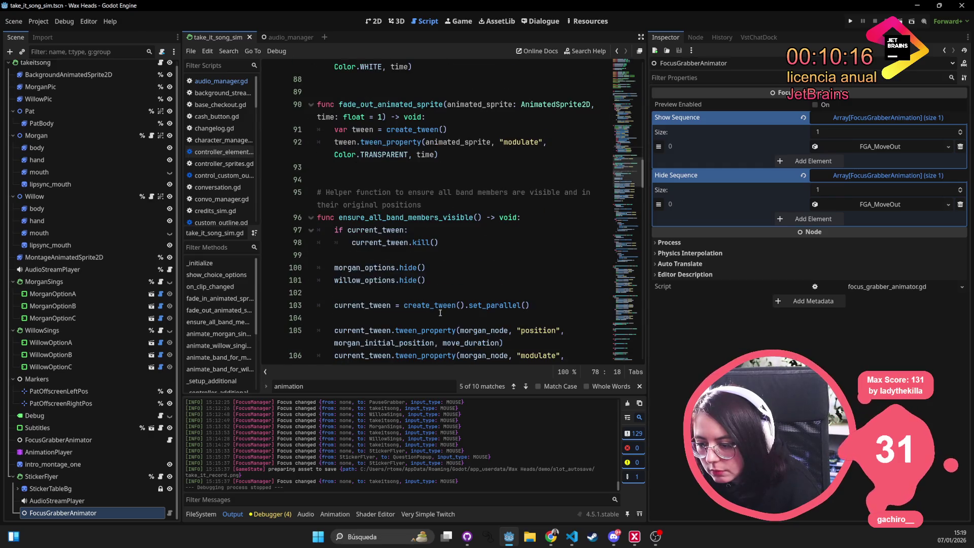
pyautogui.scroll(-2, 440, 313)
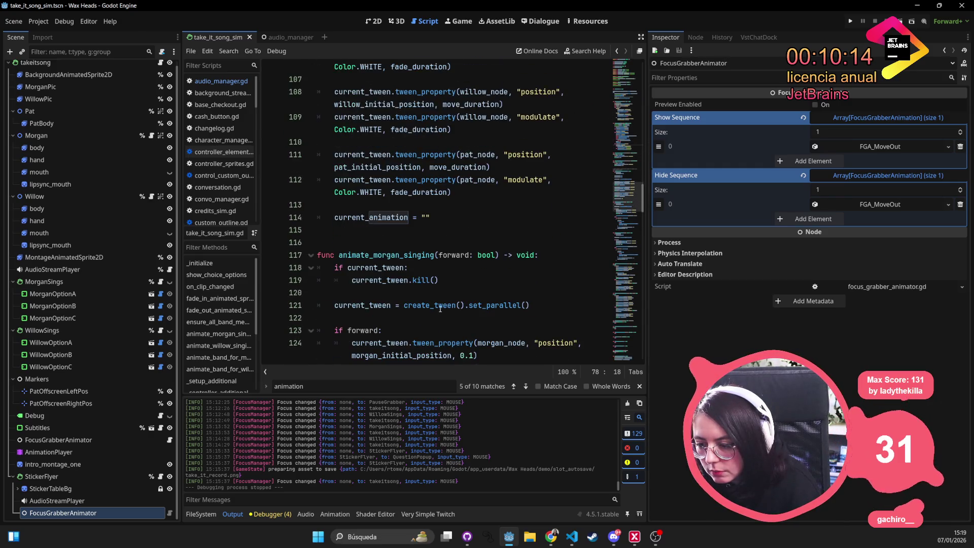
pyautogui.scroll(20, 441, 308)
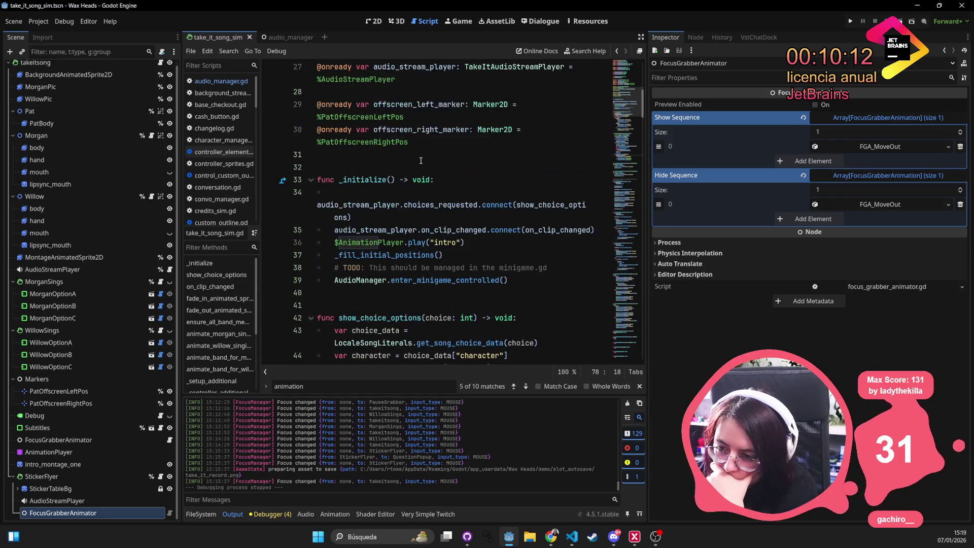
pyautogui.scroll(-4, 406, 222)
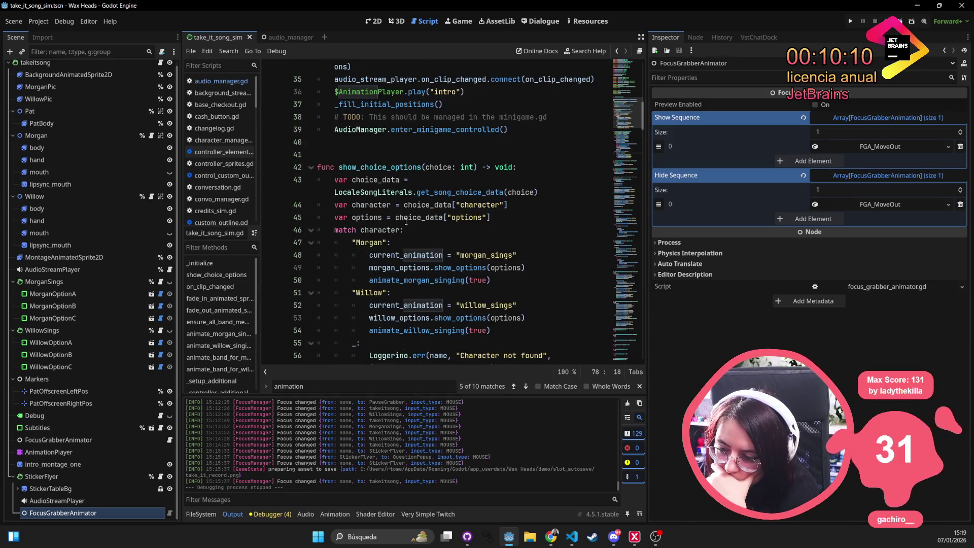
pyautogui.scroll(-7, 406, 222)
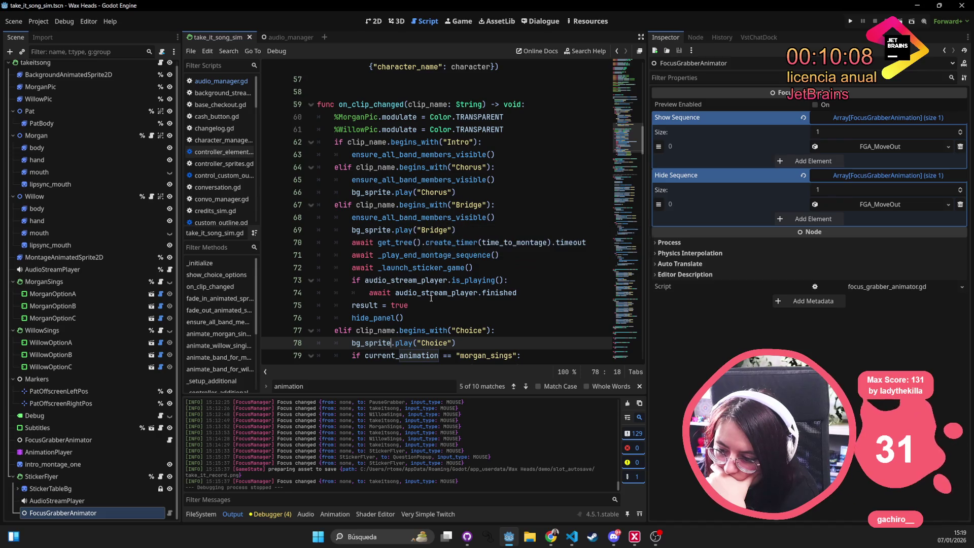
# Select audio_stream_player and finished on line 74 to read the finished doc popup
pyautogui.doubleClick(433, 293)
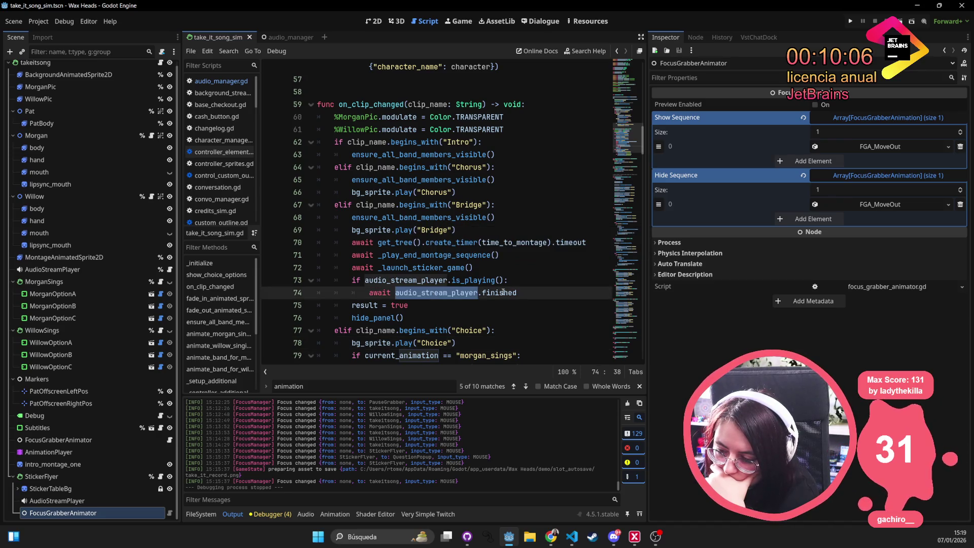
pyautogui.moveTo(502, 292)
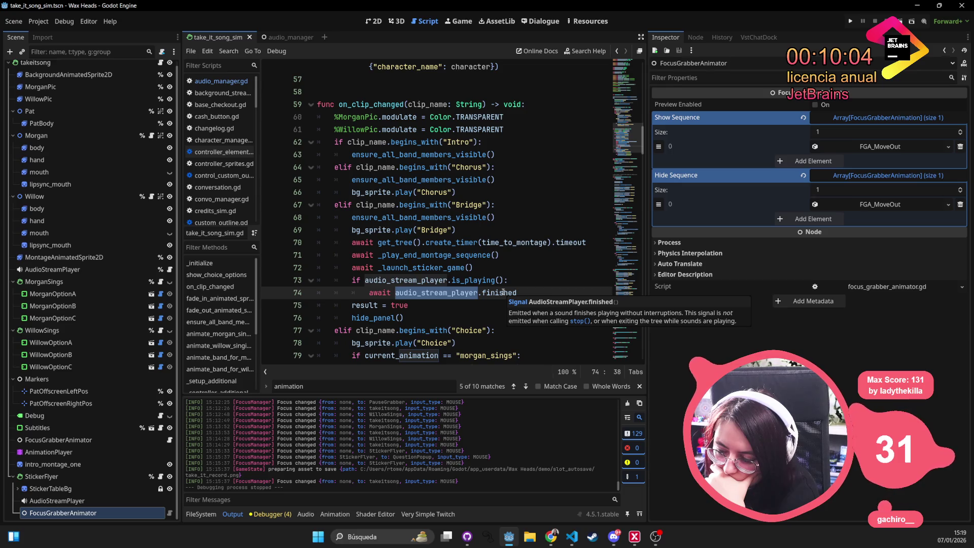
pyautogui.doubleClick(502, 293)
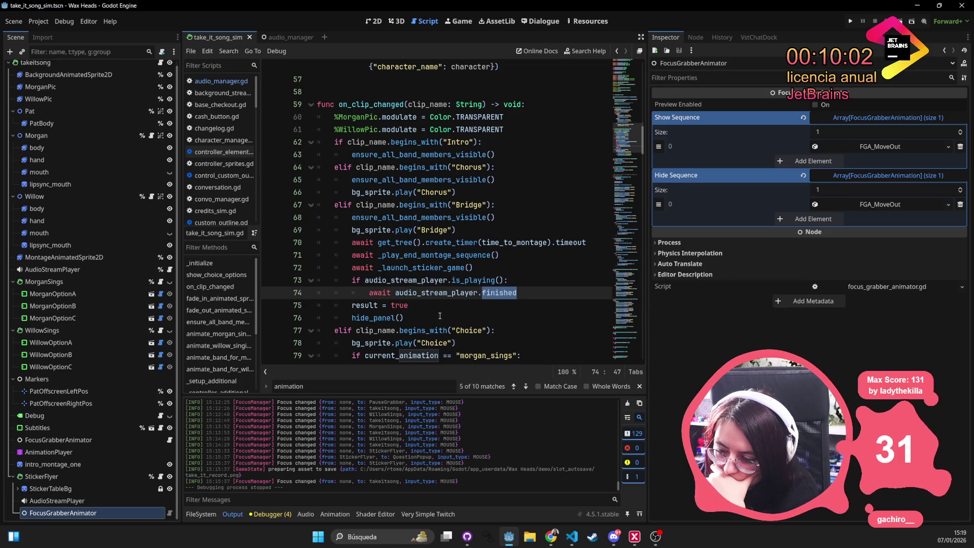
pyautogui.moveTo(499, 297)
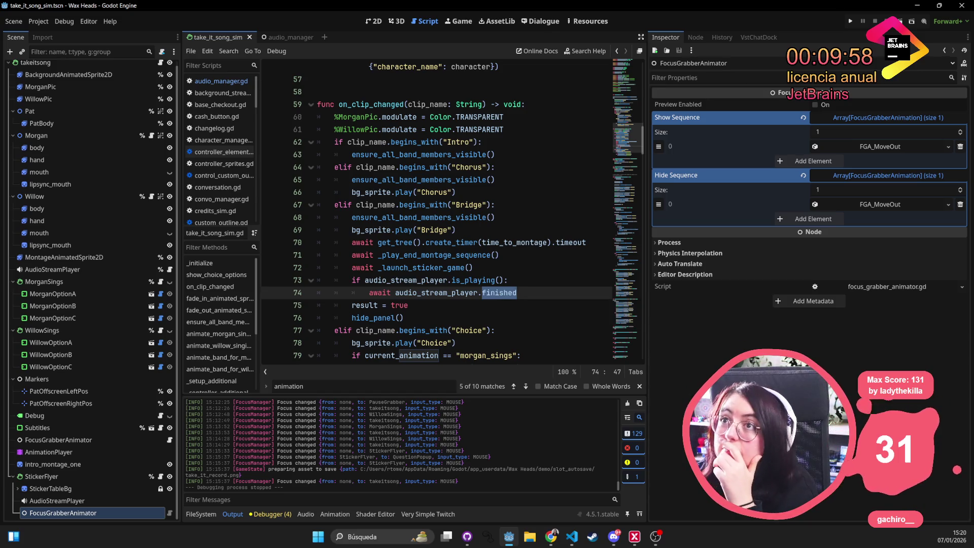
# Search 'godot audiostreamplayer finished interactive' on DuckDuckGo in another Chrome profile's window
pyautogui.click(551, 536)
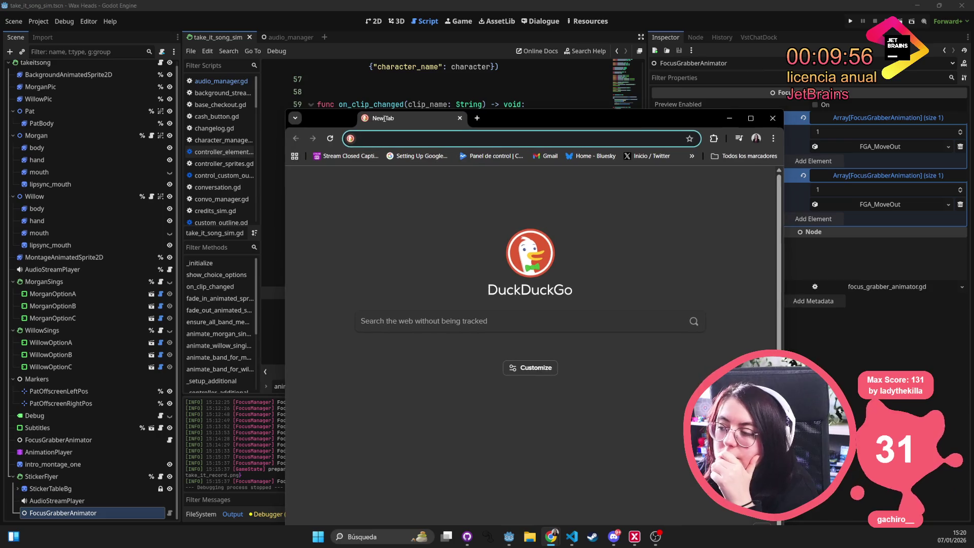
pyautogui.click(756, 138)
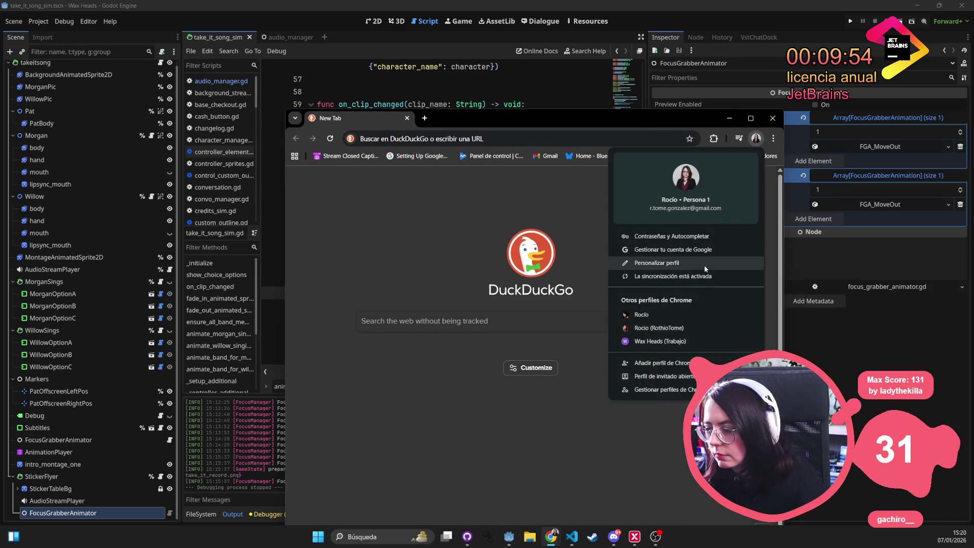
pyautogui.click(658, 328)
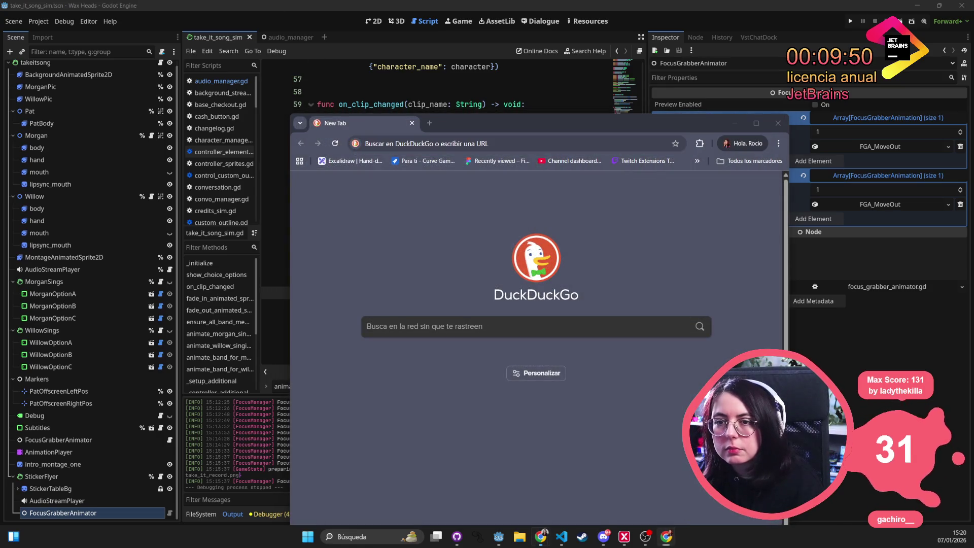
pyautogui.write('godot ')
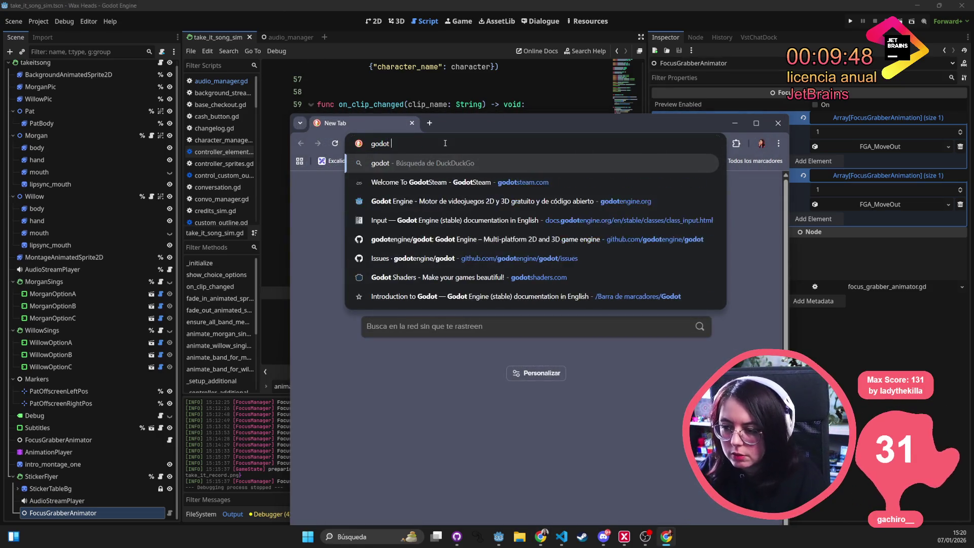
pyautogui.write('audiostreamp')
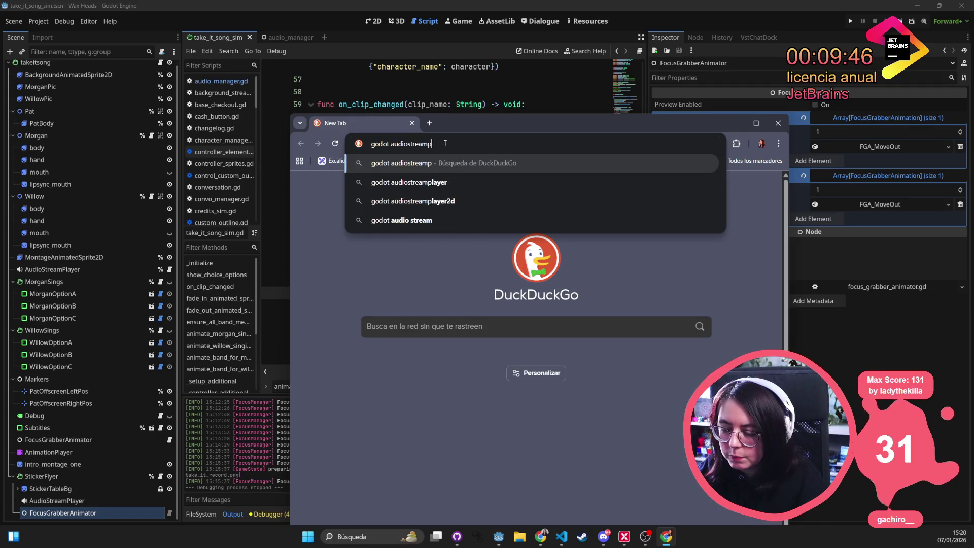
pyautogui.write('layer finished')
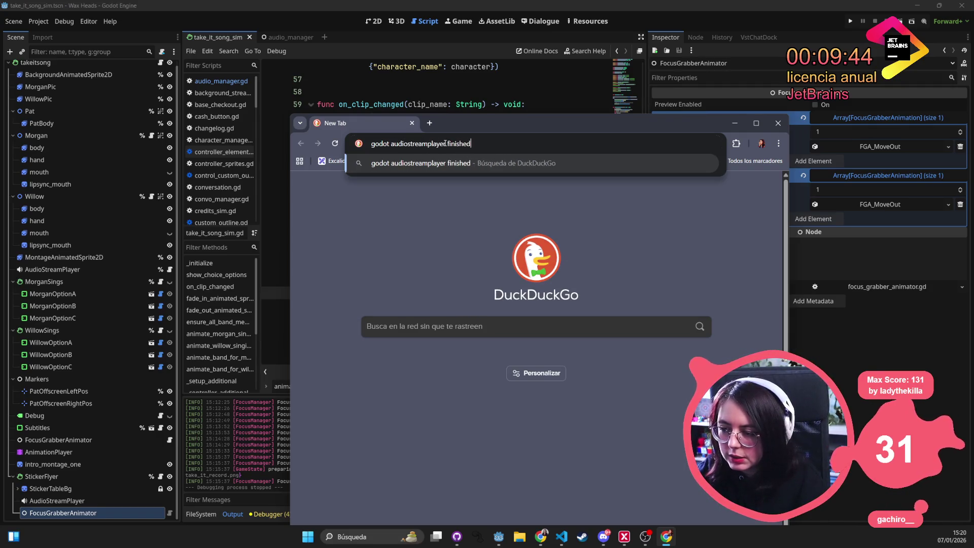
pyautogui.write(' interactive')
pyautogui.press('Return')
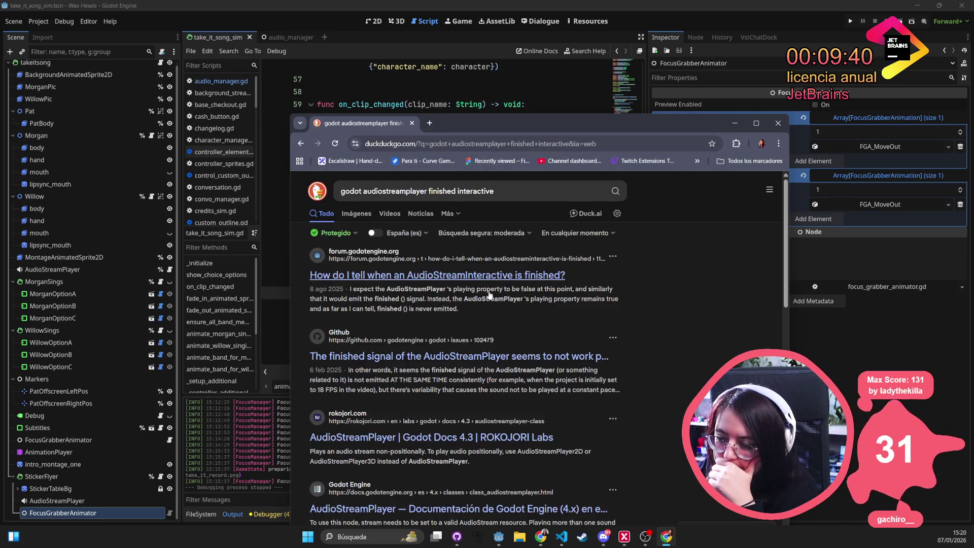
# Read the Godot Forum thread on AudioStreamInteractive finishing, then close Chrome to return to Godot
pyautogui.click(499, 282)
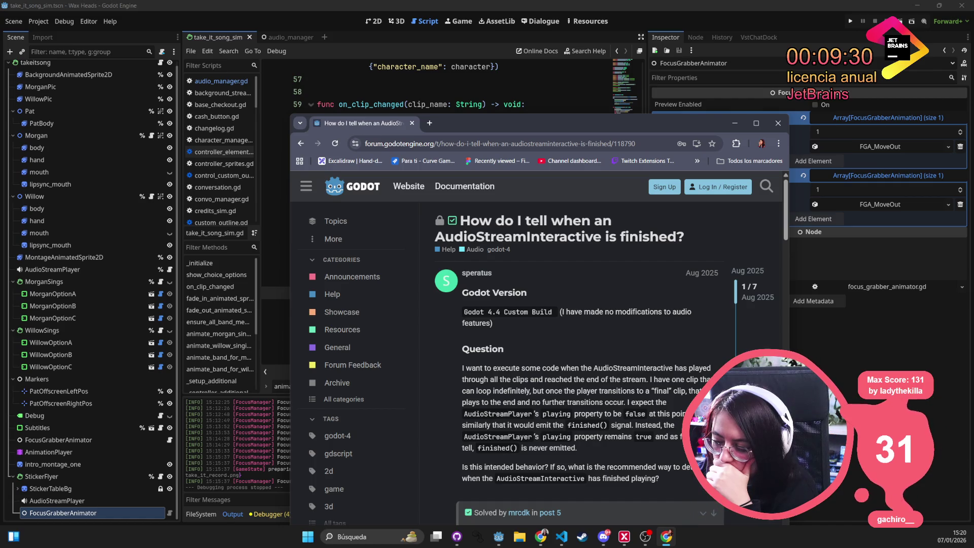
pyautogui.scroll(-2, 652, 339)
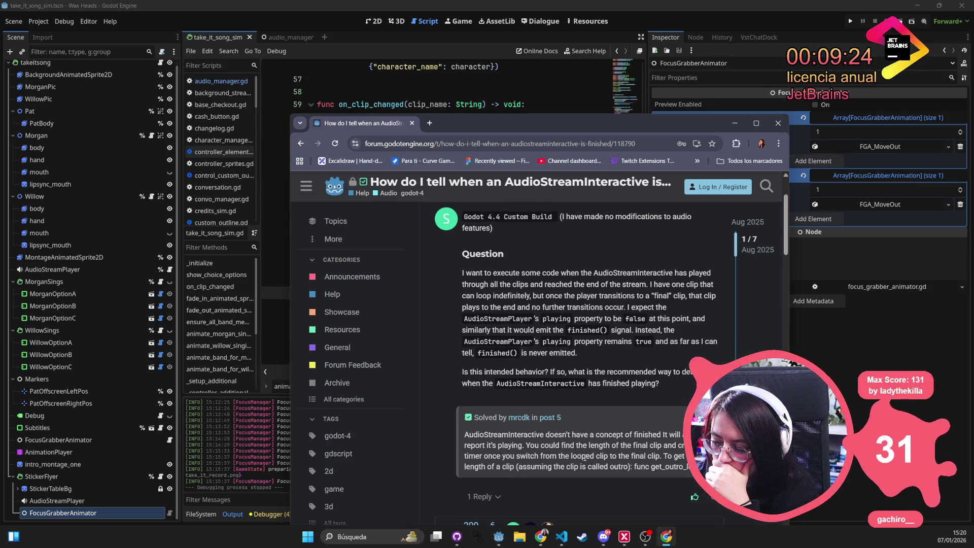
pyautogui.scroll(-3, 563, 463)
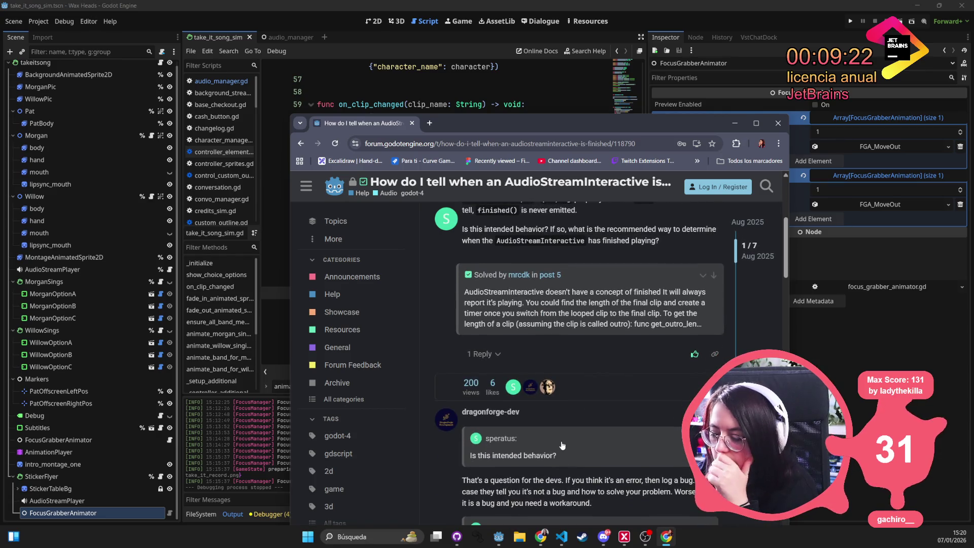
pyautogui.scroll(-5, 609, 311)
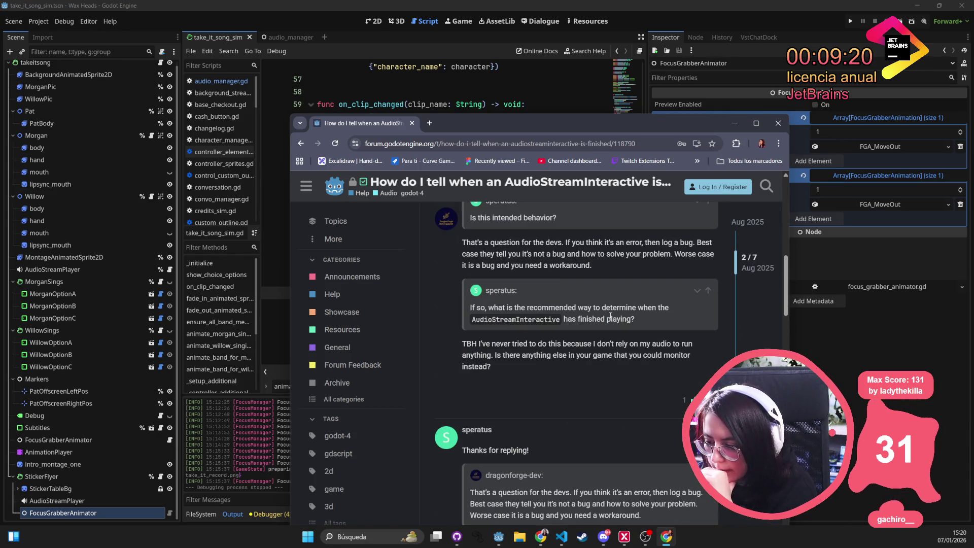
pyautogui.scroll(-2, 609, 316)
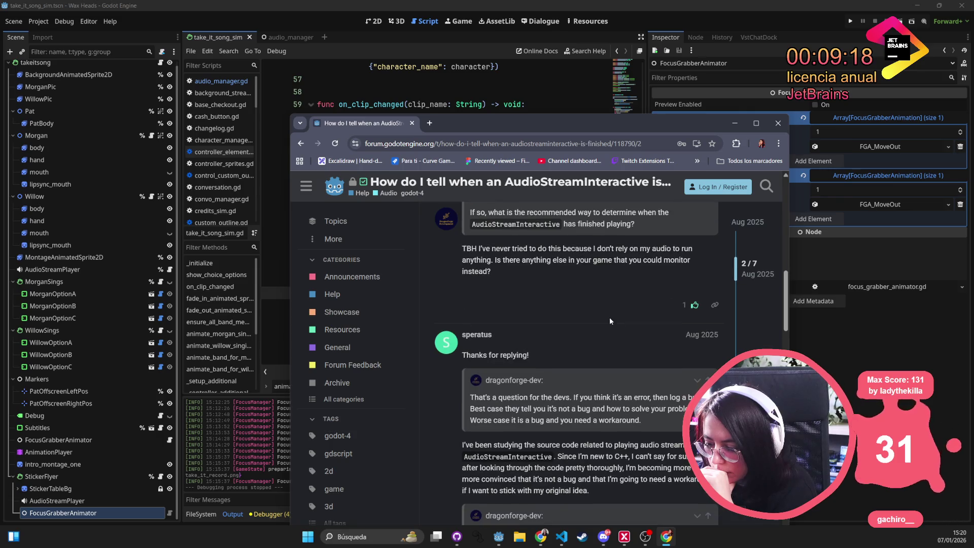
pyautogui.scroll(-15, 610, 317)
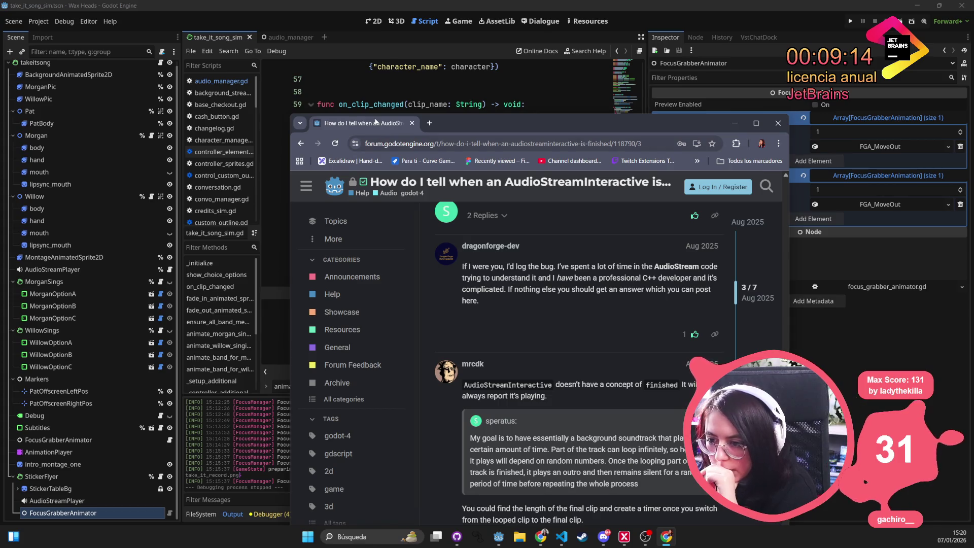
pyautogui.click(412, 123)
pyautogui.scroll(-1, 416, 246)
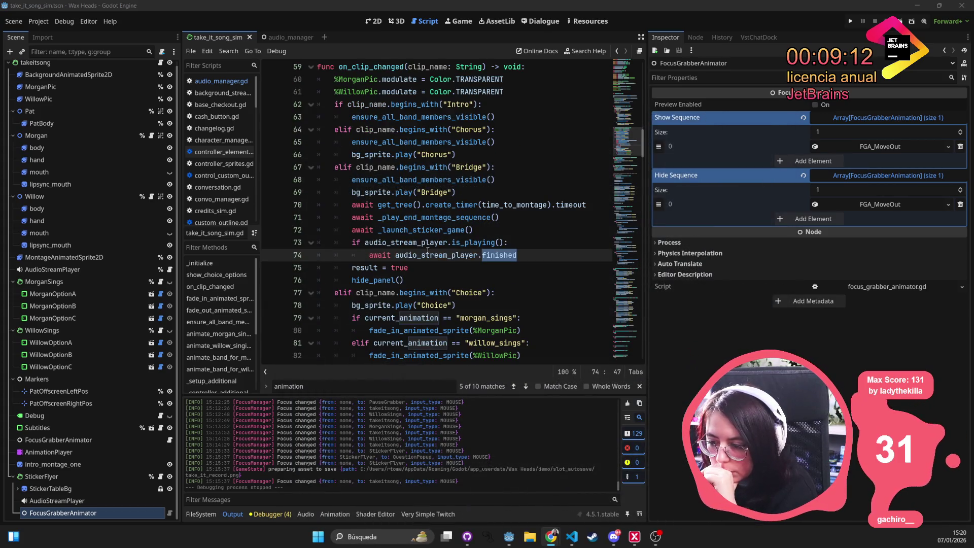
# Insert a new blank line directly under the Bridge elif condition
pyautogui.click(506, 224)
pyautogui.click(588, 204)
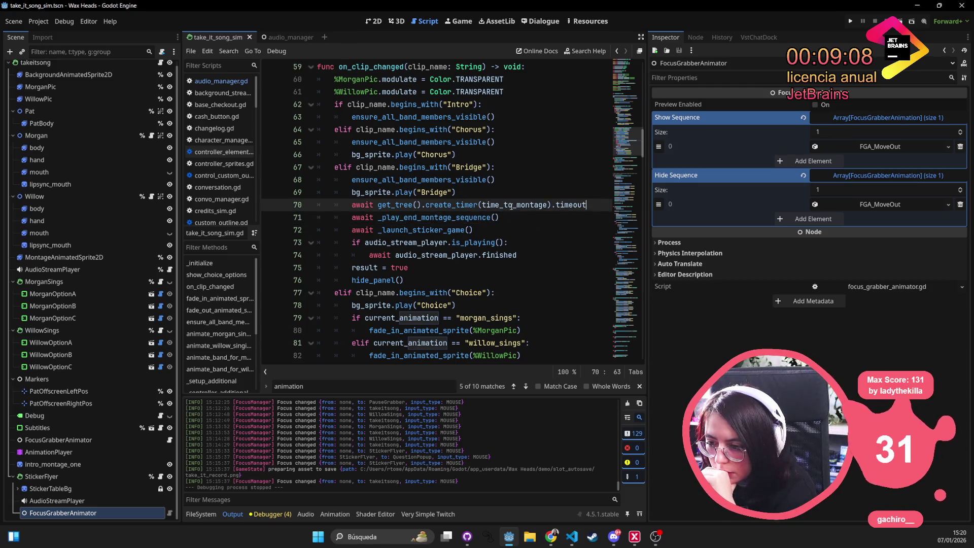
pyautogui.press('Up')
pyautogui.press('Up')
pyautogui.press('Up')
pyautogui.scroll(1, 508, 189)
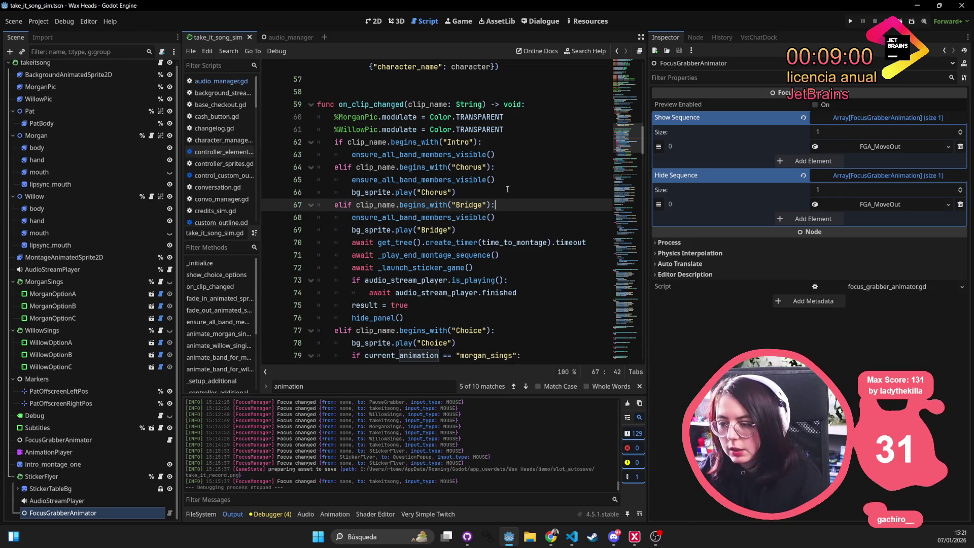
pyautogui.press('Return')
# Begin the line with get_tree().create_timer(audio_stream_player using autocomplete
pyautogui.write('create_timer')
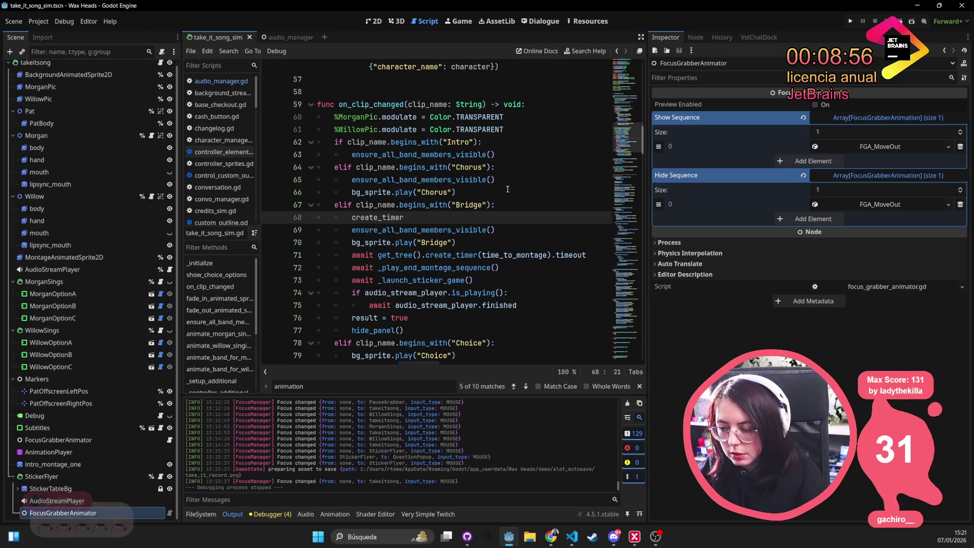
pyautogui.hotkey('ctrl', 'BackSpace')
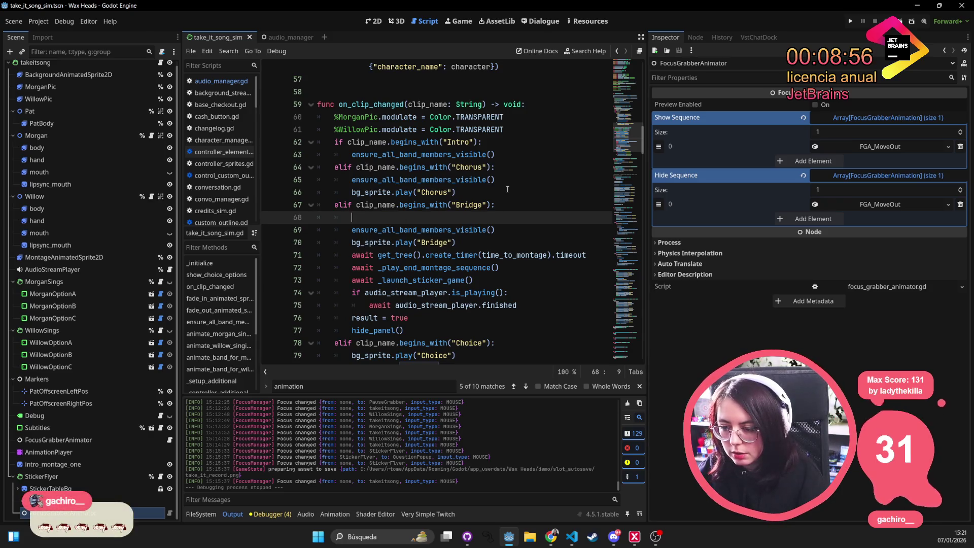
pyautogui.write('get_tree')
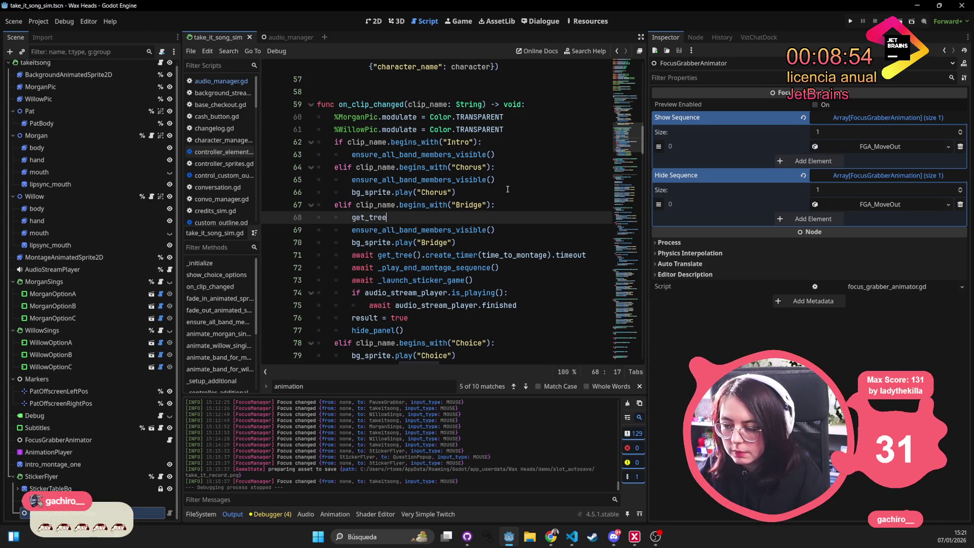
pyautogui.write('().create')
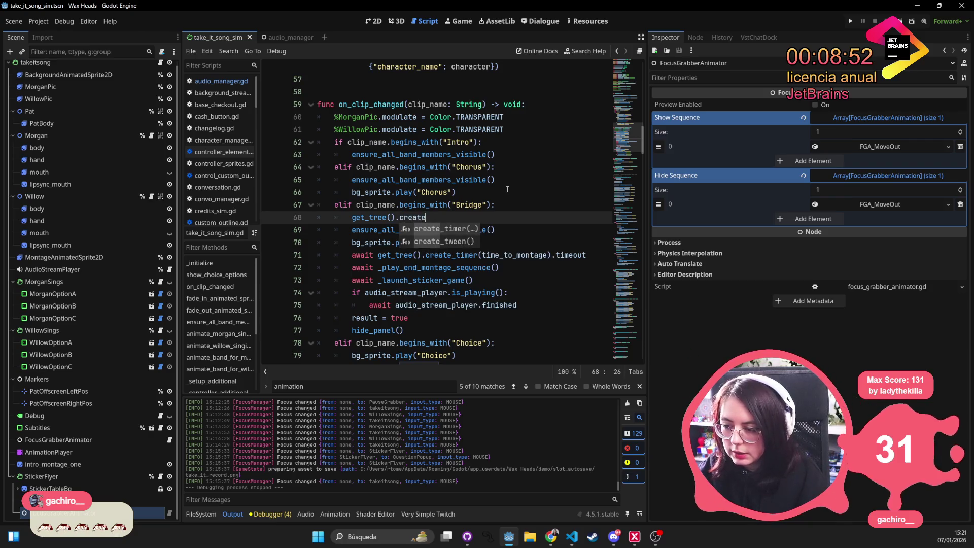
pyautogui.press('Return')
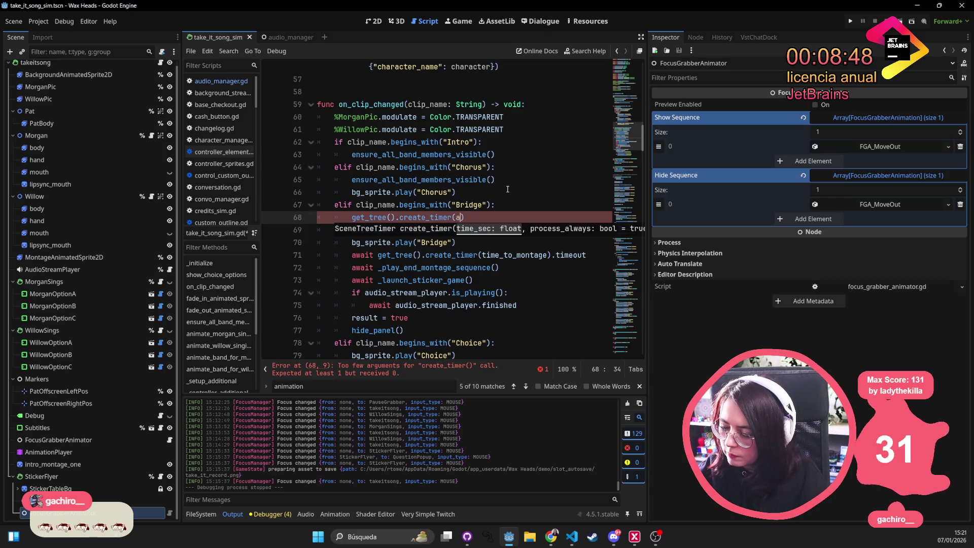
pyautogui.write('udio')
pyautogui.press('Return')
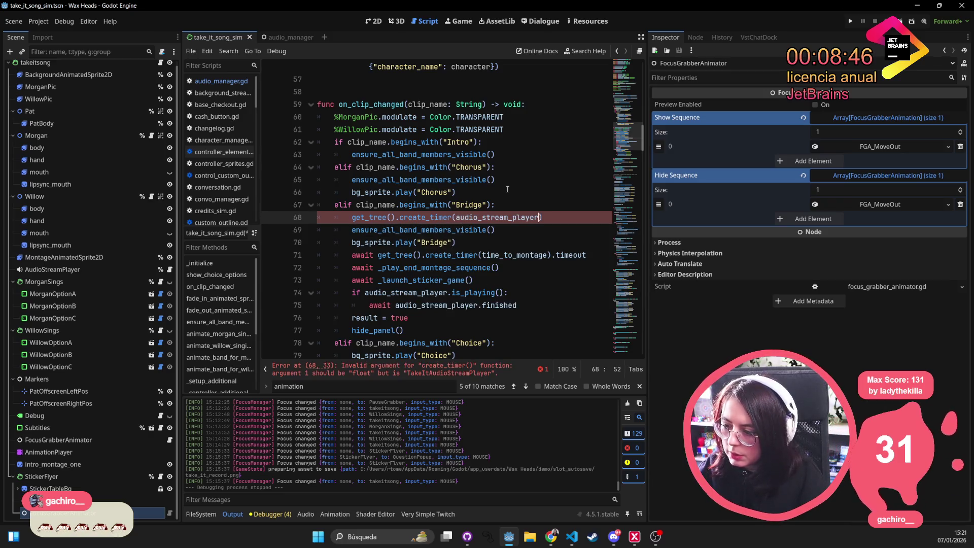
# Browse audio_stream_player's members, trying clip and length, for a duration property
pyautogui.write('.cl')
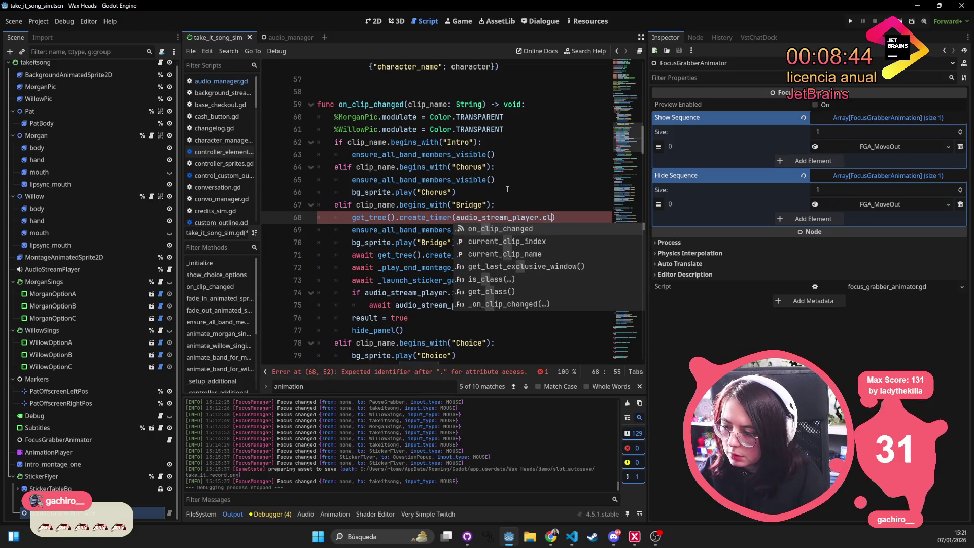
pyautogui.write('ip')
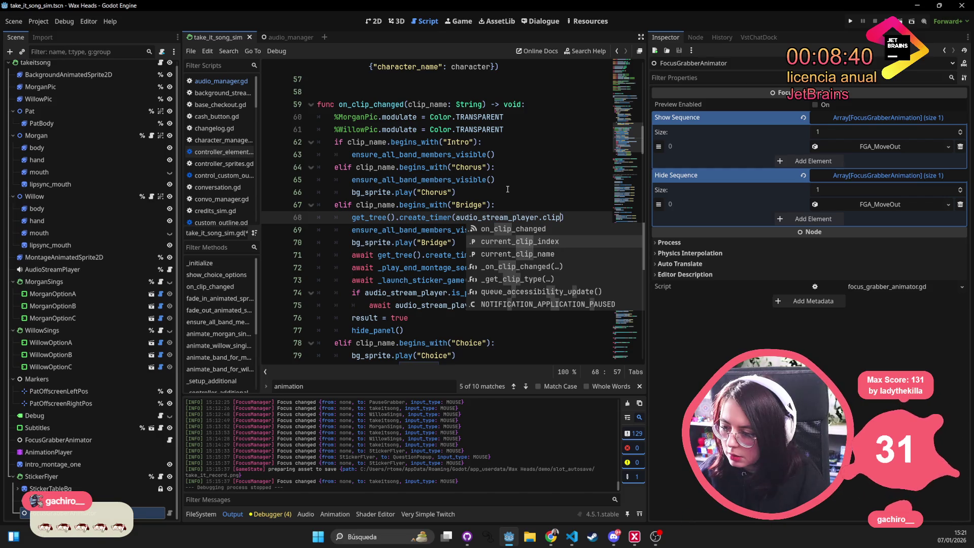
pyautogui.press('Down')
pyautogui.press('Down')
pyautogui.press('Down')
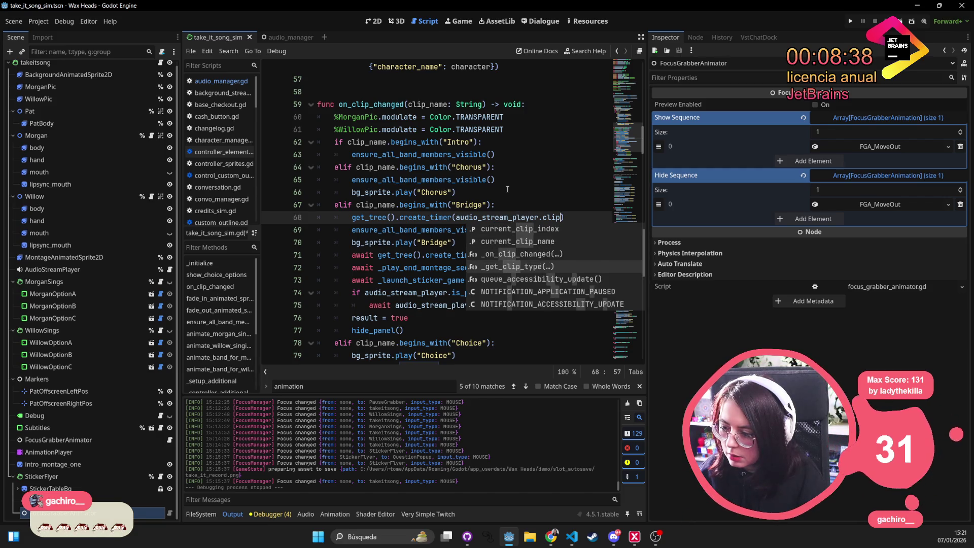
pyautogui.press('Down')
pyautogui.press('Down')
pyautogui.press('Down')
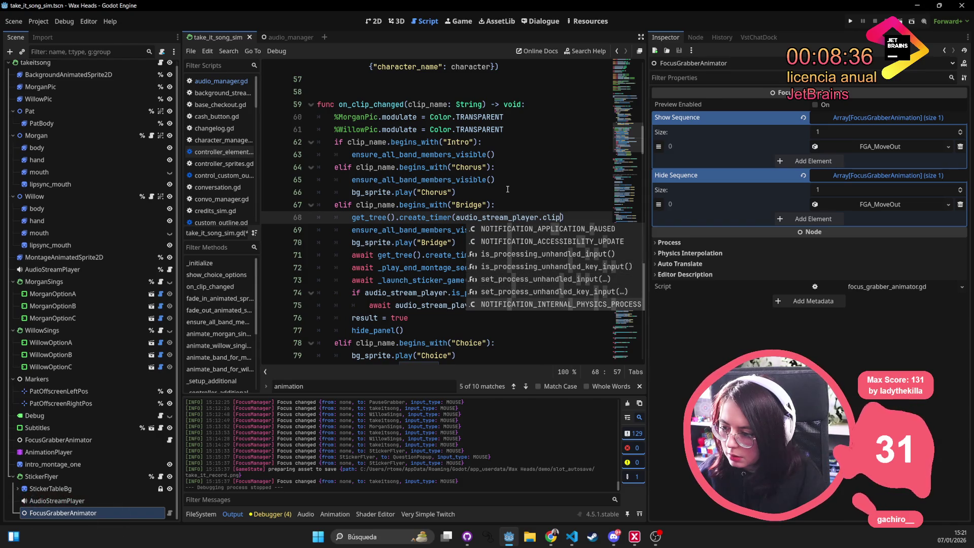
pyautogui.press('Down')
pyautogui.press('Down')
pyautogui.press('Up')
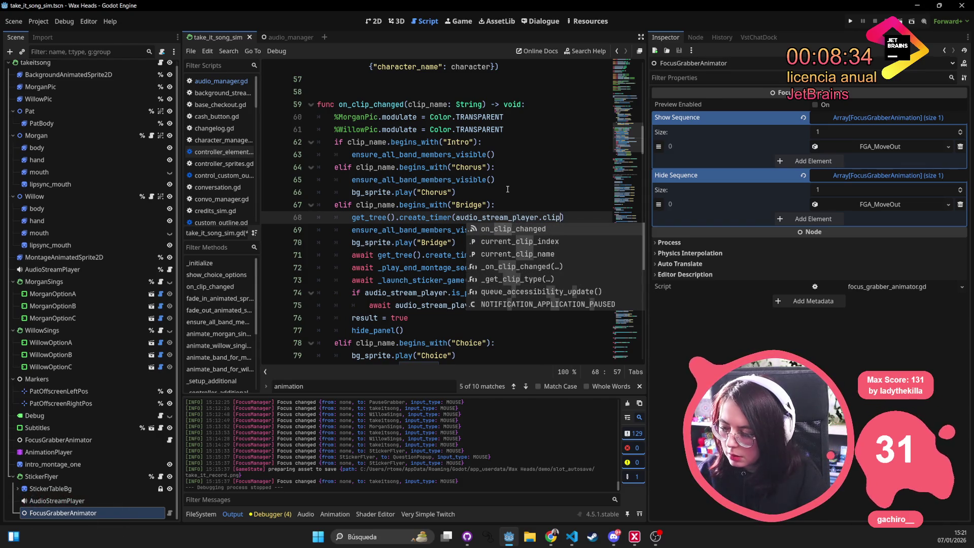
pyautogui.press('BackSpace')
pyautogui.press('BackSpace')
pyautogui.press('BackSpace')
pyautogui.write('le')
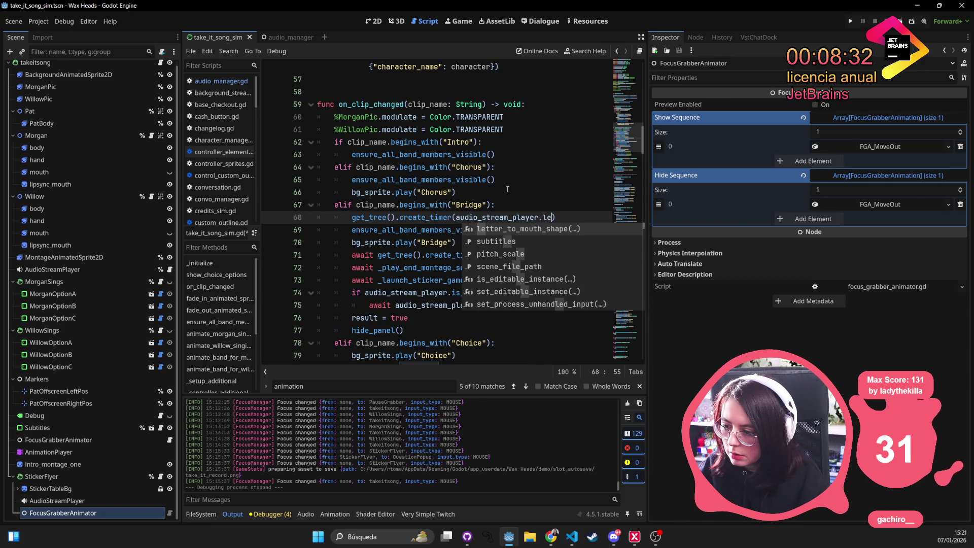
pyautogui.write('ng')
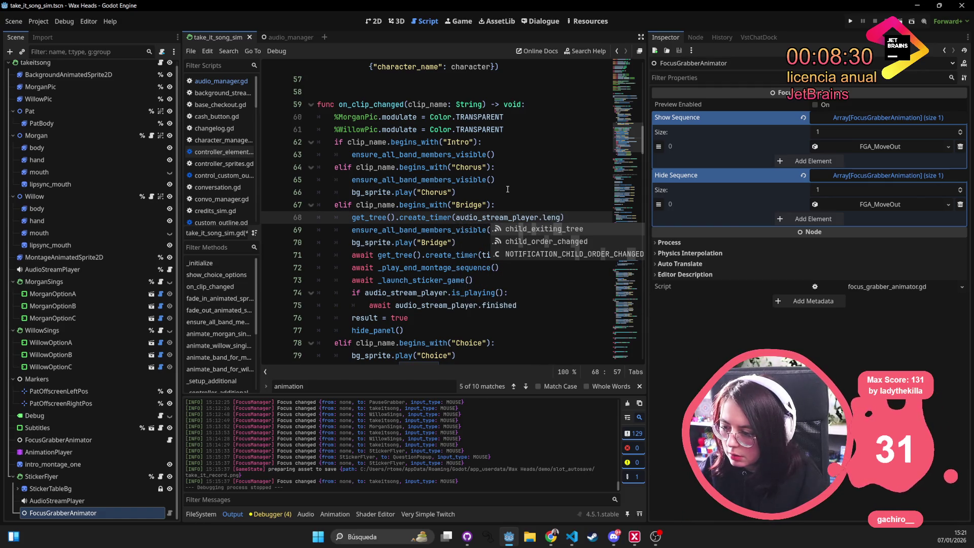
pyautogui.press('BackSpace')
pyautogui.press('BackSpace')
pyautogui.press('BackSpace')
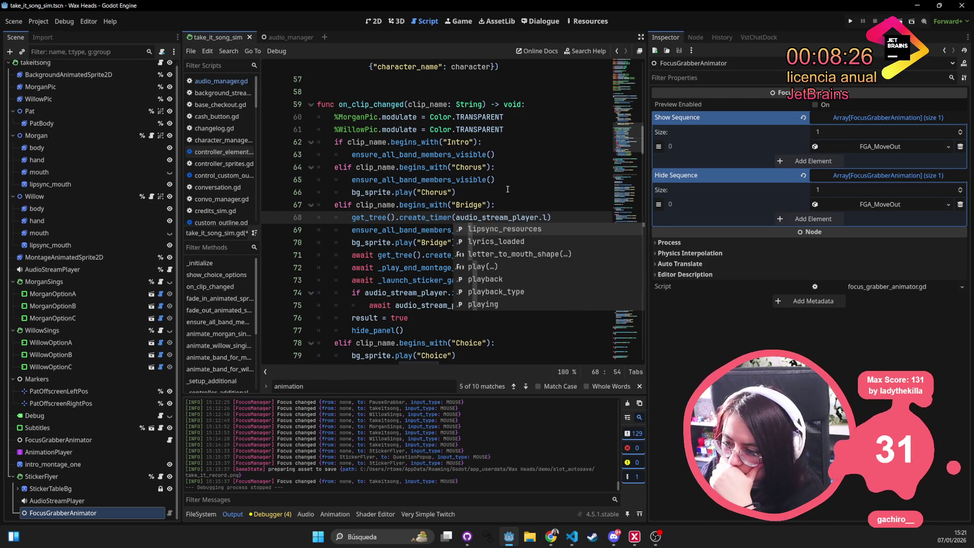
pyautogui.press('BackSpace')
pyautogui.press('Down')
pyautogui.press('Down')
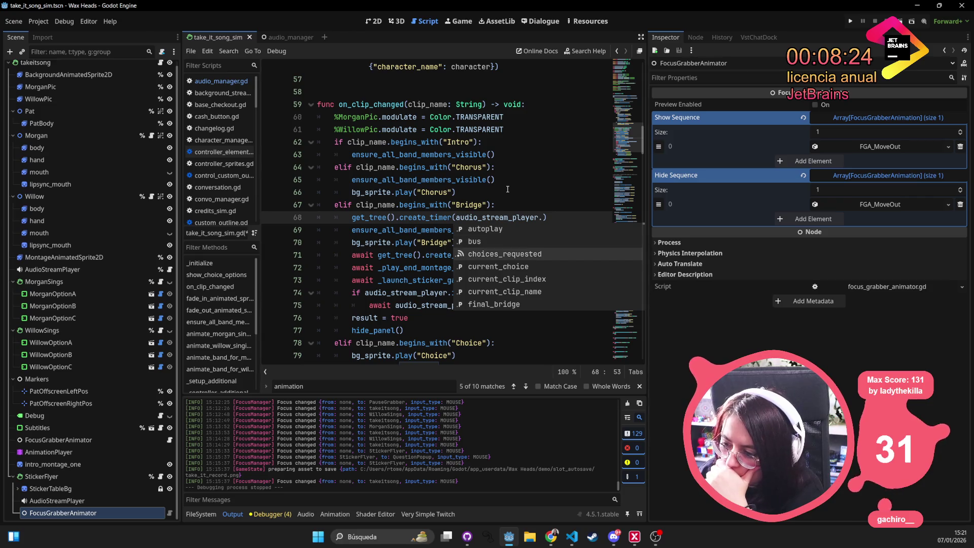
pyautogui.press('Down')
pyautogui.press('Down')
pyautogui.press('Down')
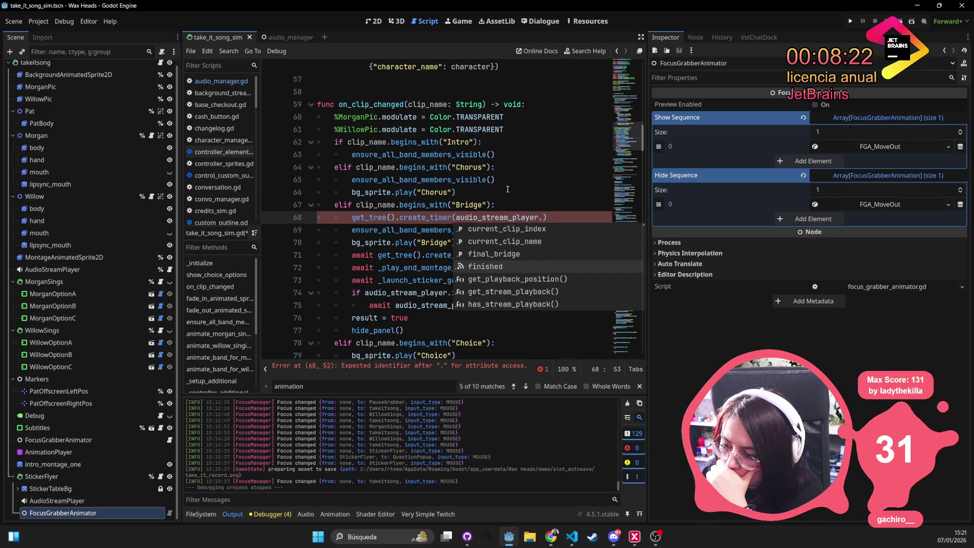
# Pick playback from the member list so the argument reads audio_stream_player.playback.
pyautogui.press('Up')
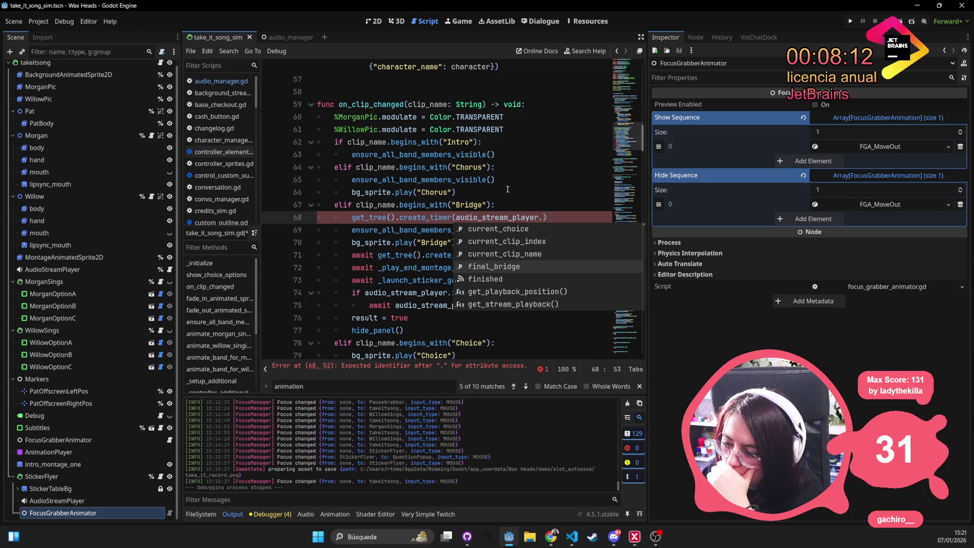
pyautogui.press('Down')
pyautogui.press('Down')
pyautogui.press('Down')
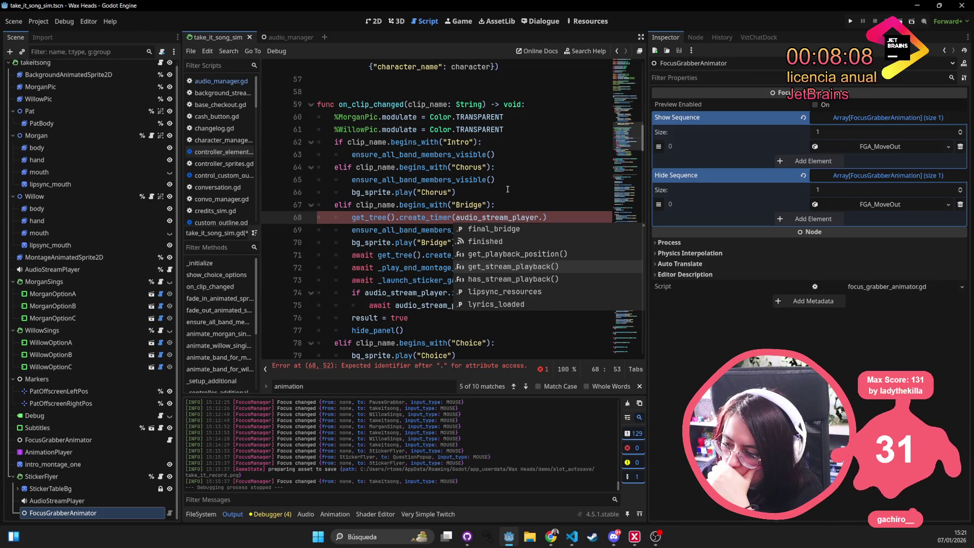
pyautogui.press('Down')
pyautogui.press('Down')
pyautogui.press('Down')
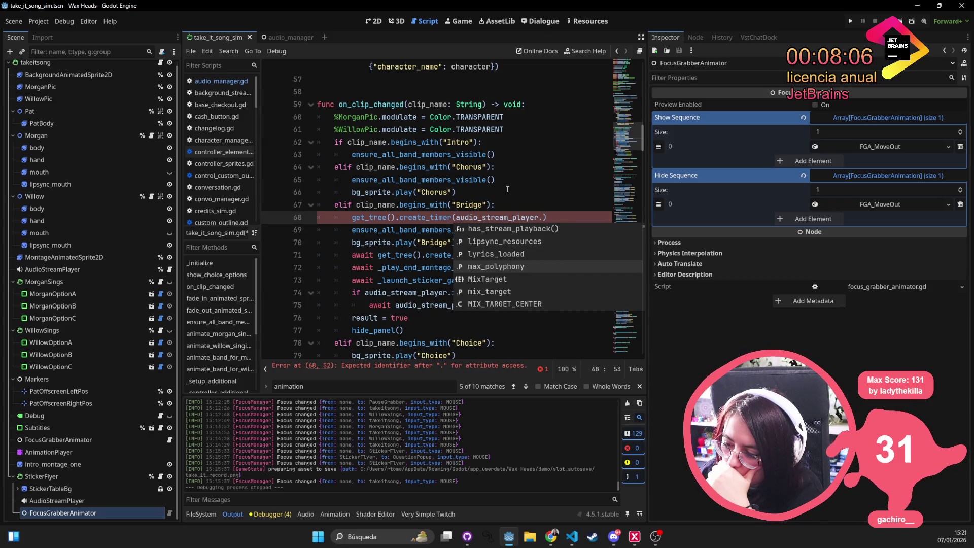
pyautogui.press('Down')
pyautogui.press('Down')
pyautogui.press('Down')
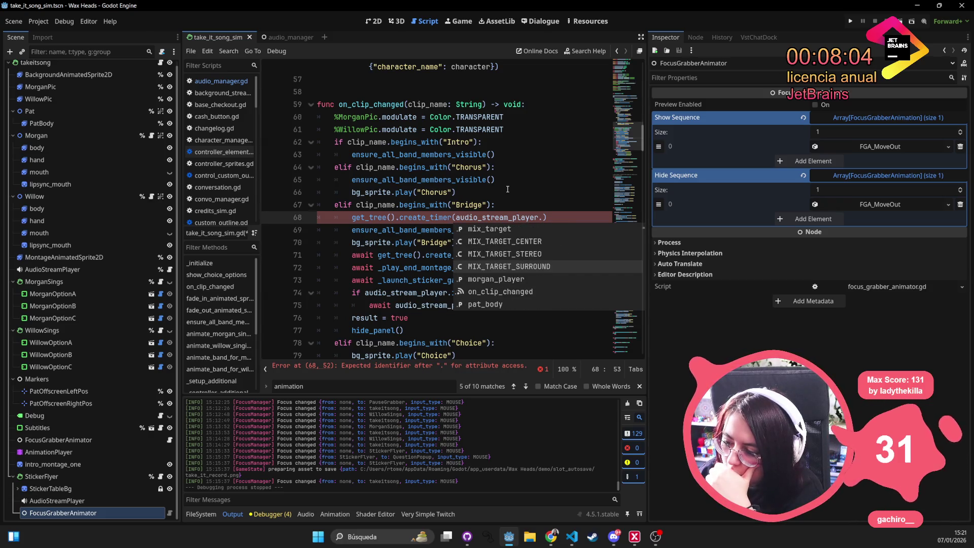
pyautogui.press('Down')
pyautogui.press('Down')
pyautogui.press('Down')
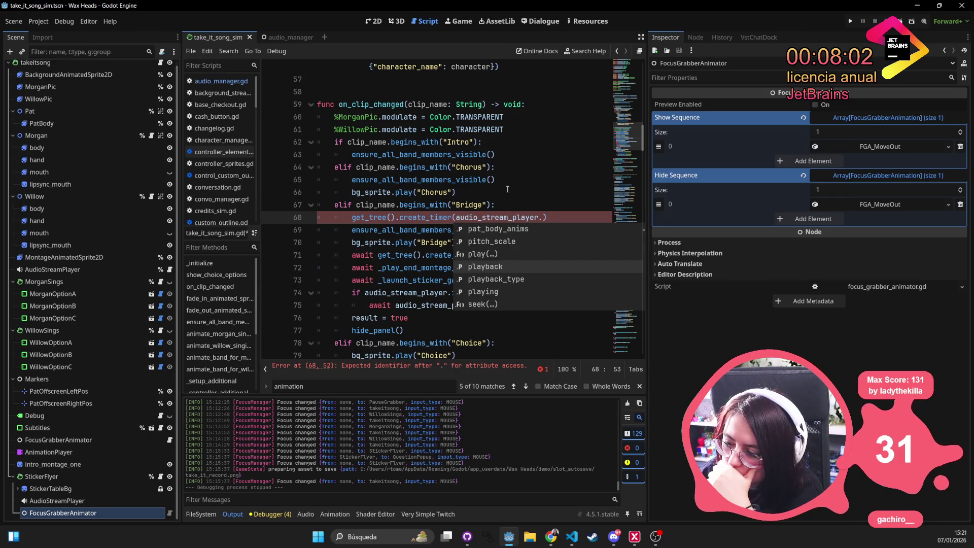
pyautogui.press('Down')
pyautogui.press('Up')
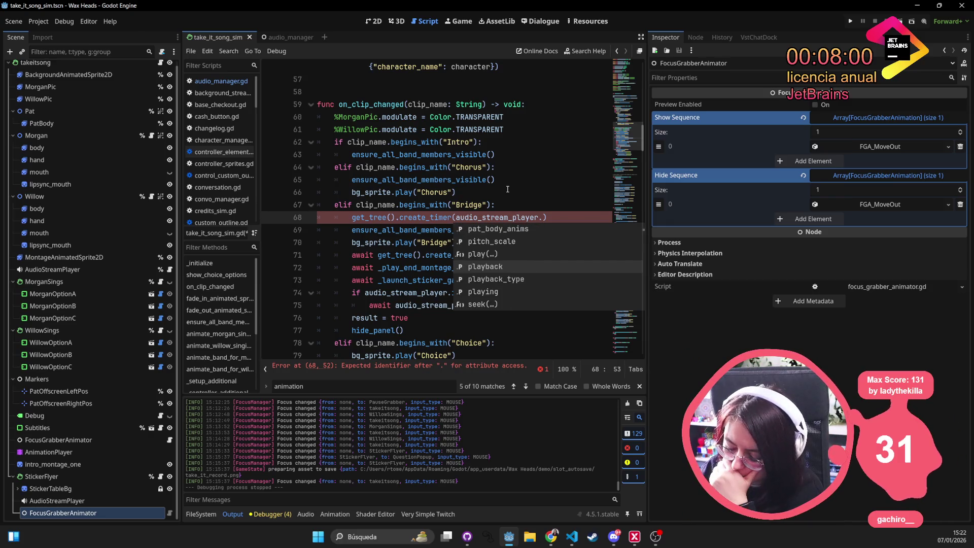
pyautogui.press('Return')
pyautogui.write('.')
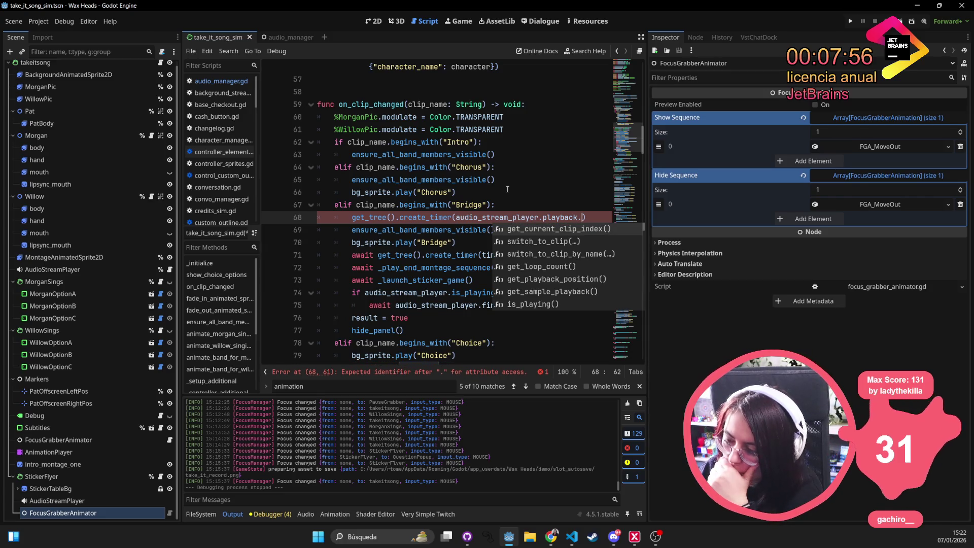
pyautogui.hotkey('ctrl', 'z')
pyautogui.hotkey('ctrl', 'y')
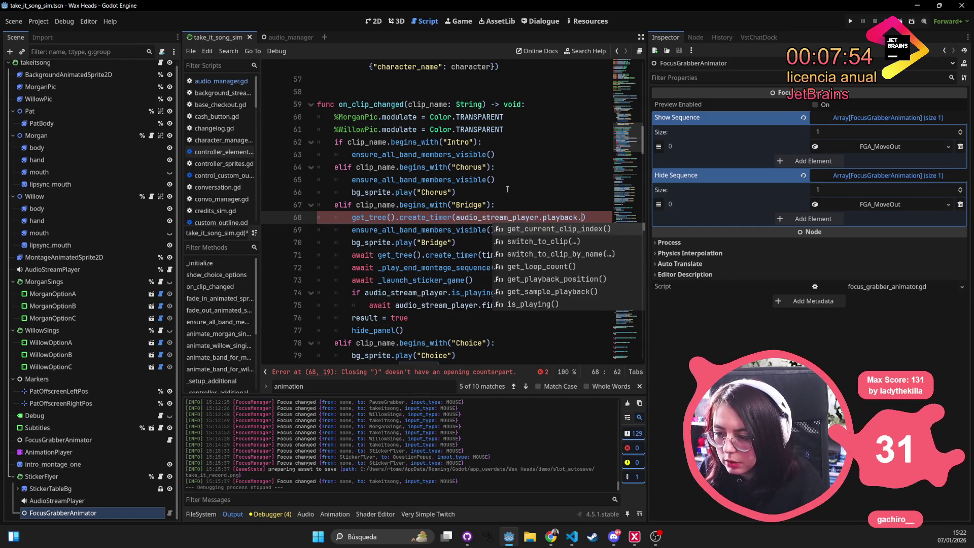
# Look up bridge-end.ogg's length in its FileSystem import settings
pyautogui.click(507, 190)
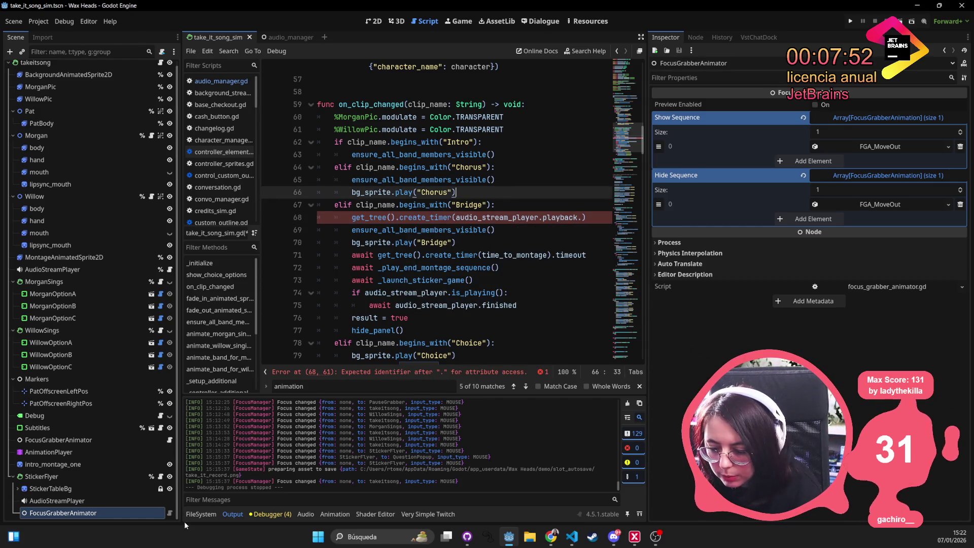
pyautogui.click(202, 514)
pyautogui.click(339, 416)
pyautogui.write('br')
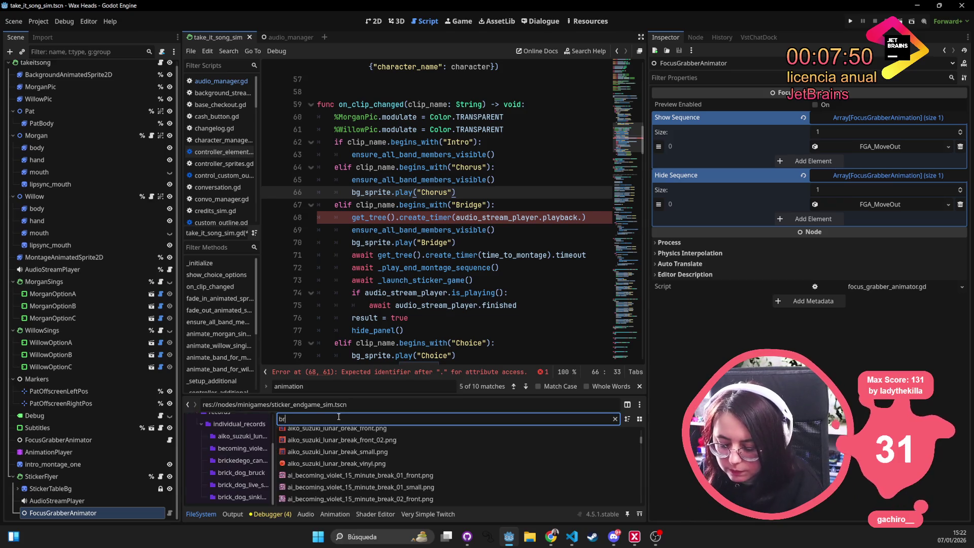
pyautogui.write('idge')
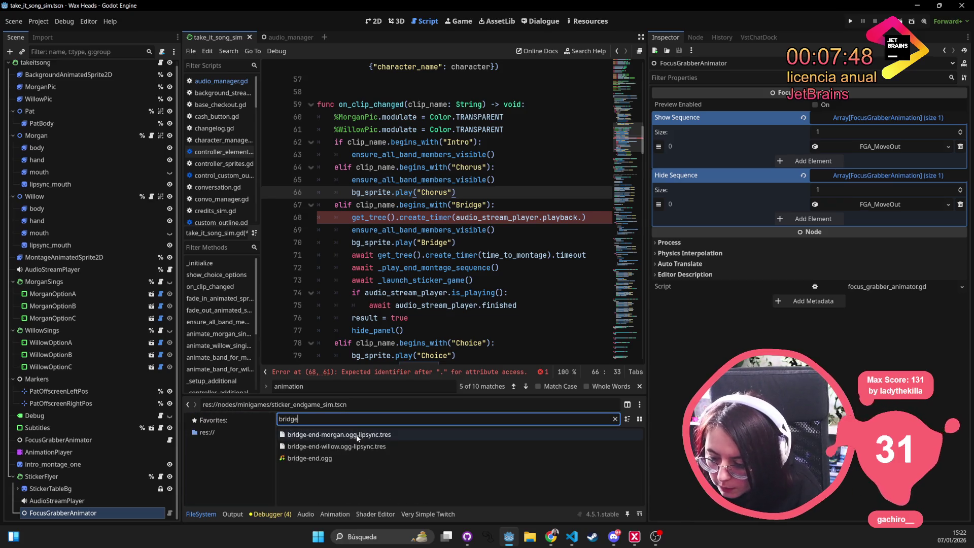
pyautogui.click(309, 459)
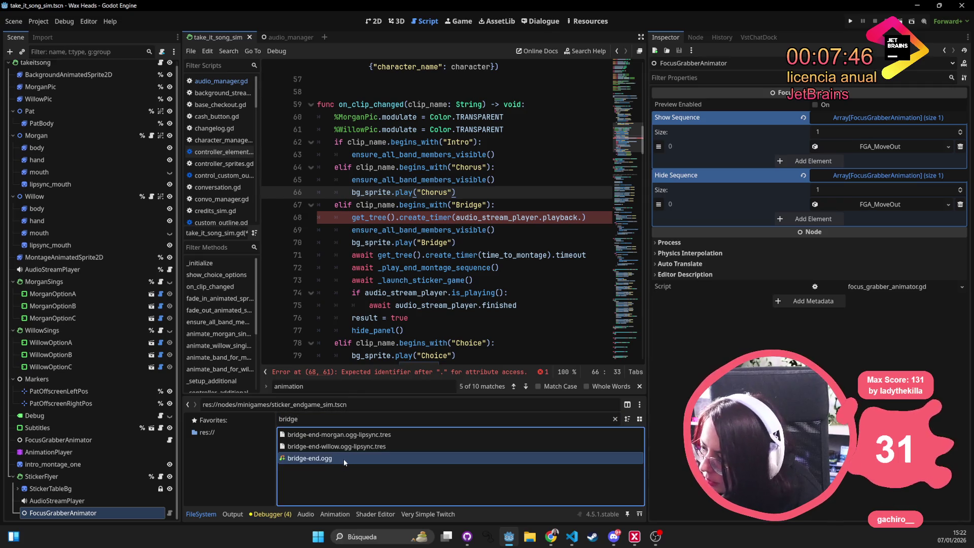
pyautogui.doubleClick(343, 459)
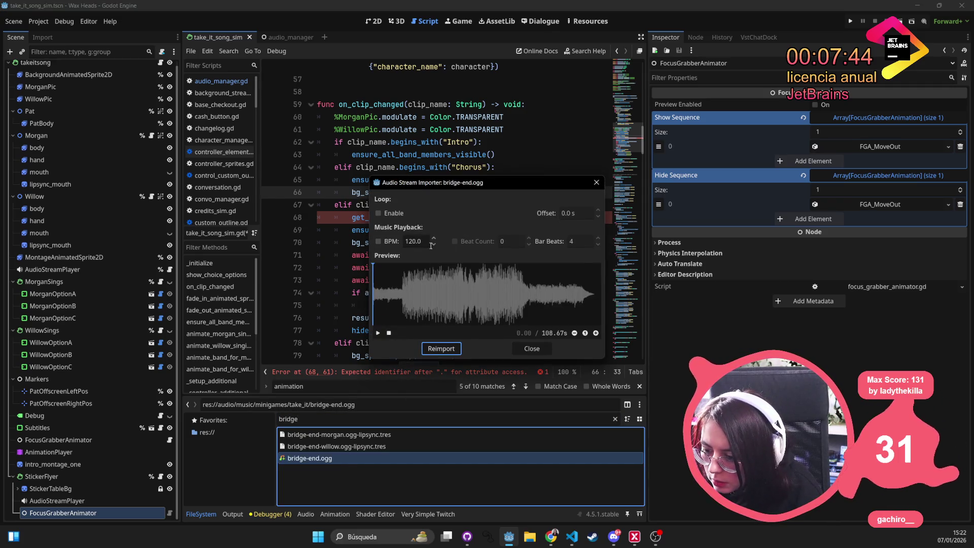
pyautogui.click(597, 182)
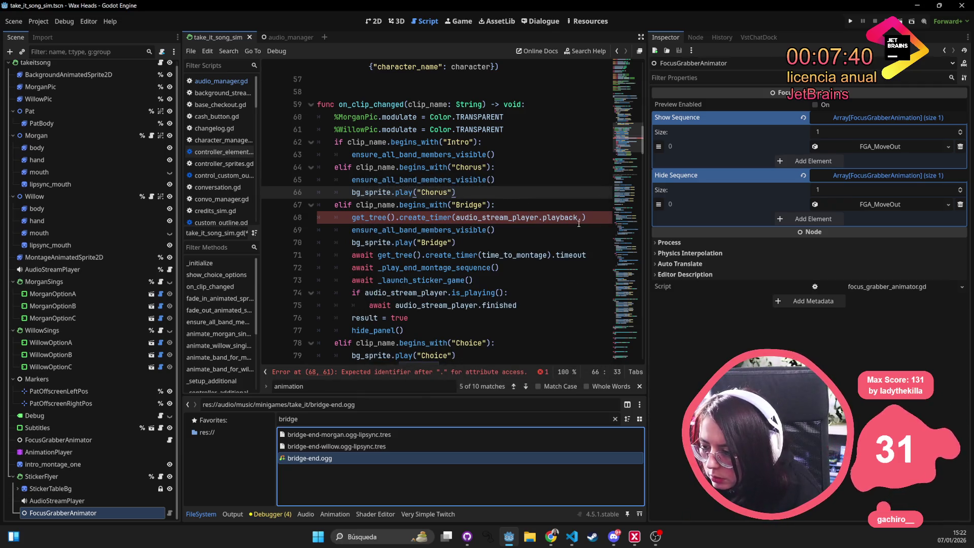
# Replace the timer argument with 108 and start a '# Bridge end duration' comment
pyautogui.moveTo(583, 218); pyautogui.dragTo(455, 219)
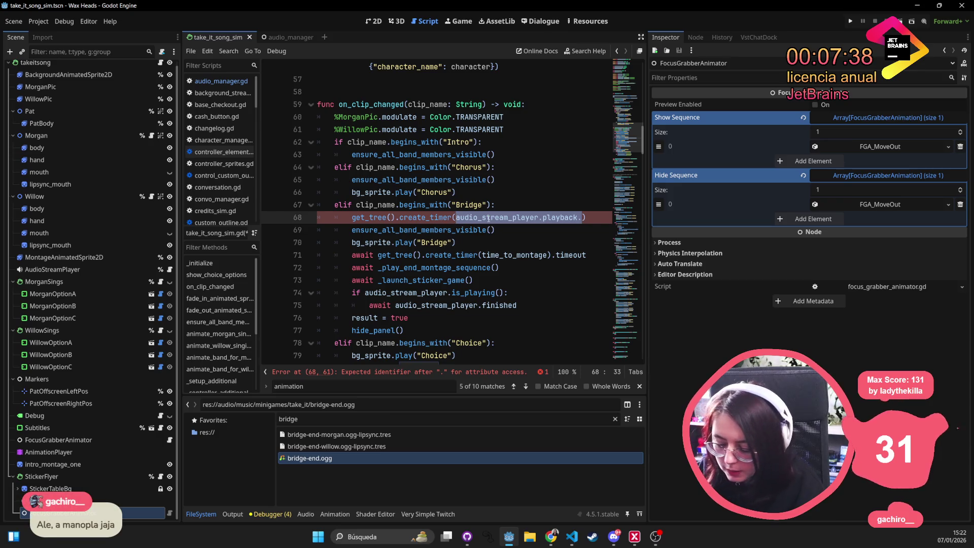
pyautogui.write('108) ')
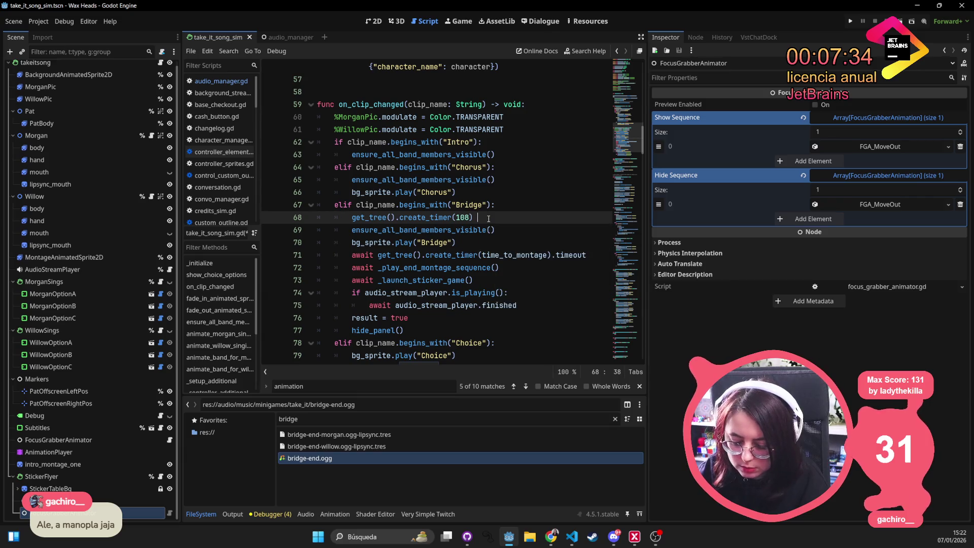
pyautogui.write('# B')
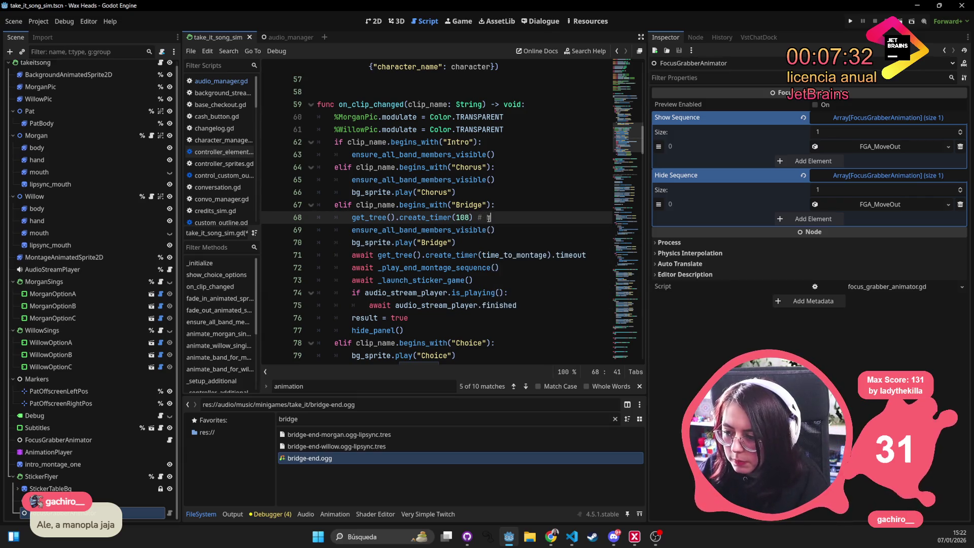
pyautogui.write('rid')
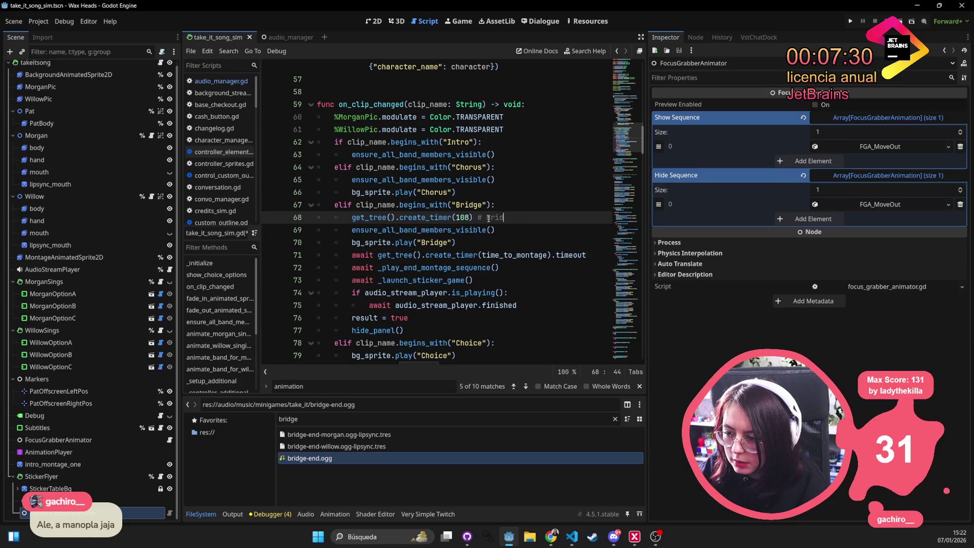
pyautogui.write('ge end durati')
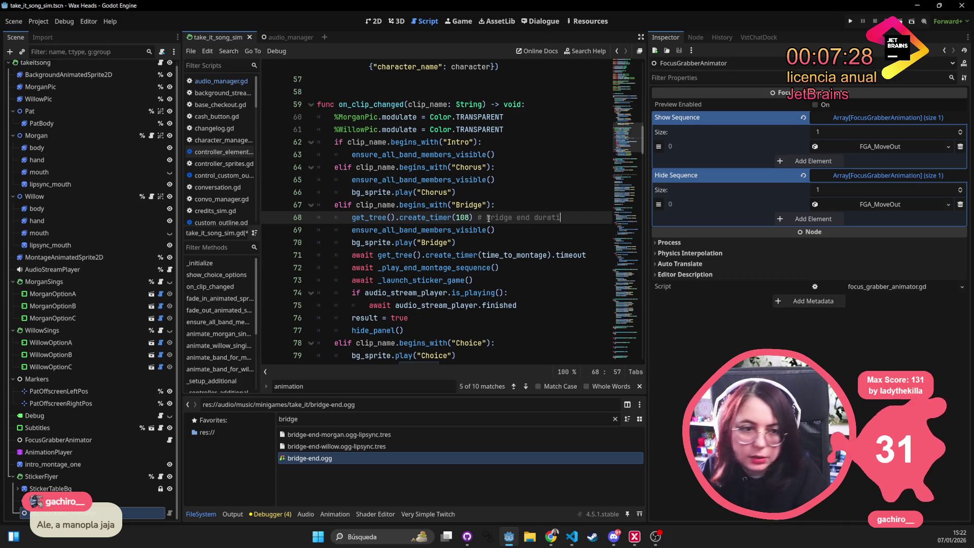
pyautogui.write('on')
# Prefix line 68 with 'var end_song_timer =' to store the 108-second timer
pyautogui.click(437, 167)
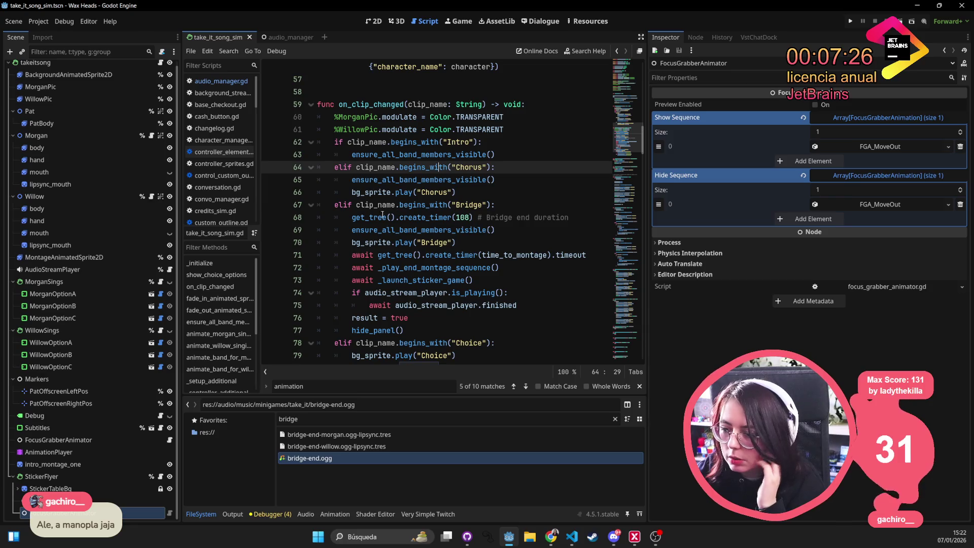
pyautogui.click(352, 217)
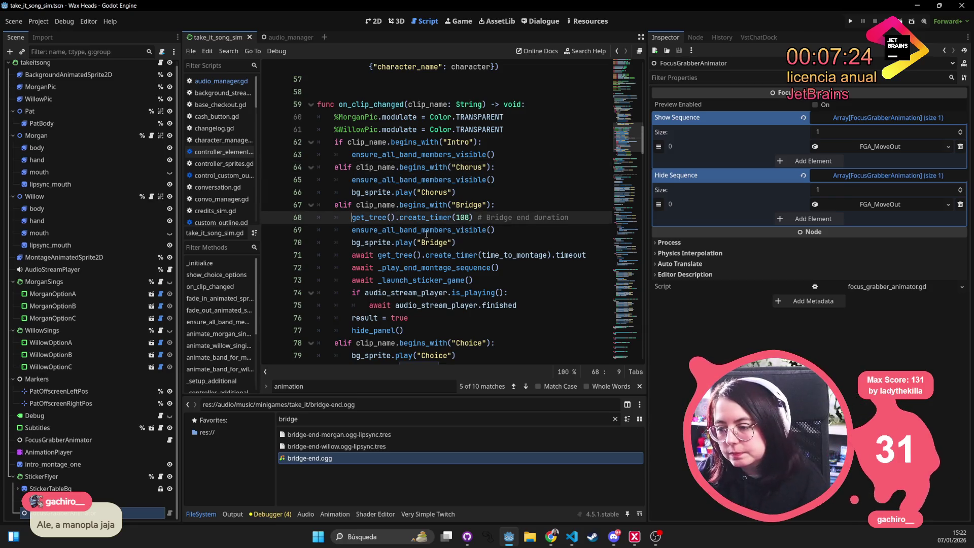
pyautogui.write('var')
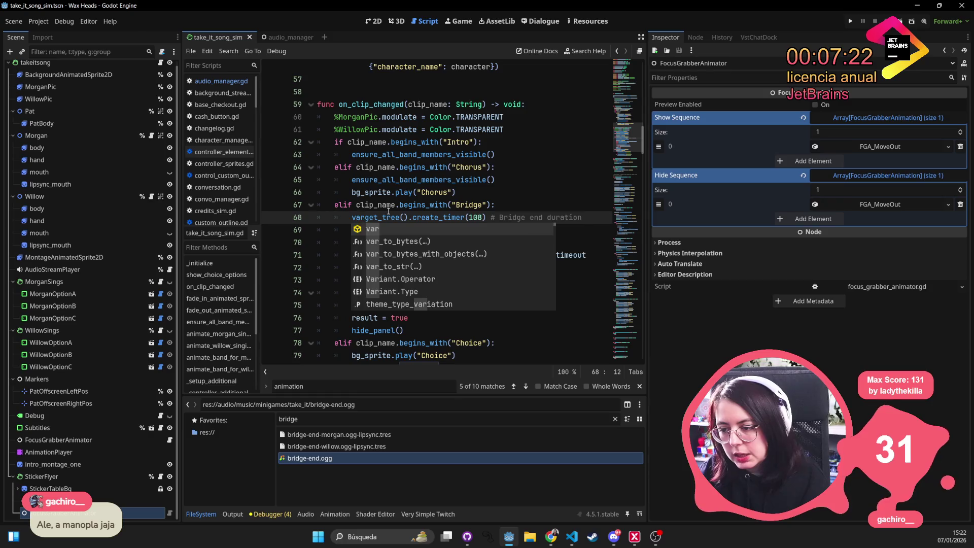
pyautogui.write('_song_timer =')
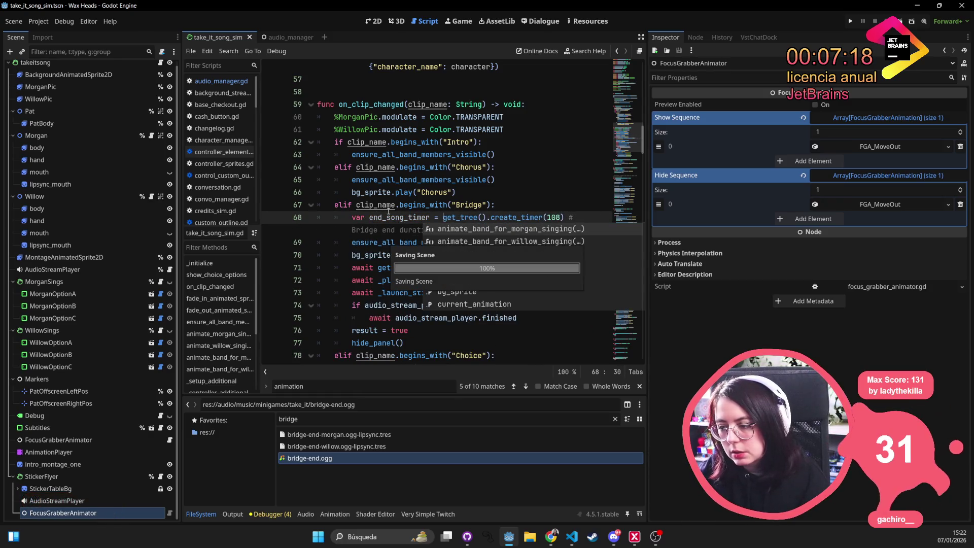
pyautogui.press('Up')
pyautogui.press('Up')
pyautogui.press('Up')
pyautogui.doubleClick(396, 216)
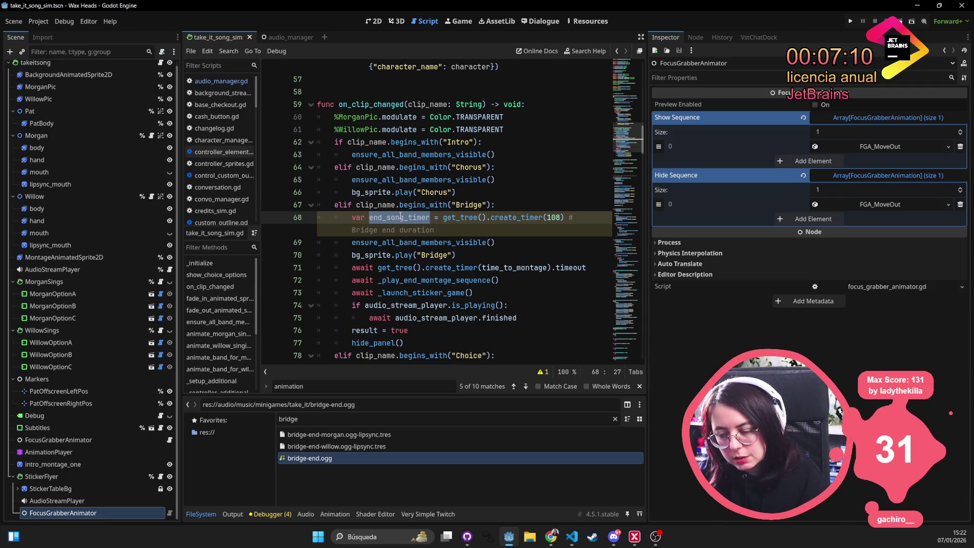
# Read the create_timer and SceneTreeTimer docs on keeping a reference to the timer
pyautogui.keyDown('ctrl'); pyautogui.click(518, 217); pyautogui.keyUp('ctrl')
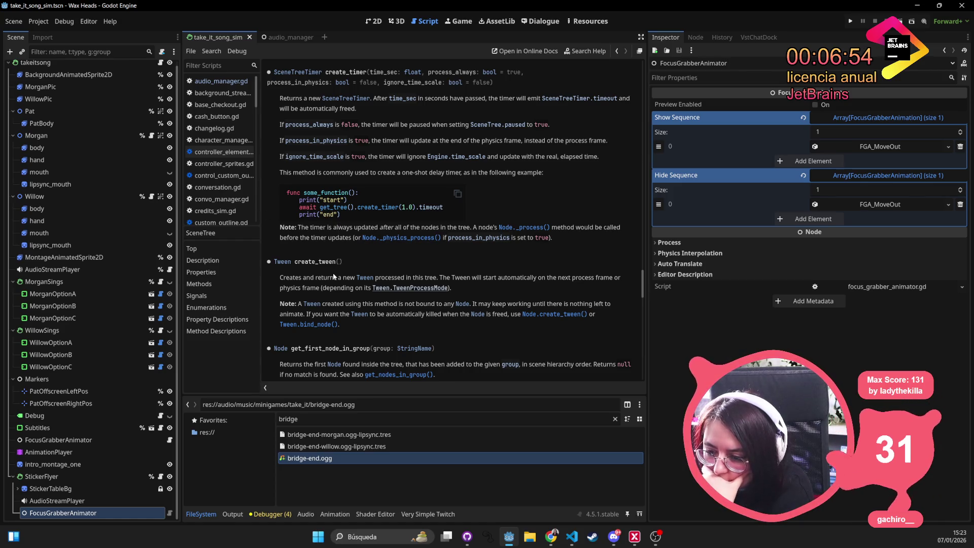
pyautogui.scroll(1, 334, 277)
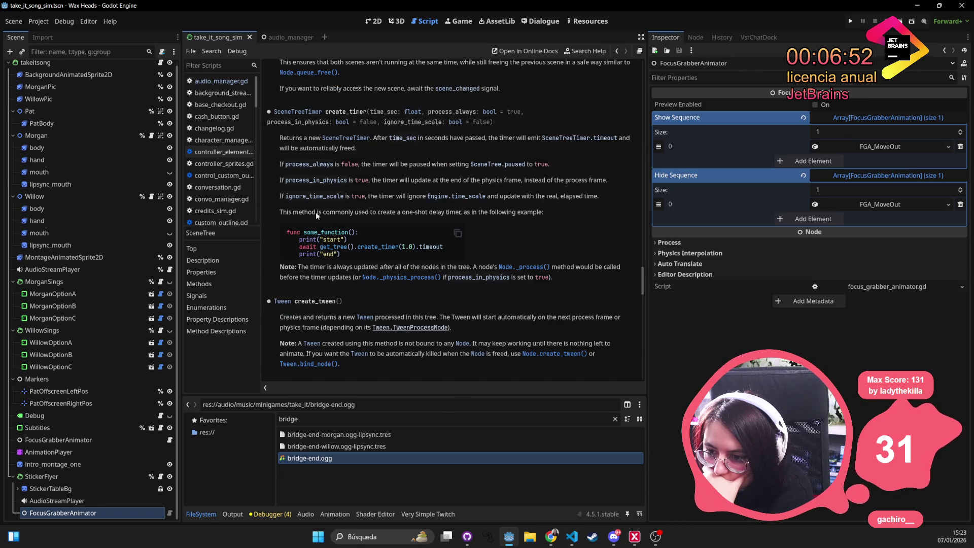
pyautogui.click(301, 112)
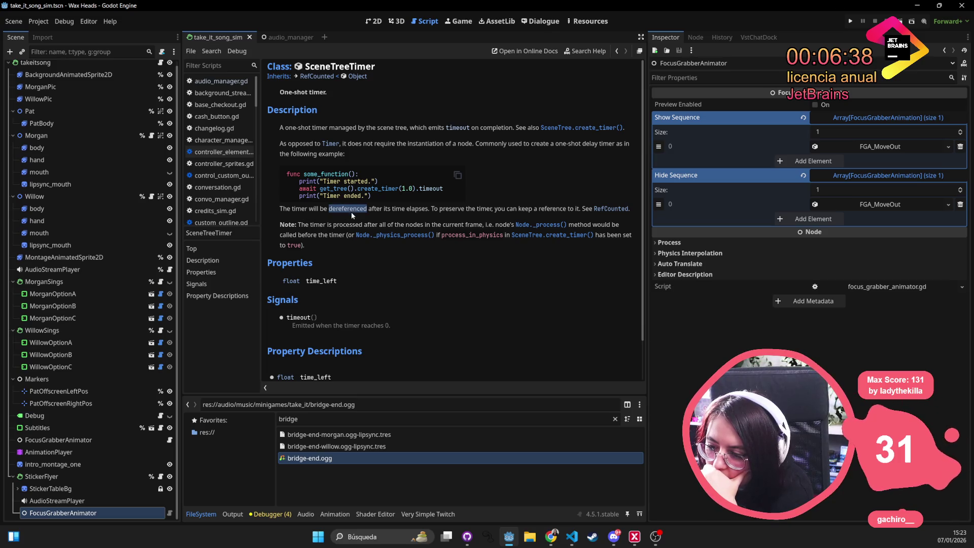
pyautogui.doubleClick(417, 209)
pyautogui.doubleClick(457, 210)
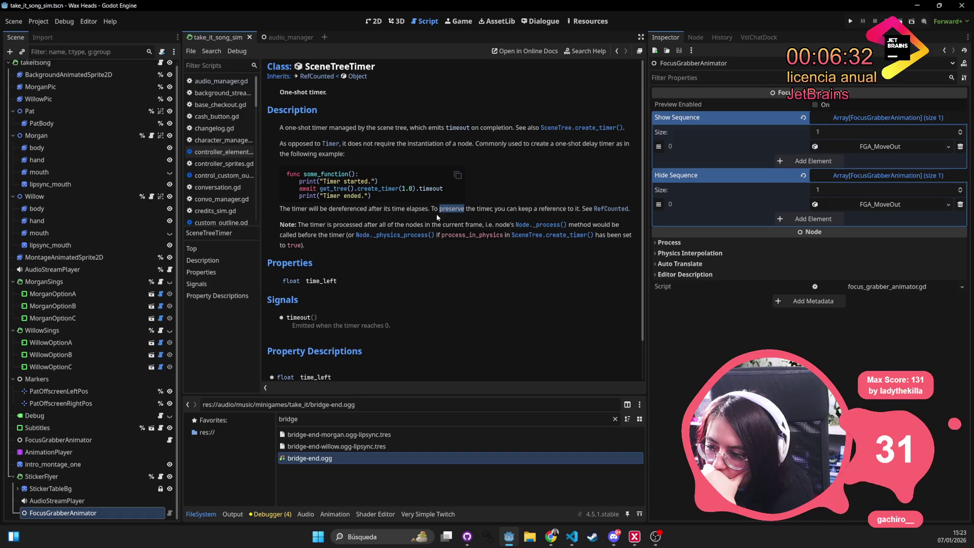
pyautogui.moveTo(431, 209); pyautogui.dragTo(629, 209)
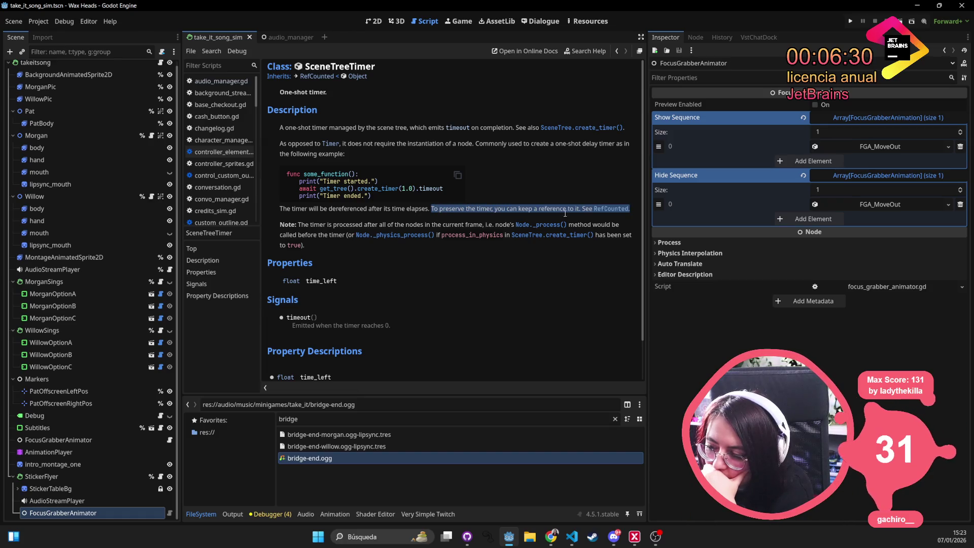
pyautogui.moveTo(565, 213); pyautogui.dragTo(583, 210)
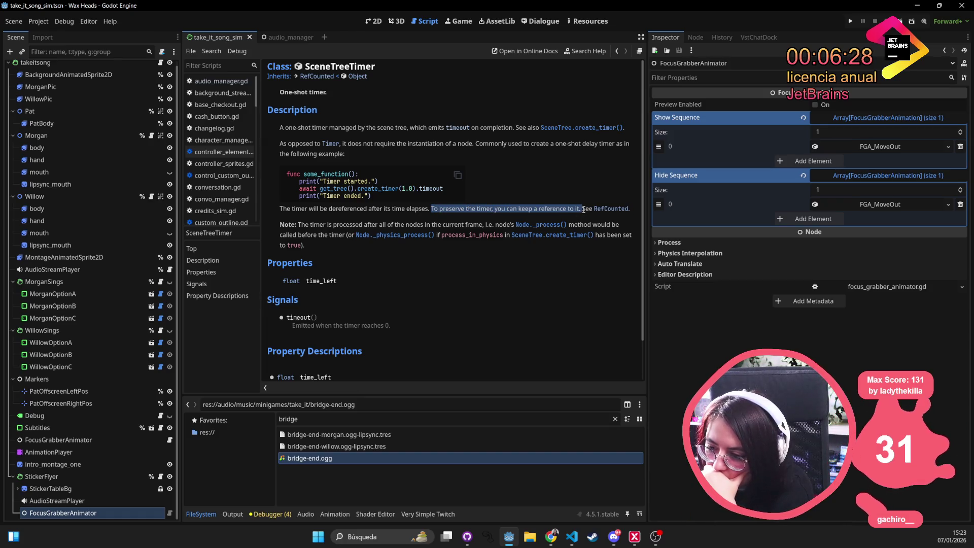
# Note SceneTreeTimer's time_left property, then bring up audio_manager.gd
pyautogui.moveTo(384, 278)
pyautogui.mouseDown()
pyautogui.moveTo(279, 280)
pyautogui.moveTo(306, 279)
pyautogui.mouseUp()
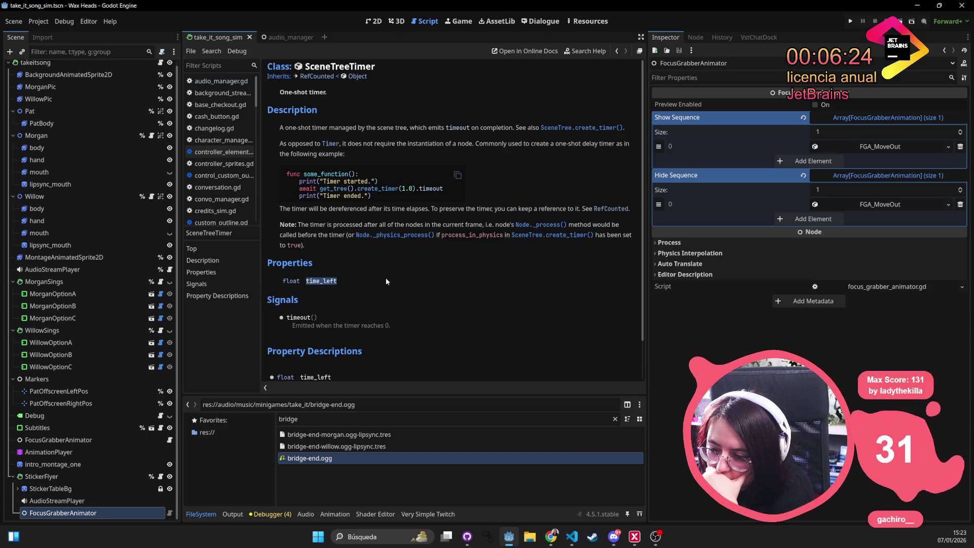
pyautogui.scroll(-2, 393, 276)
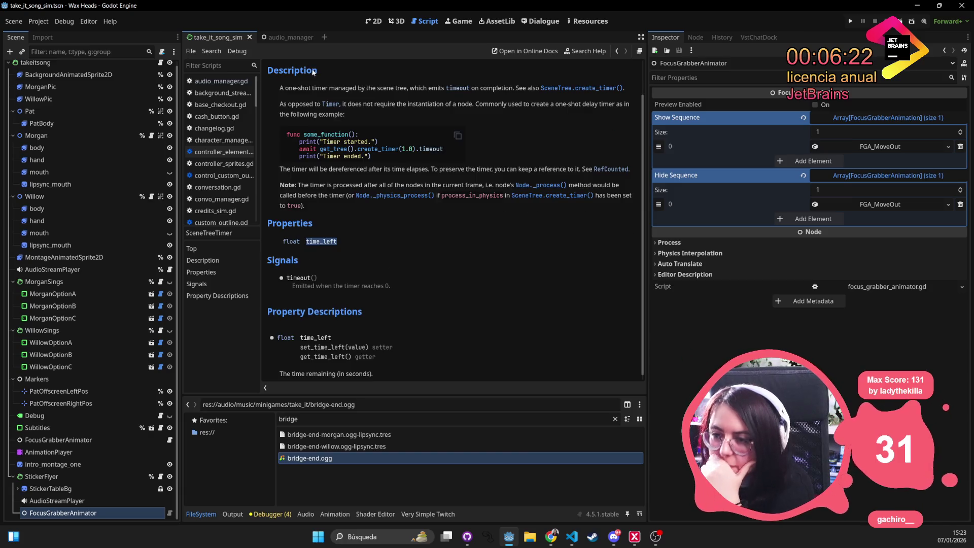
pyautogui.click(376, 21)
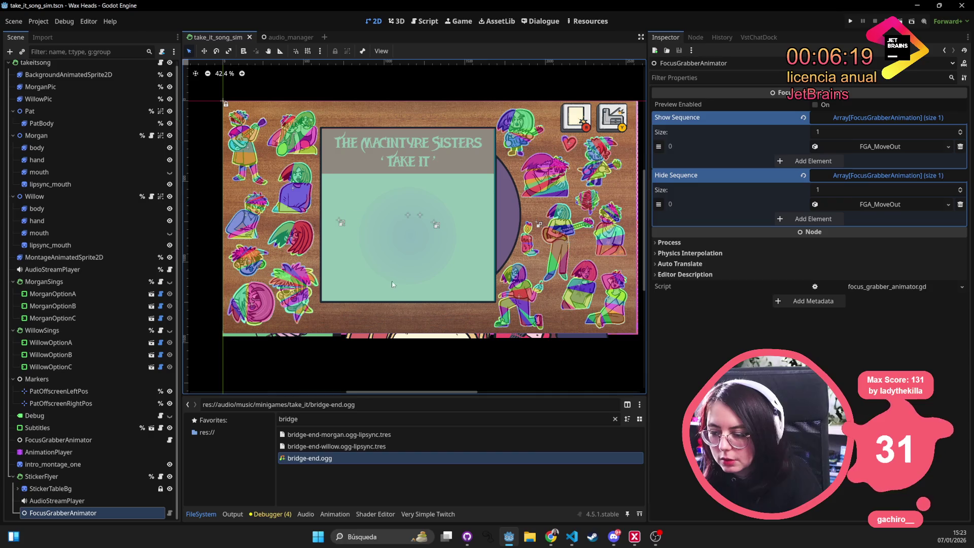
pyautogui.click(427, 25)
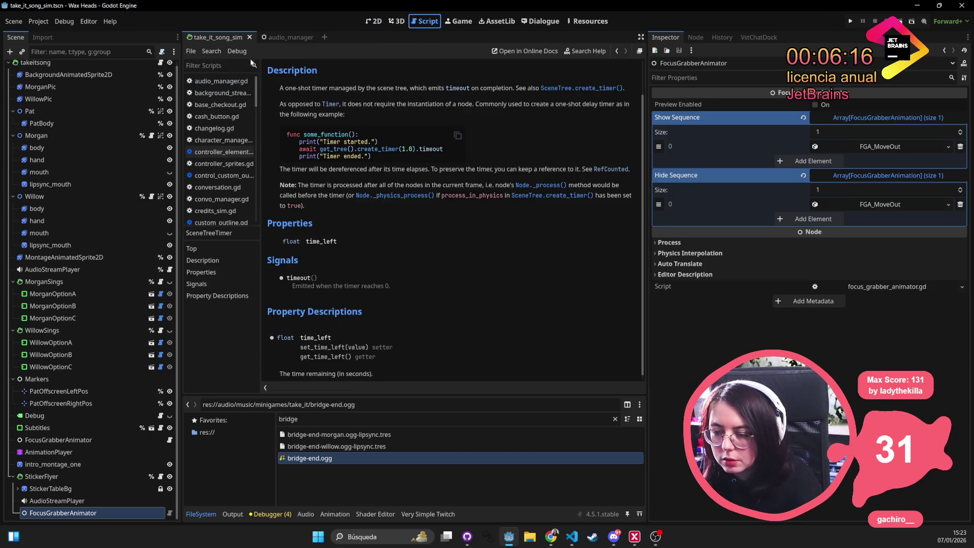
pyautogui.click(294, 38)
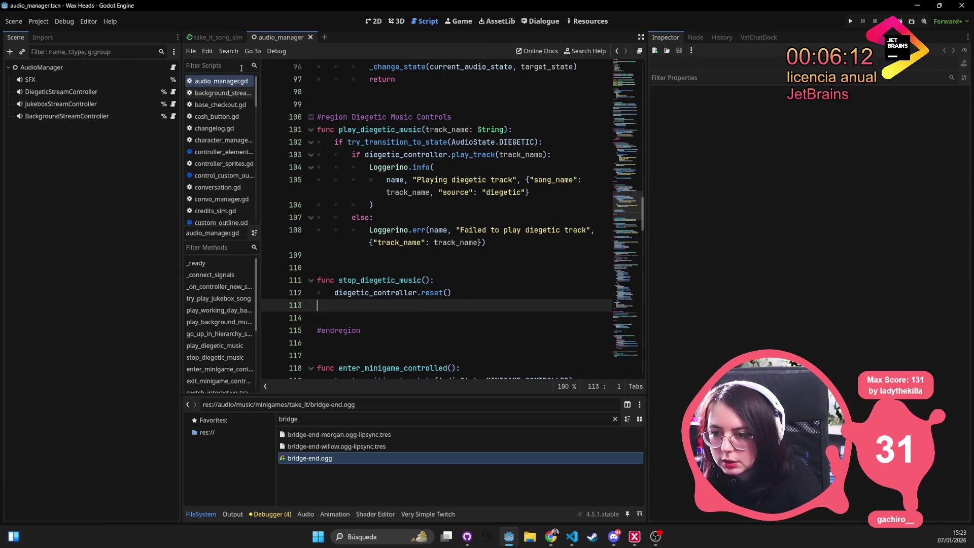
# Return to take_it_song_sim.gd and select the audio player check in the Bridge branch
pyautogui.moveTo(226, 93); pyautogui.dragTo(227, 45)
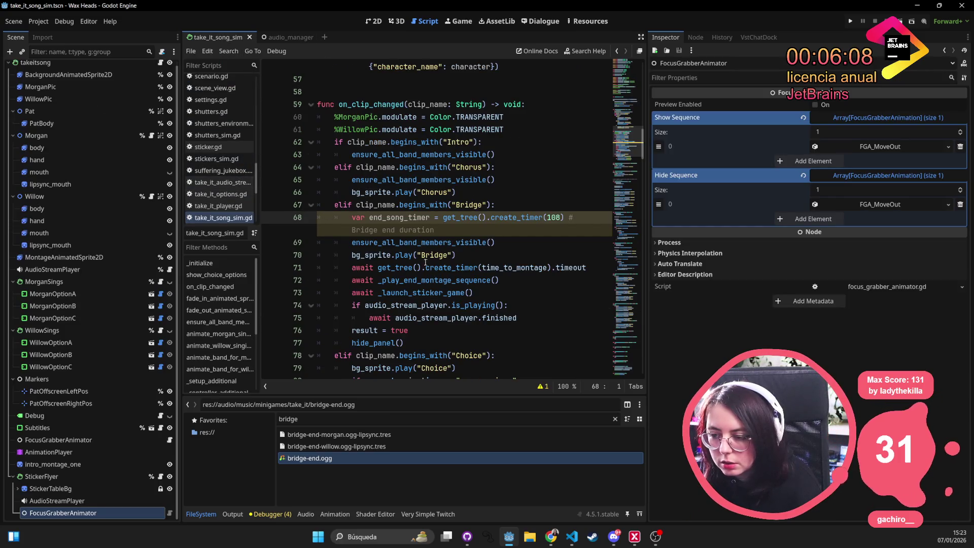
pyautogui.click(493, 230)
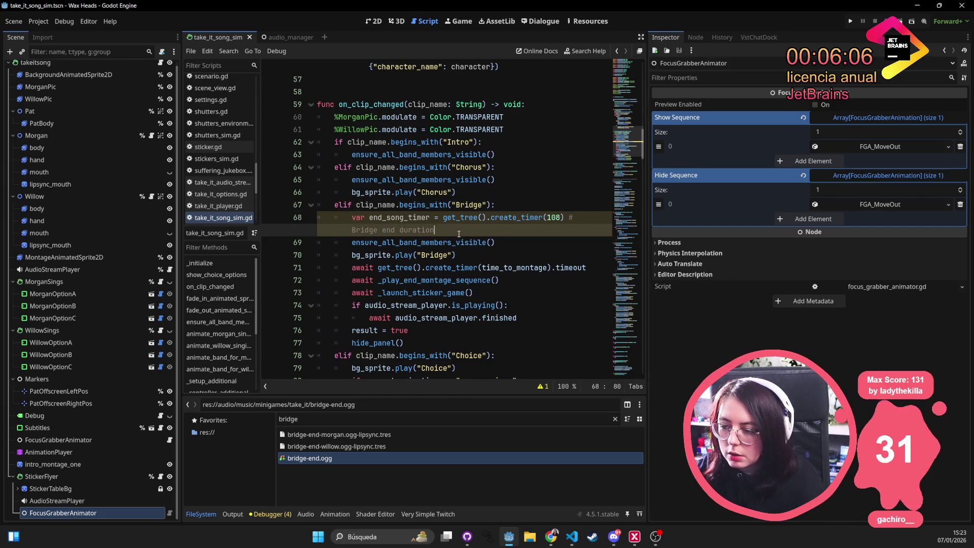
pyautogui.click(444, 280)
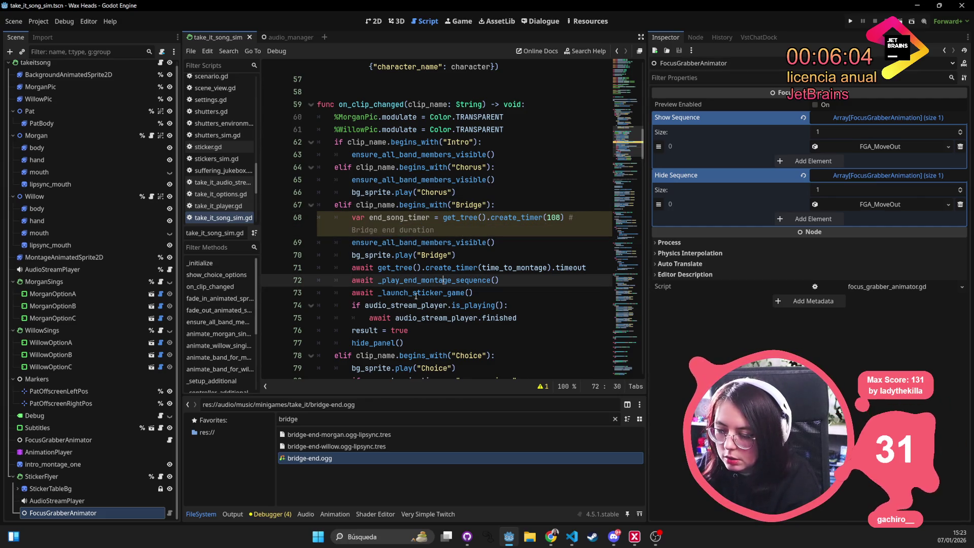
pyautogui.click(435, 230)
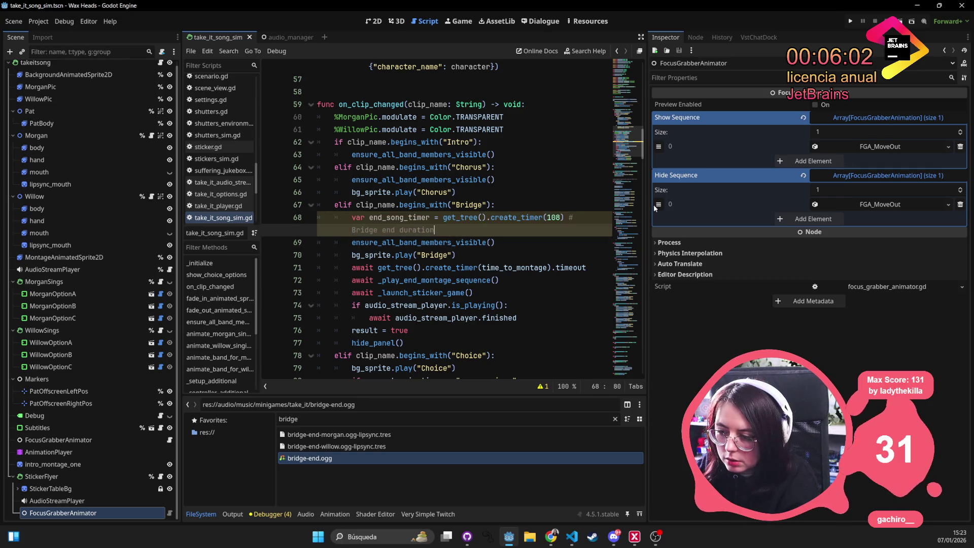
pyautogui.moveTo(647, 205); pyautogui.dragTo(800, 215)
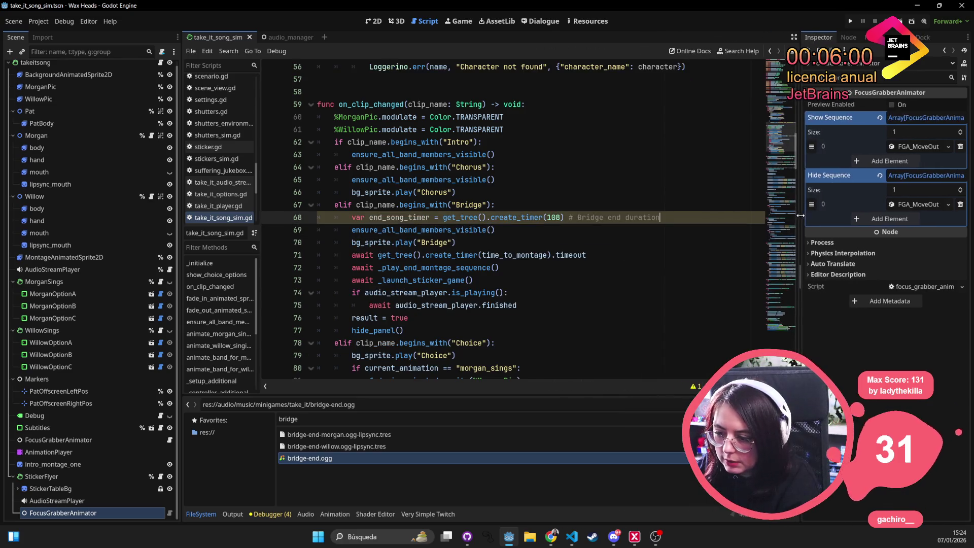
pyautogui.moveTo(516, 305); pyautogui.dragTo(364, 291)
# Replace the check with 'if end_song_timer.time_left > 0:'
pyautogui.write('end')
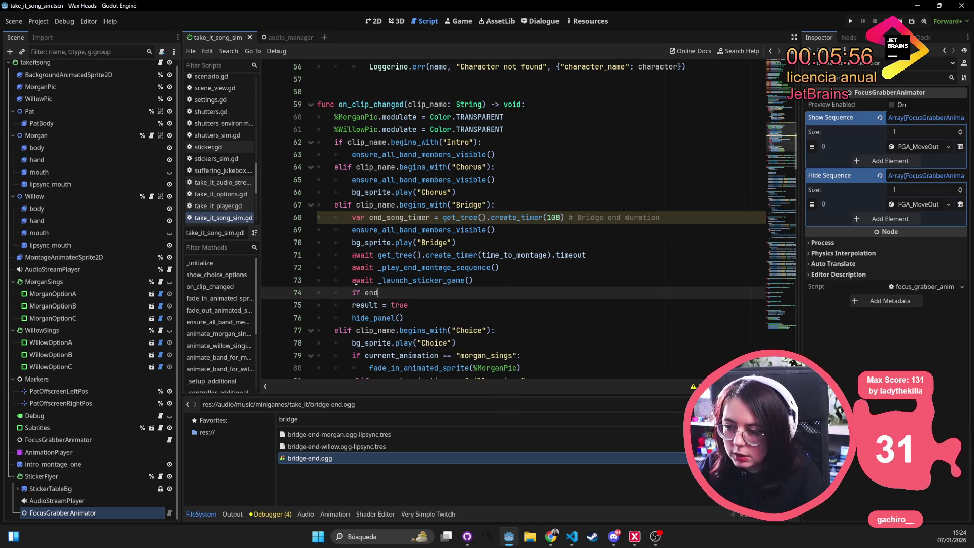
pyautogui.write('_song_timer')
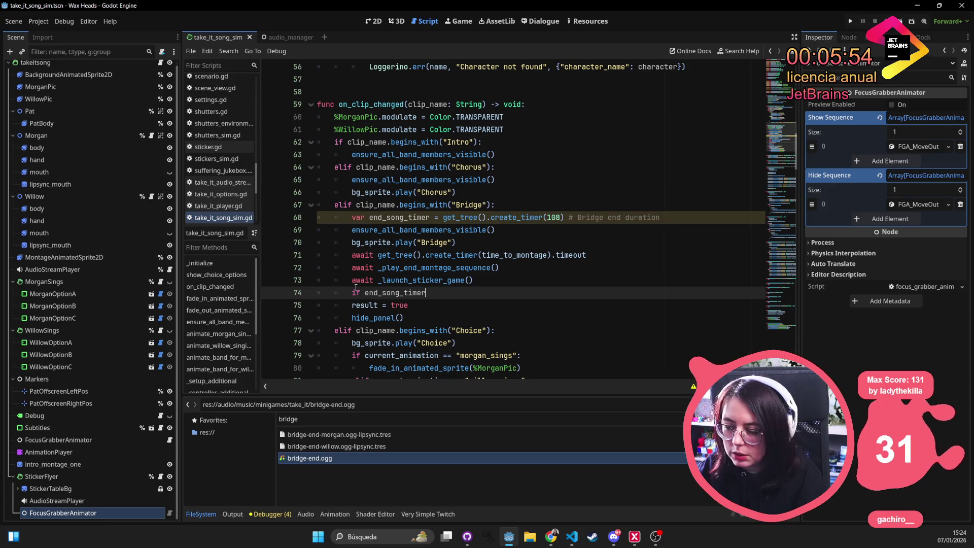
pyautogui.write('.time')
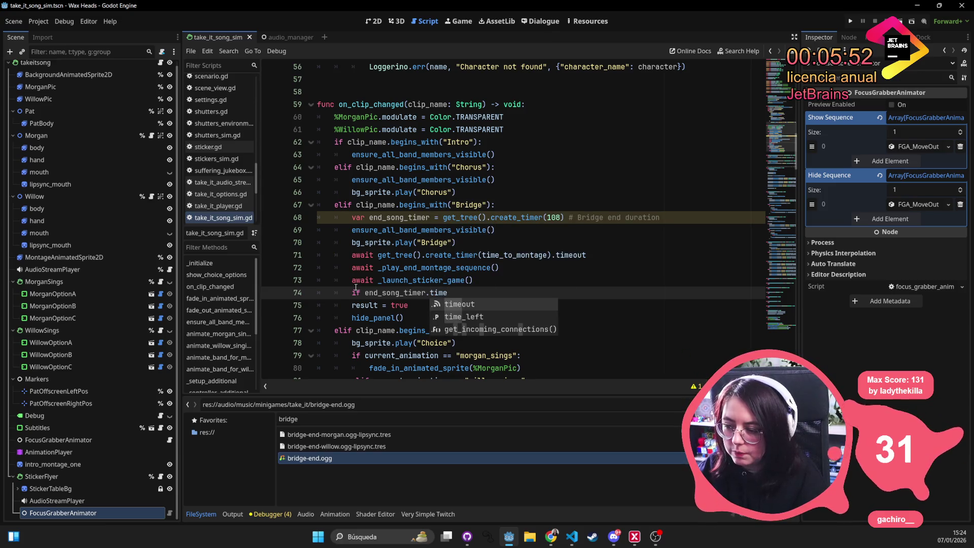
pyautogui.press('Down')
pyautogui.press('Return')
pyautogui.write('> 90')
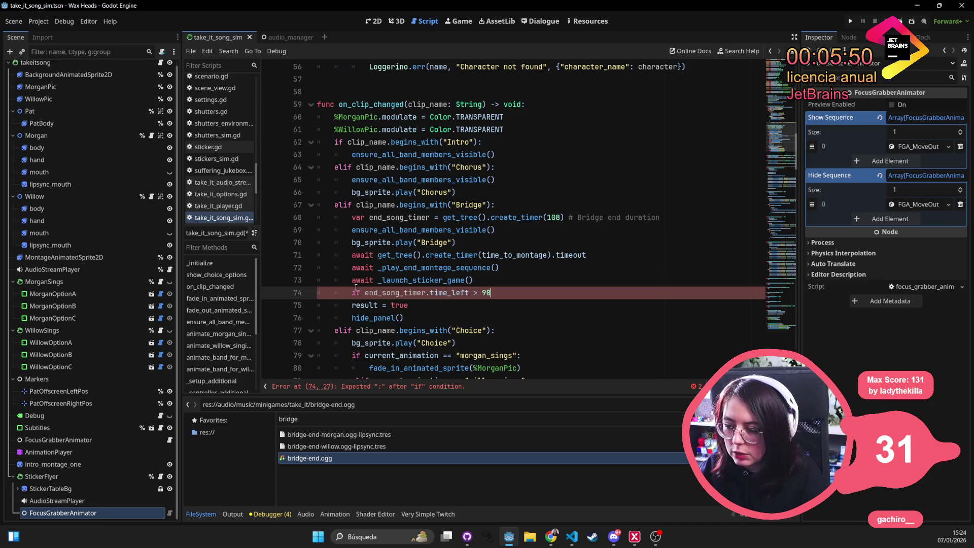
pyautogui.press('BackSpace')
pyautogui.press('BackSpace')
pyautogui.write(':')
# Add 'await end_song_timer.timeout' on the indented line below the condition
pyautogui.press('Return')
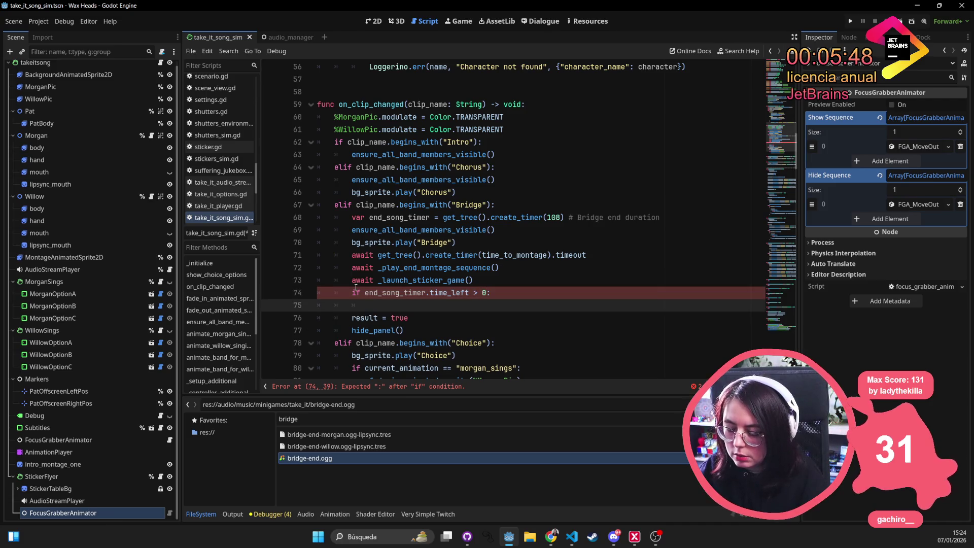
pyautogui.write('await end_')
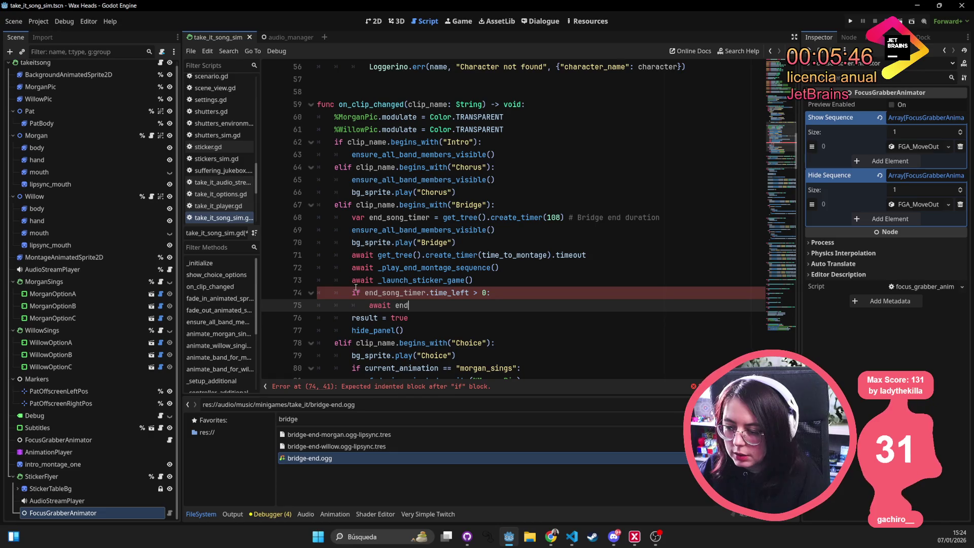
pyautogui.press('BackSpace')
pyautogui.write('.')
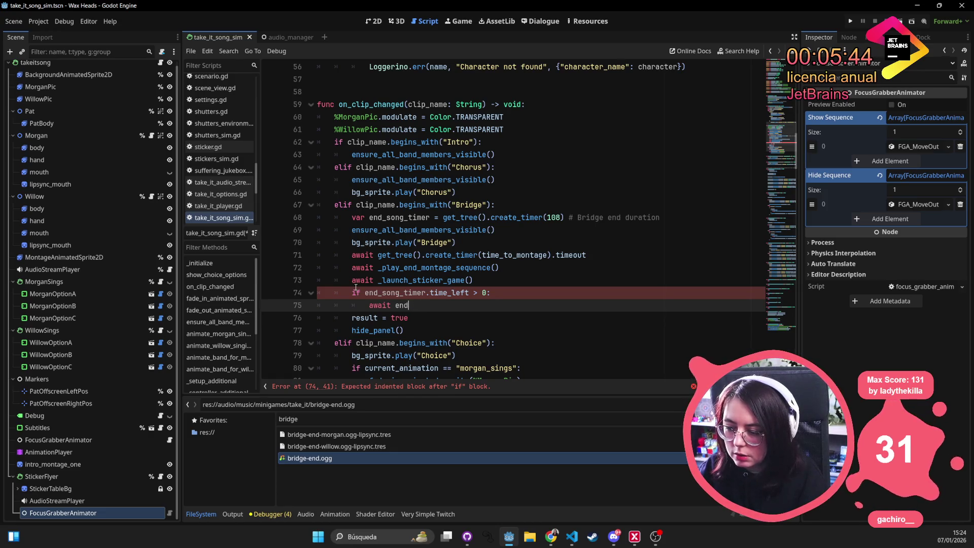
pyautogui.write('_song_timer.')
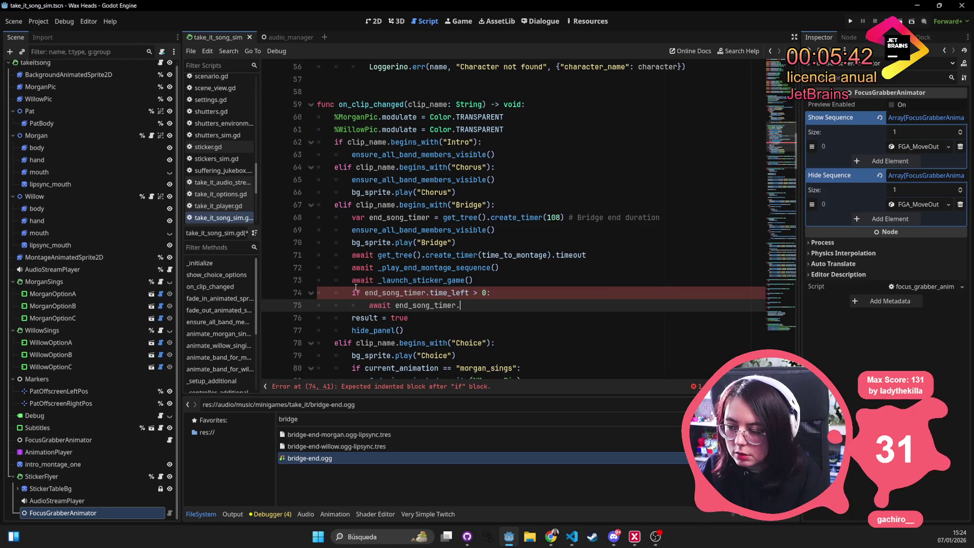
pyautogui.write('time_left')
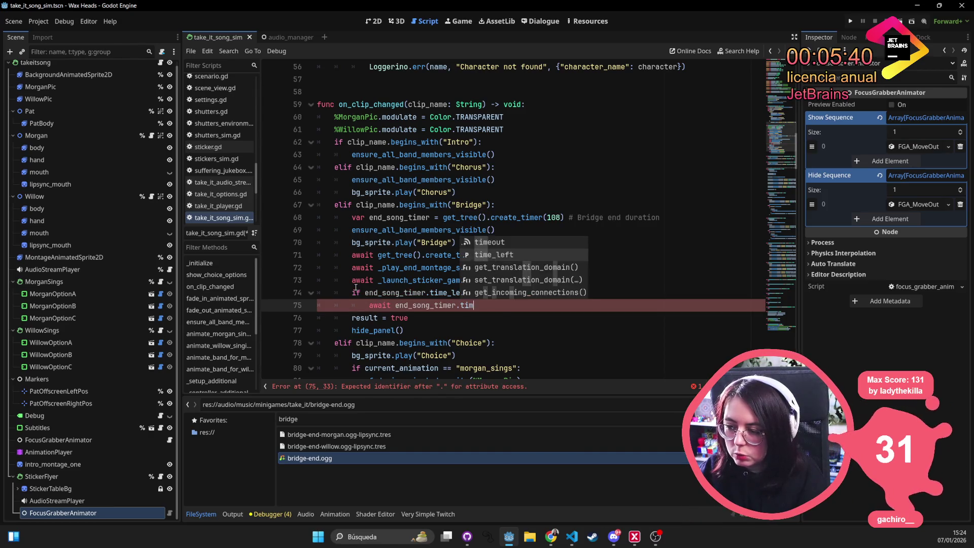
pyautogui.hotkey('ctrl', 'BackSpace')
pyautogui.write('timeout')
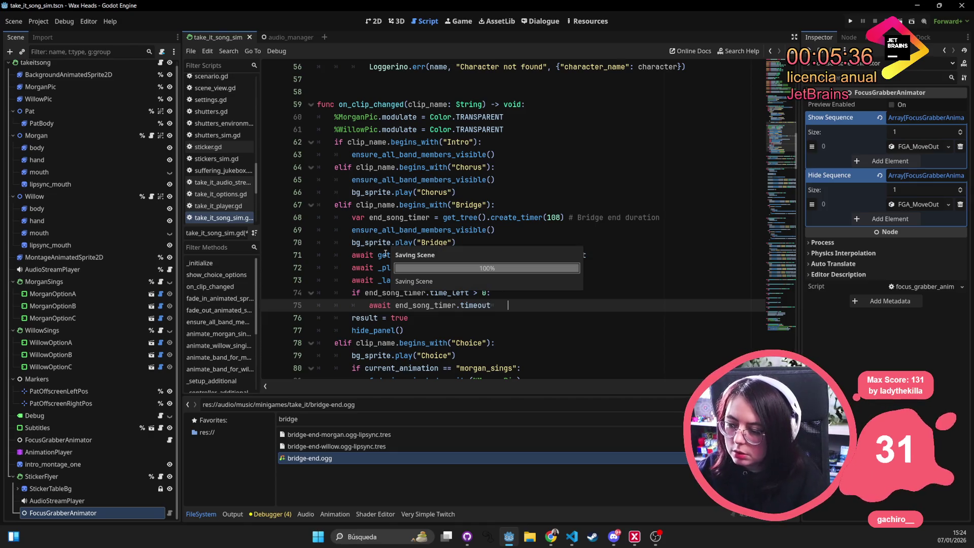
pyautogui.click(422, 192)
pyautogui.click(529, 306)
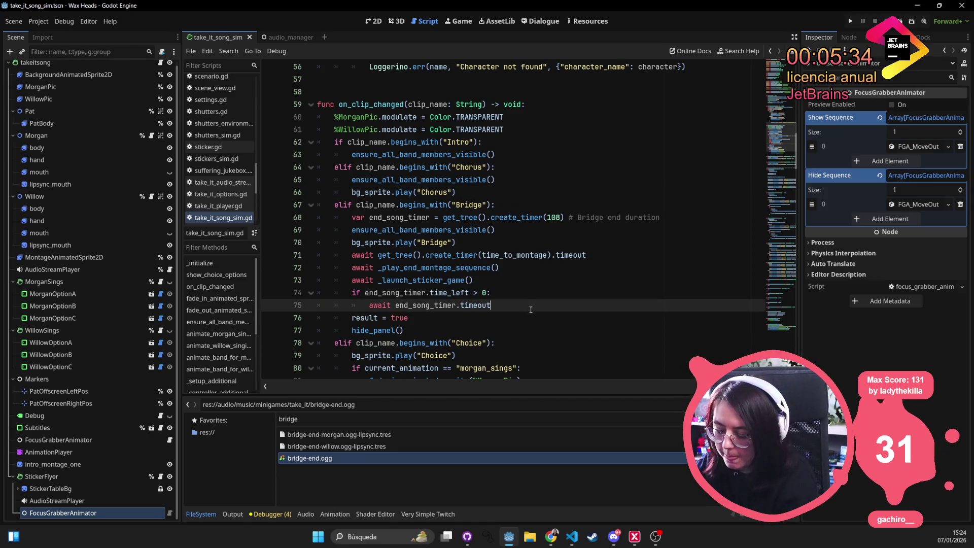
pyautogui.click(507, 217)
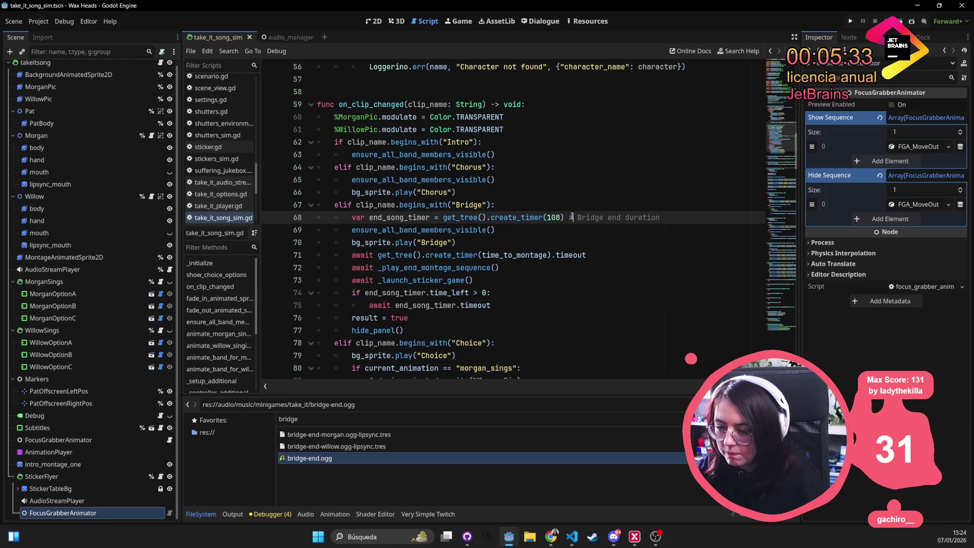
# Run the game and click through Jaz's dialogue, choosing the first reply
pyautogui.click(848, 23)
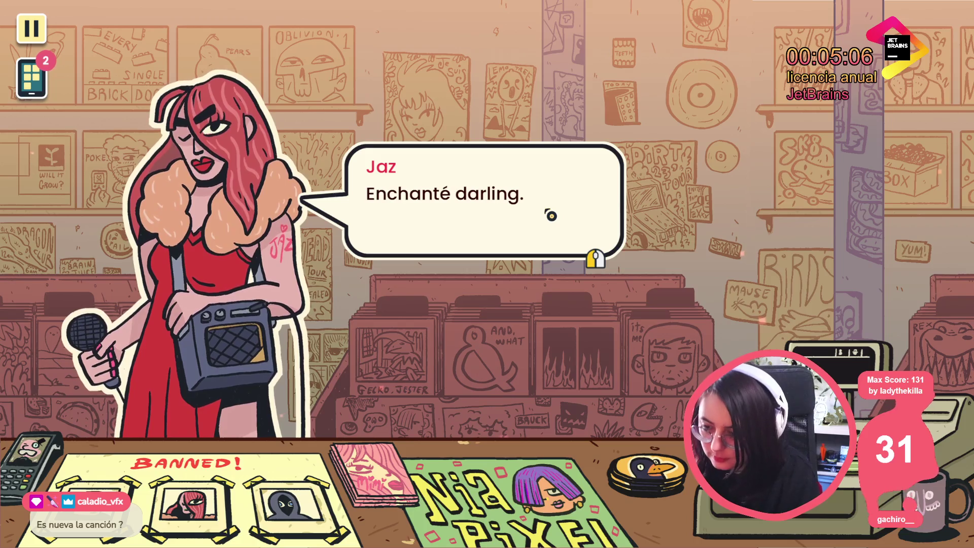
pyautogui.click(550, 213)
pyautogui.click(543, 270)
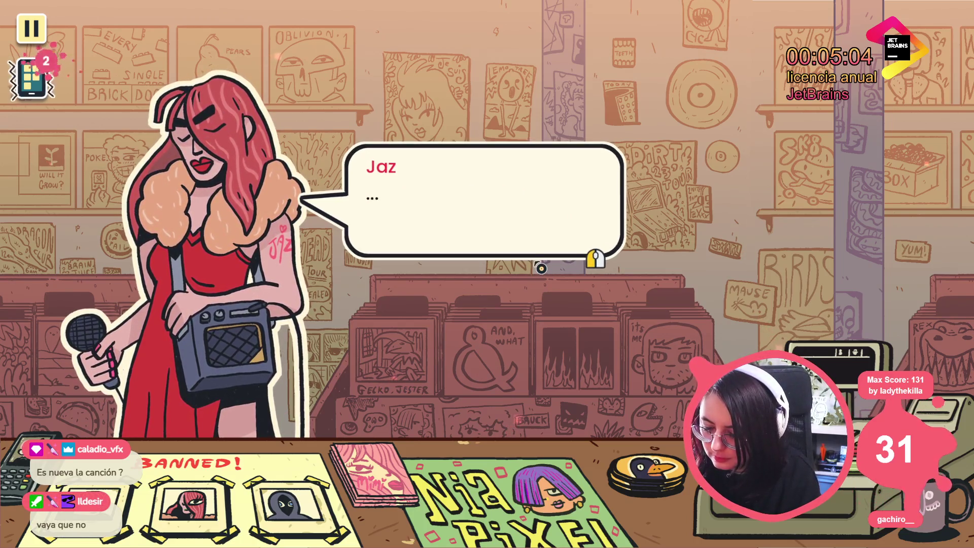
pyautogui.click(539, 268)
pyautogui.click(419, 285)
pyautogui.click(420, 284)
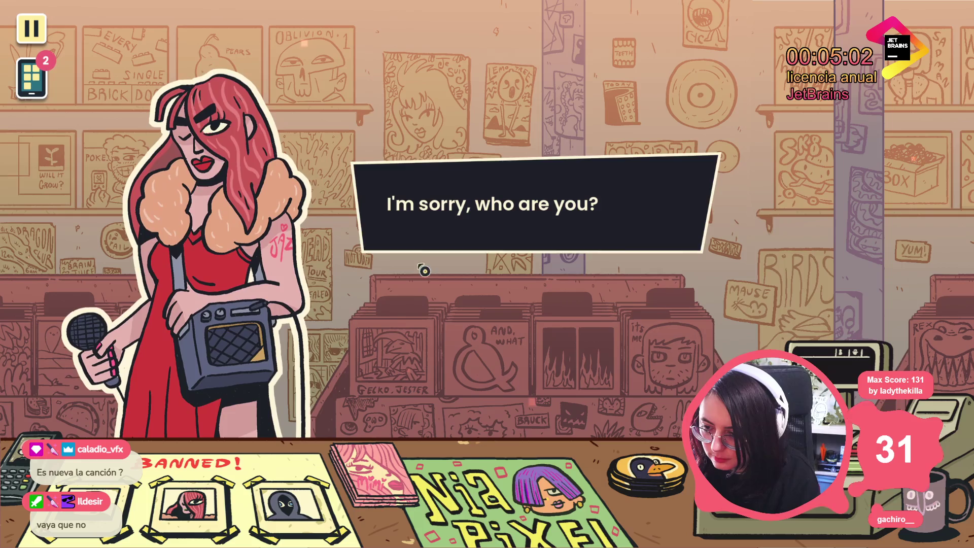
pyautogui.click(445, 207)
pyautogui.click(412, 212)
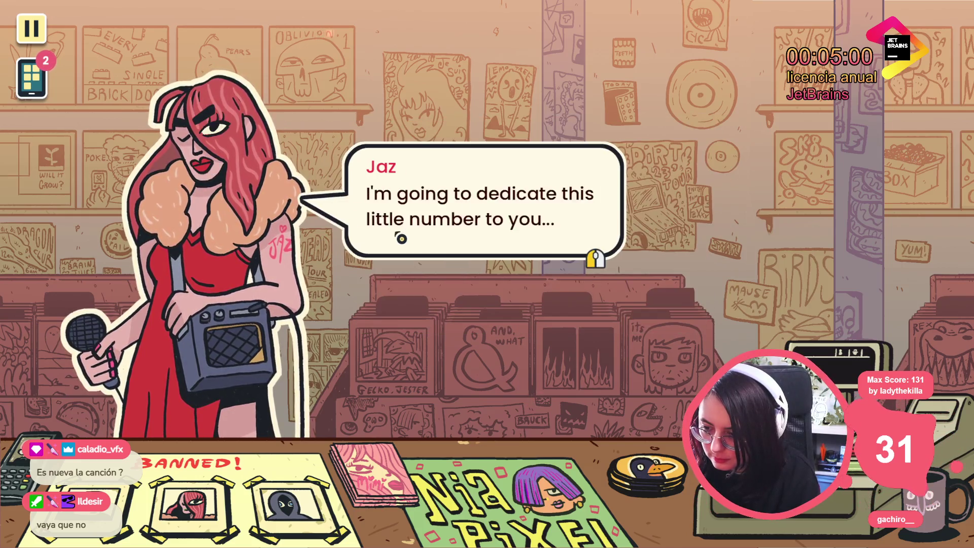
pyautogui.click(397, 287)
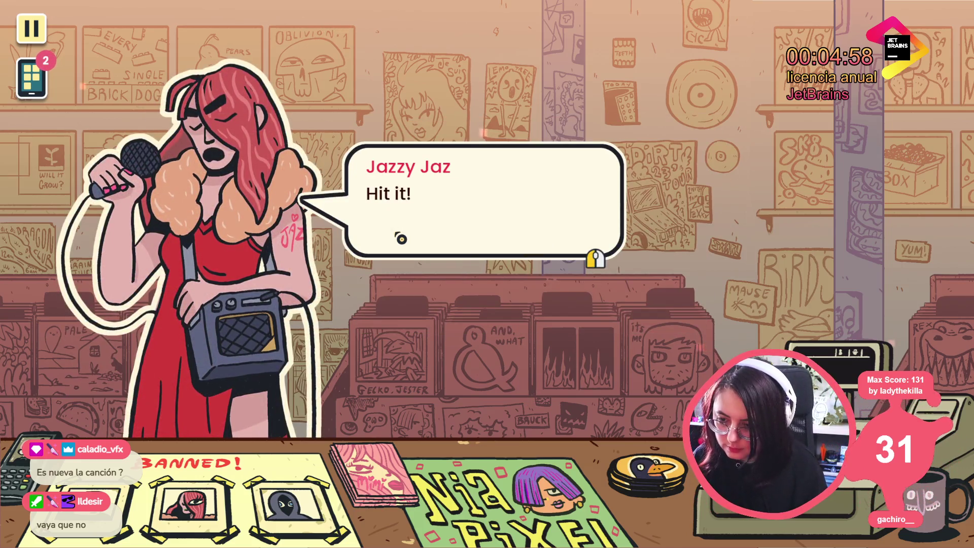
# Run minigame_take_it_song_sim from the developer console
pyautogui.press('`')
pyautogui.write('minigame_take_it_song_sim')
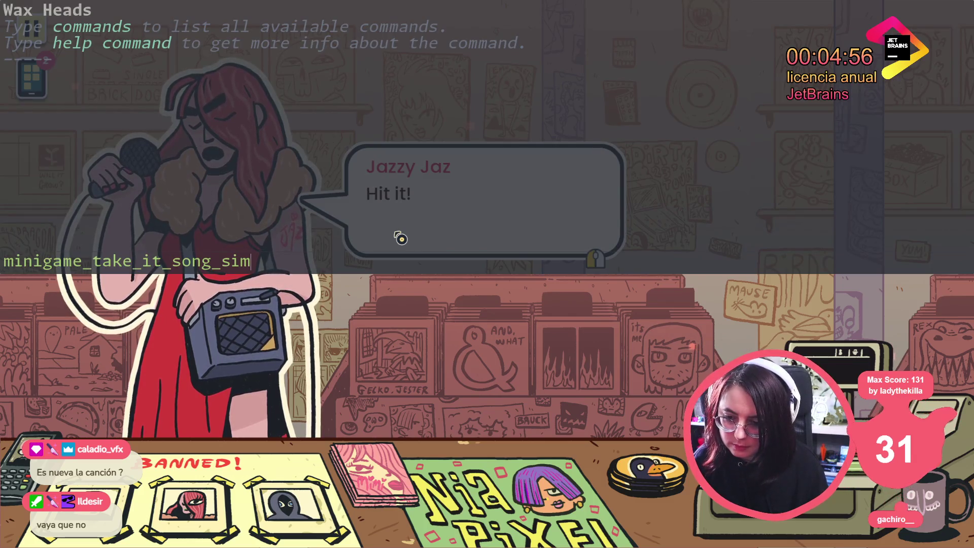
pyautogui.press('Return')
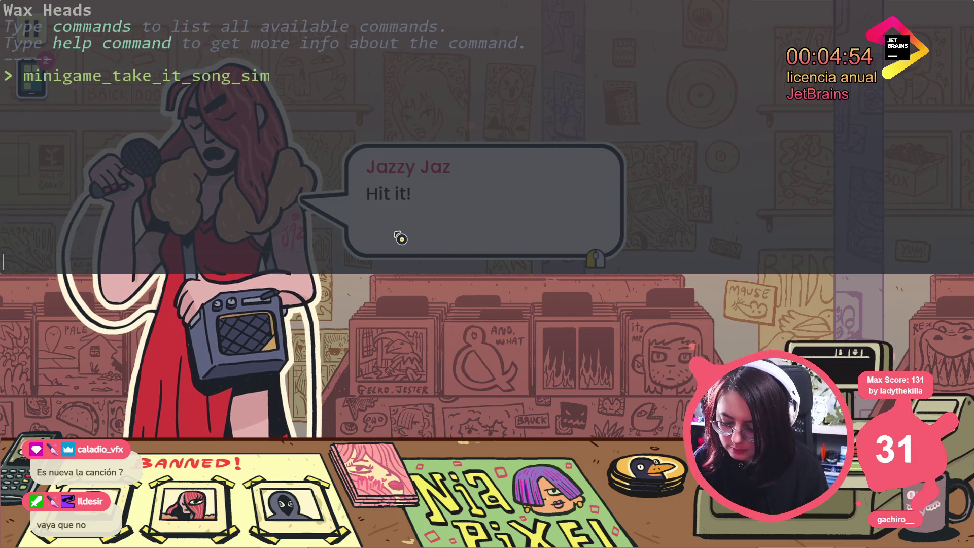